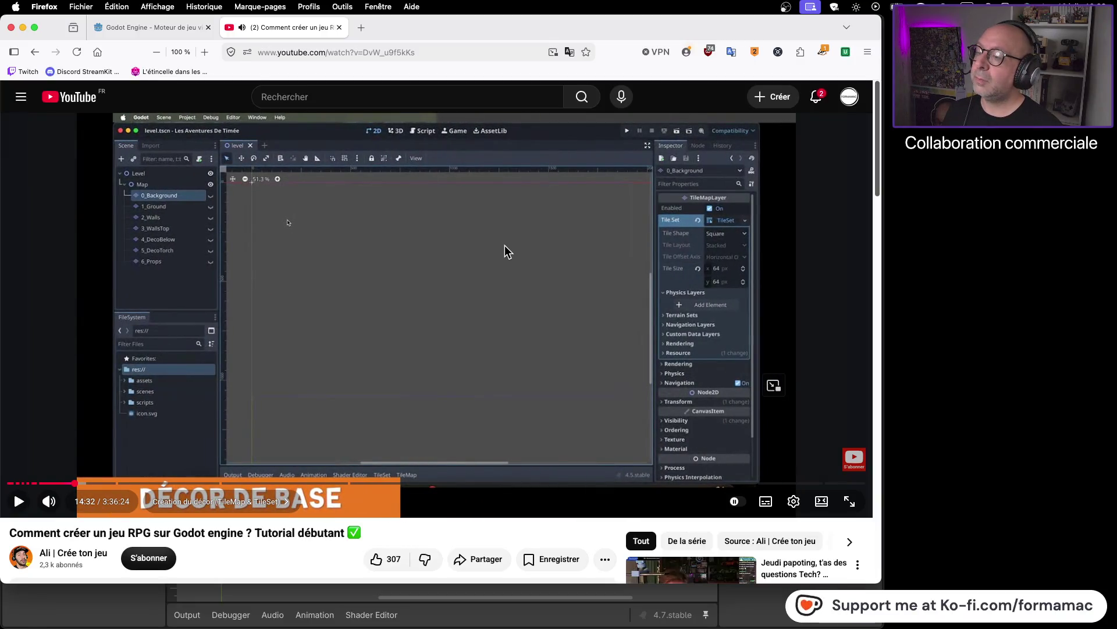
- Add a TileMapLayer child node under Map, found by searching 'layer'
key("super+Tab")
right_click(97, 107)
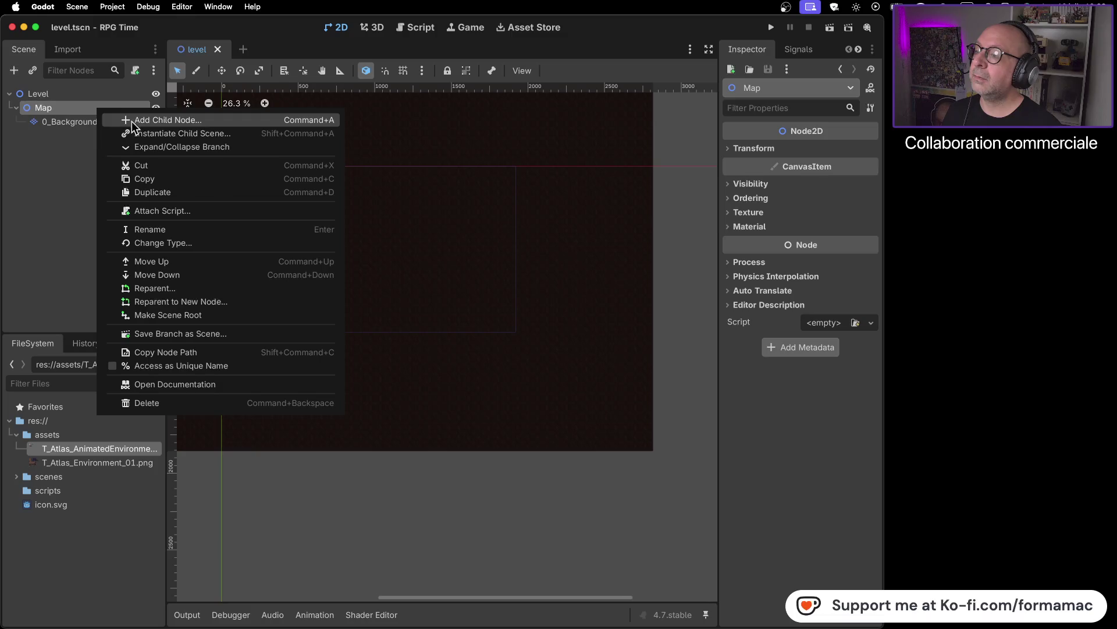
left_click(134, 121)
type("l")
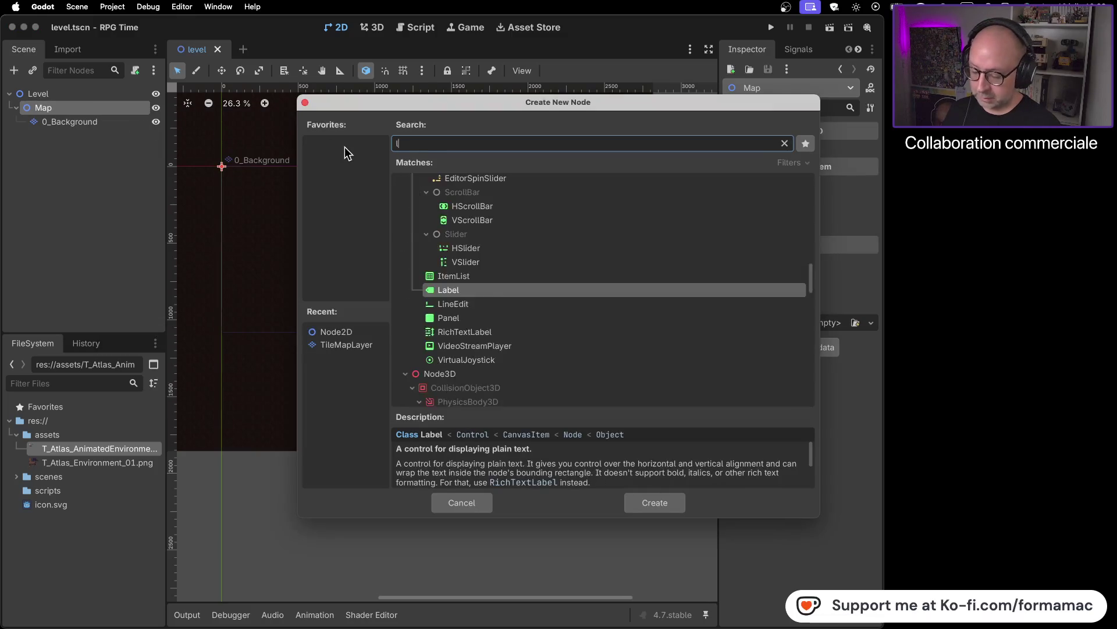
type("ayer")
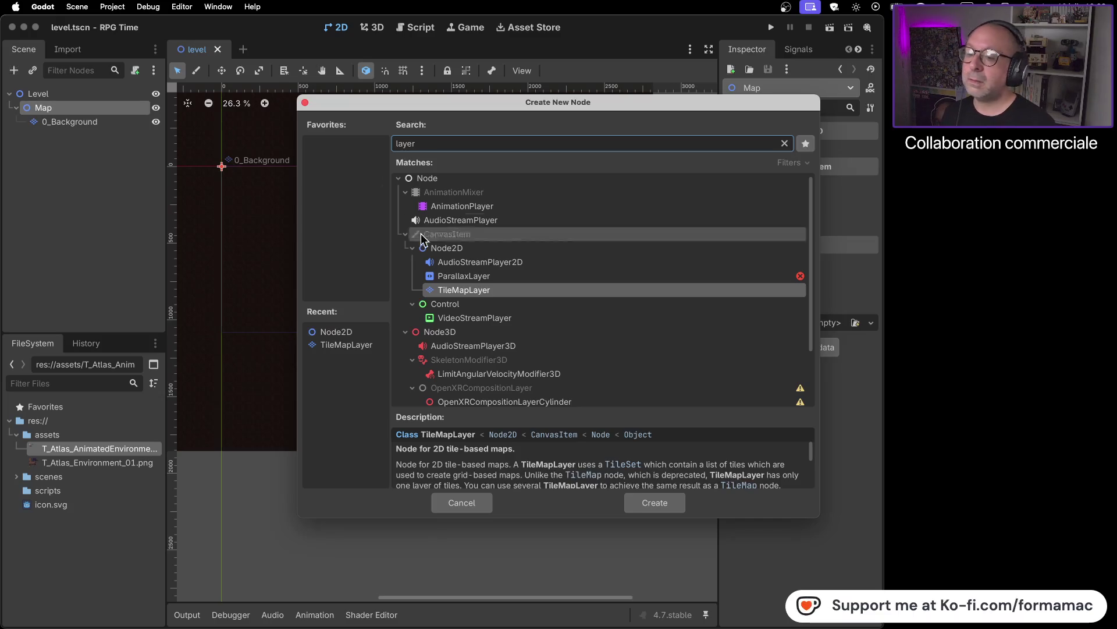
double_click(498, 291)
- Rename the new TileMapLayer to 1_Ground, checking the tutorial video for the name
key("super+Tab")
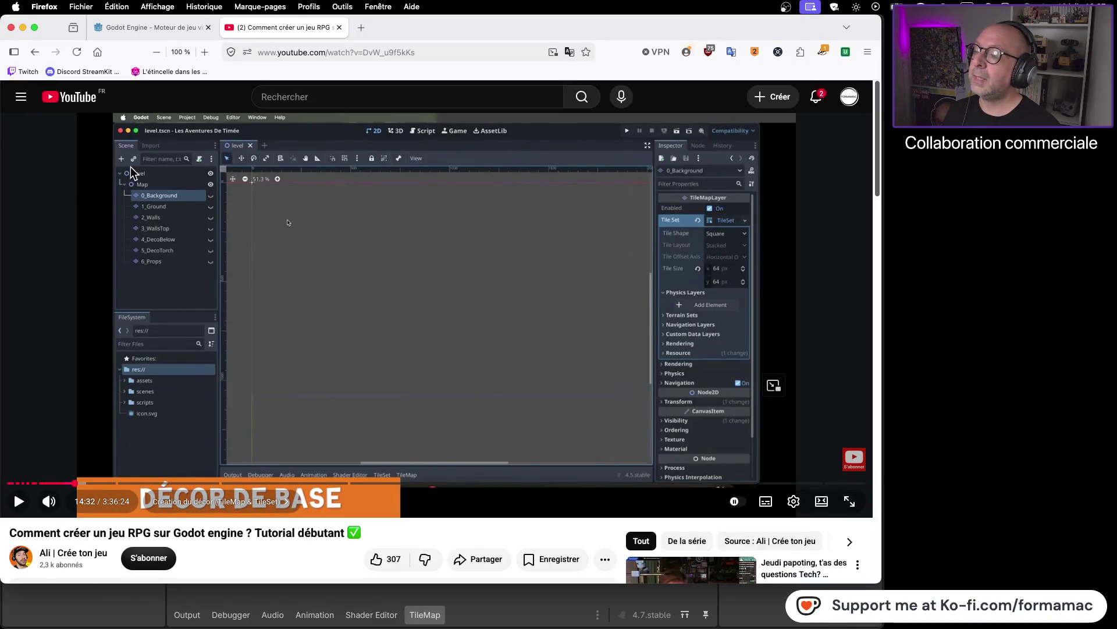
key("super+Tab")
right_click(106, 136)
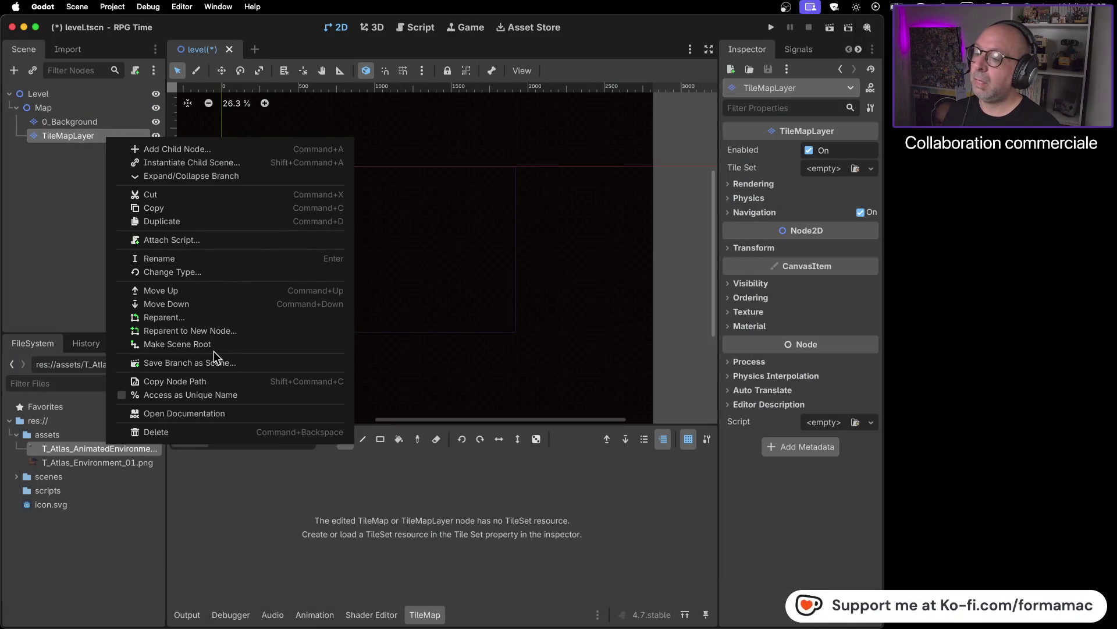
left_click(184, 259)
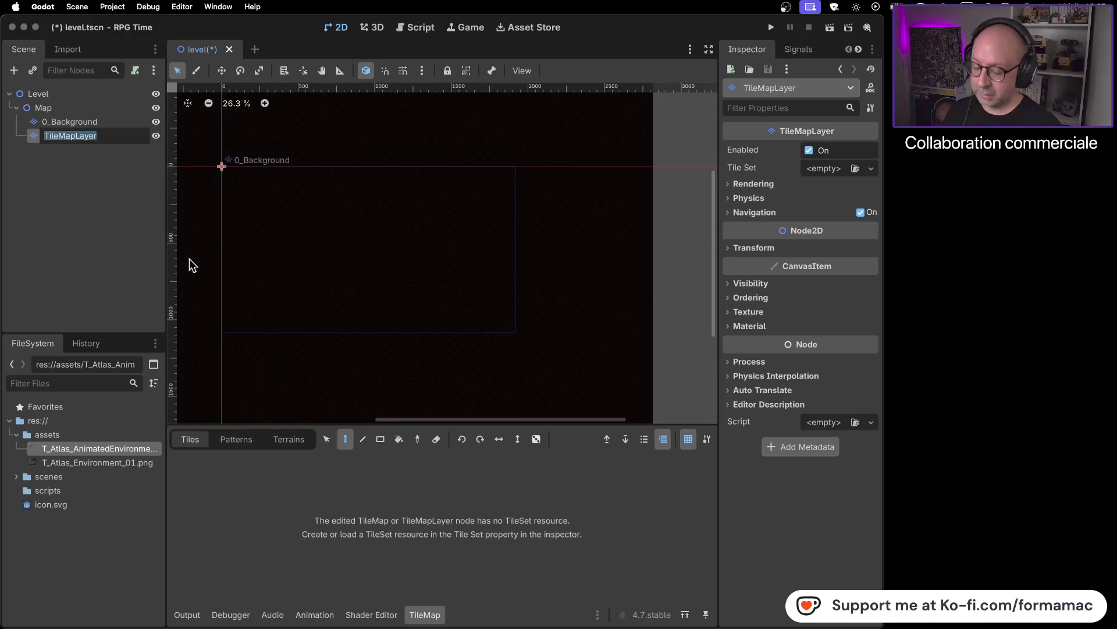
type("1_")
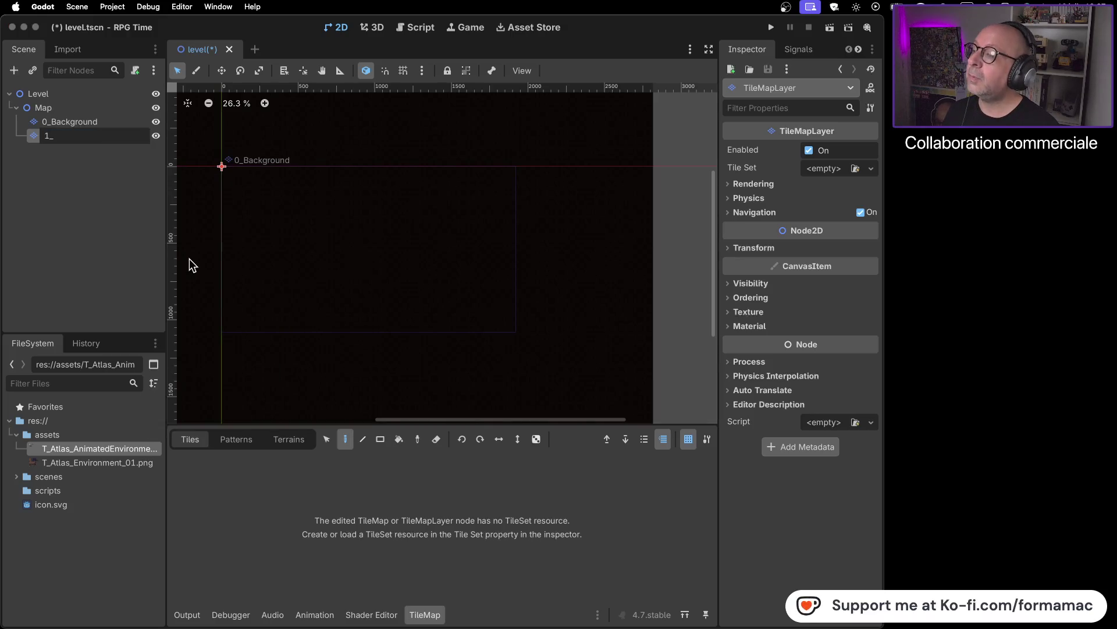
key("super+Tab")
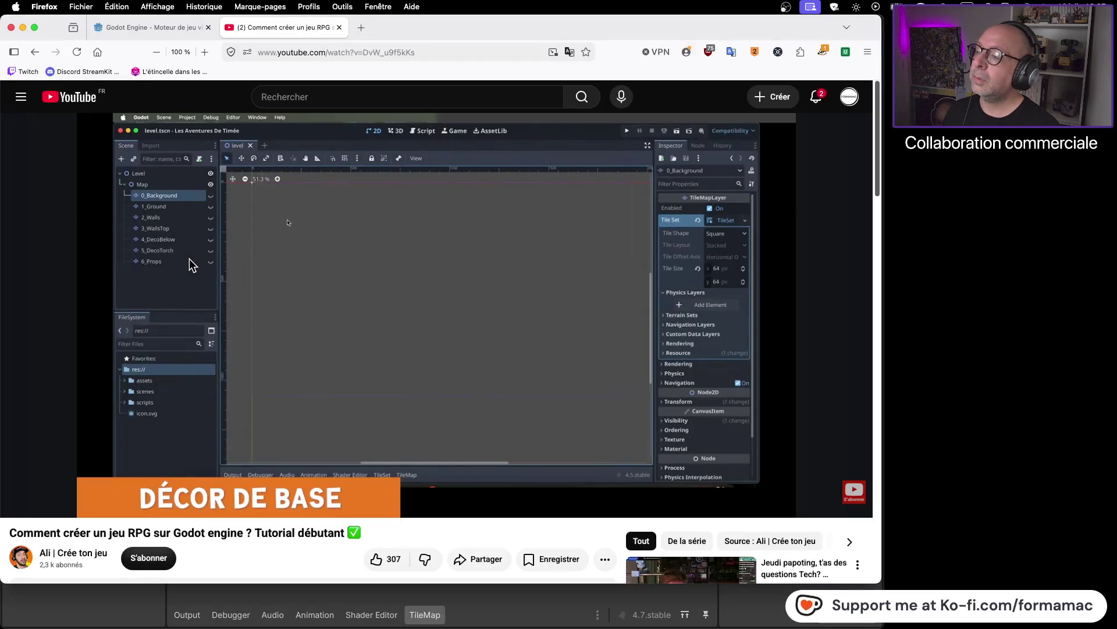
key("super+Tab")
type("1_")
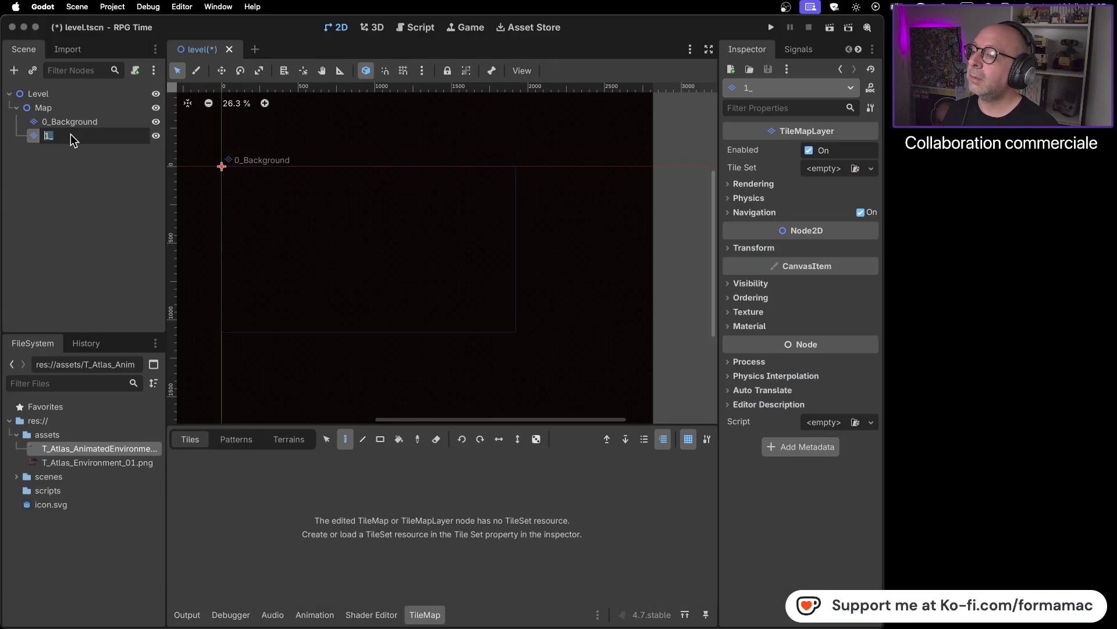
left_click(73, 137)
type("round")
key("Return")
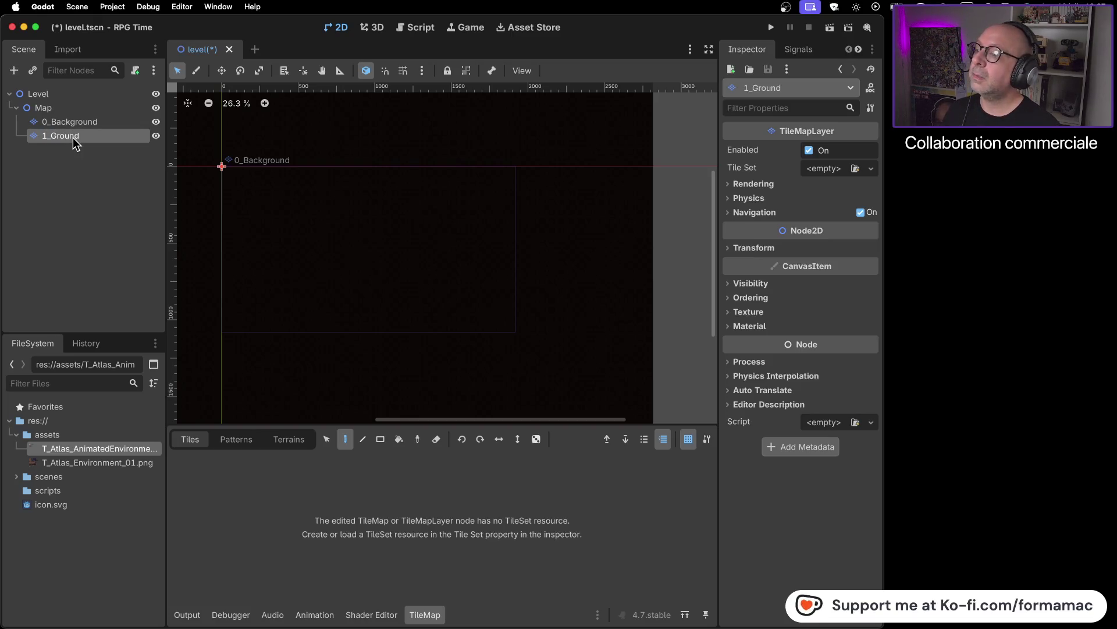
key("super+Tab")
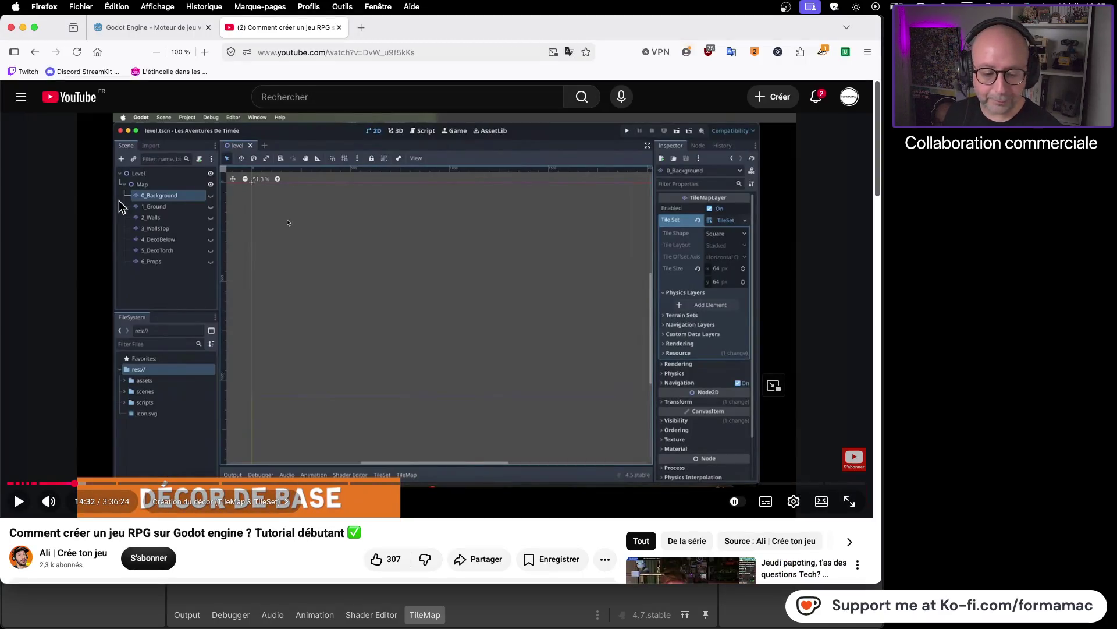
key("super+Tab")
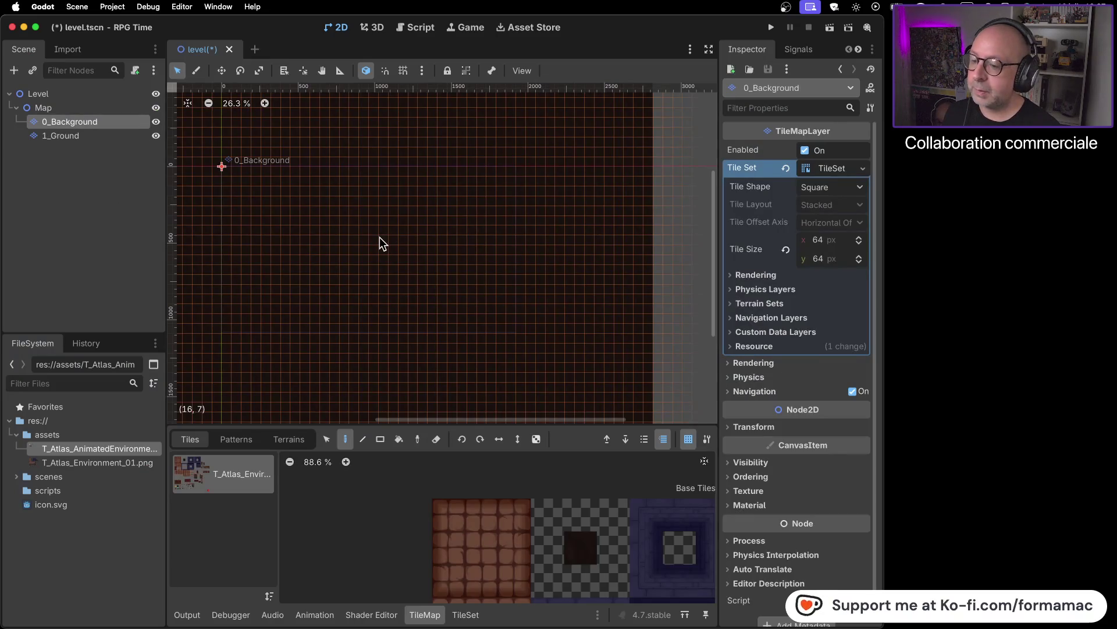
left_click(127, 140)
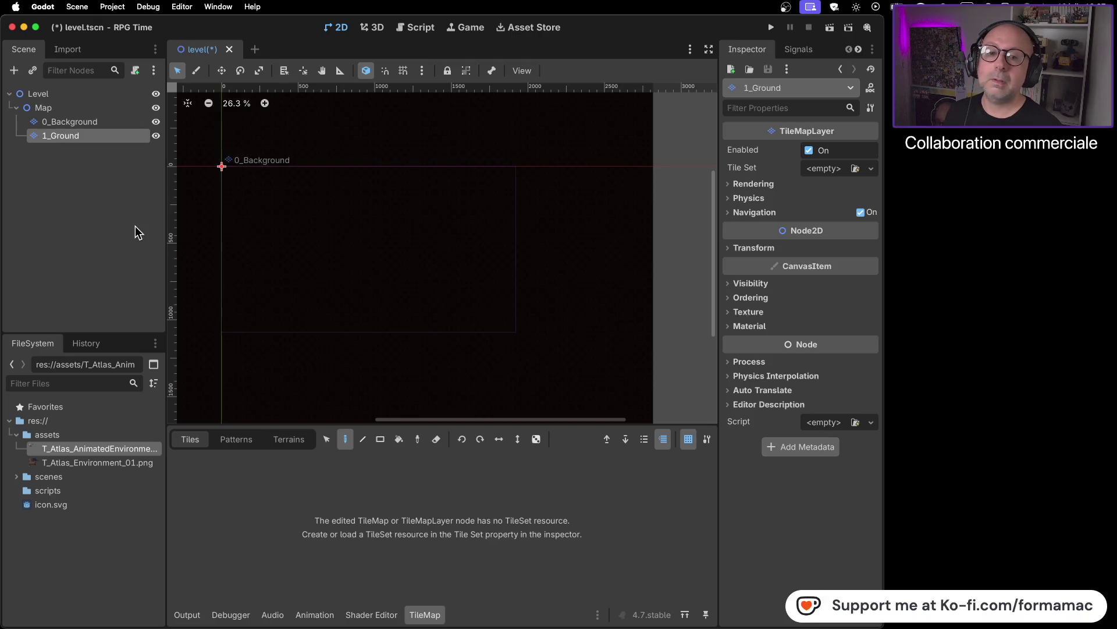
key("super+Tab")
mouse_move(576, 241)
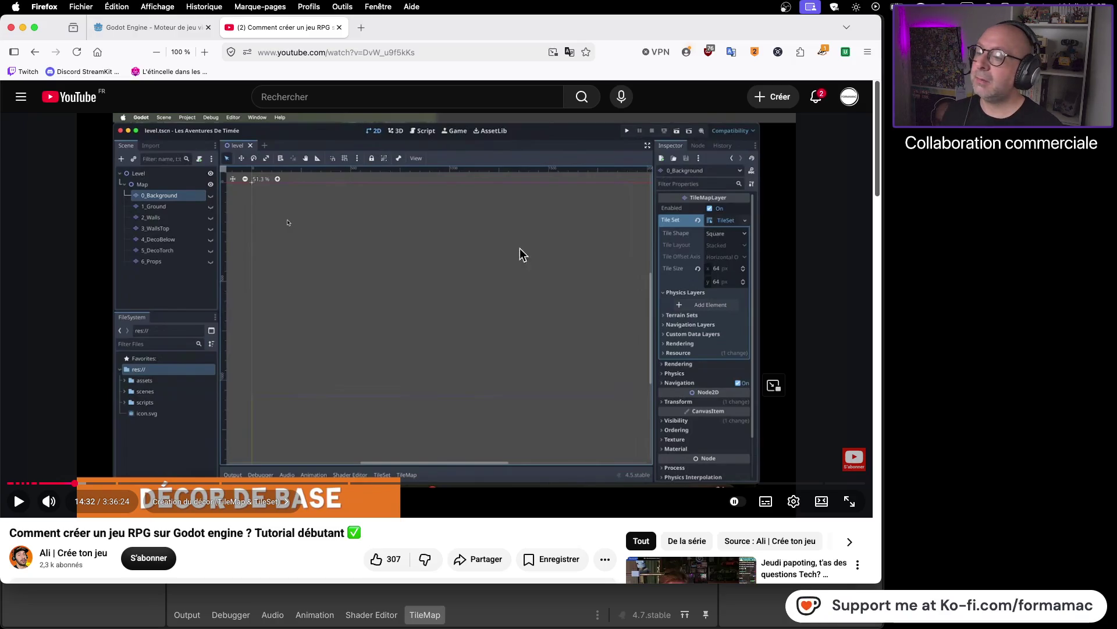
- Play the tutorial to its 'DÉCOR DE BASE' section showing 0_Background's 64 px TileSet, then pause
left_click(467, 254)
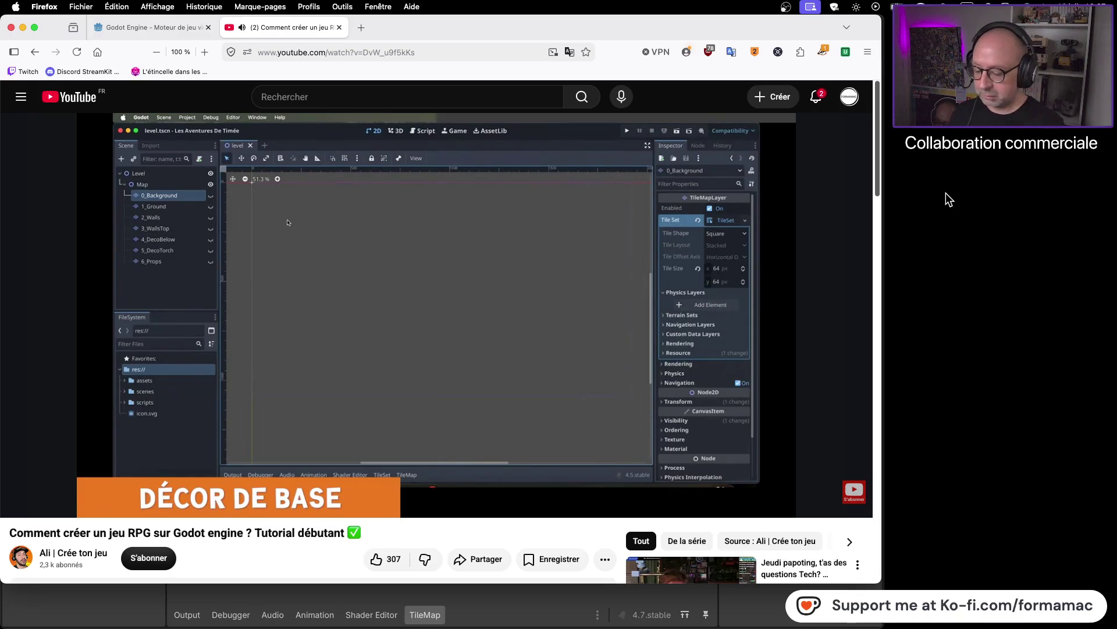
mouse_move(872, 248)
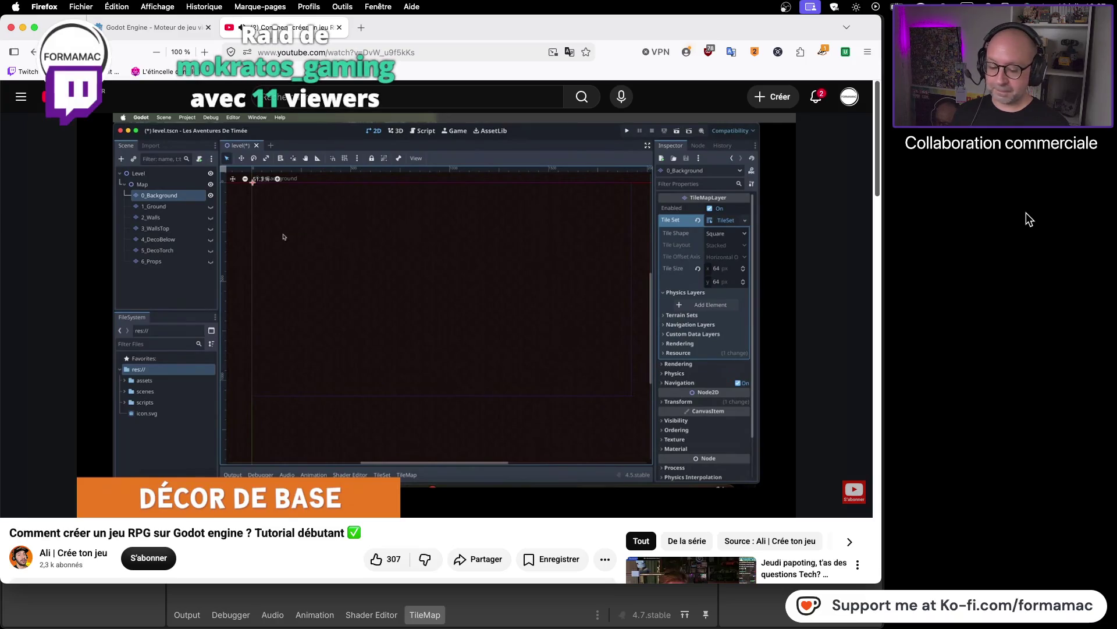
mouse_move(652, 286)
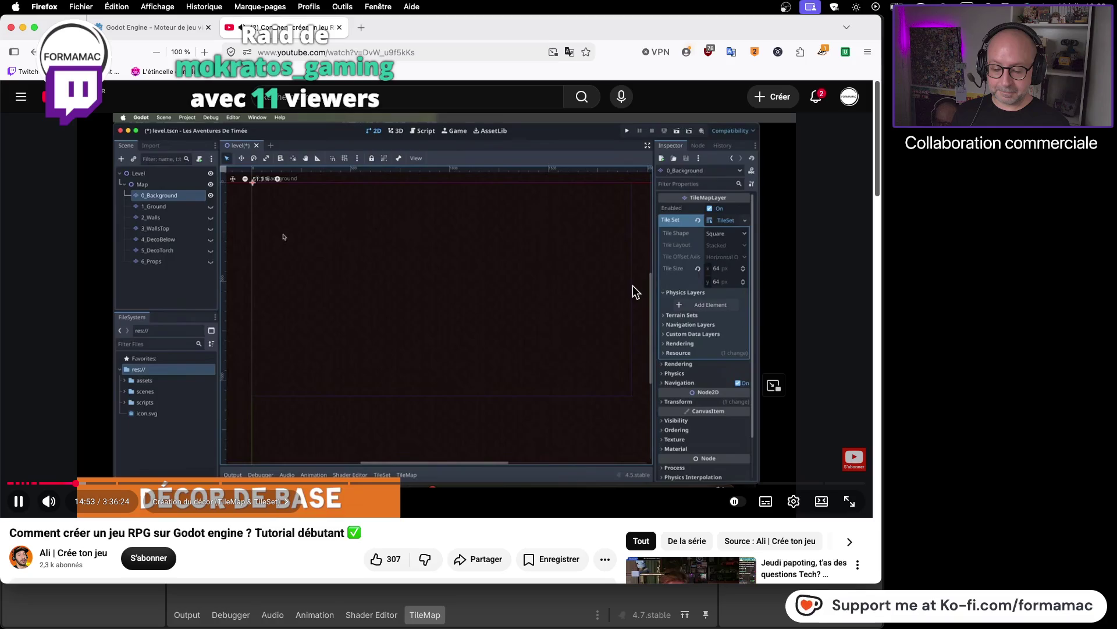
left_click(633, 285)
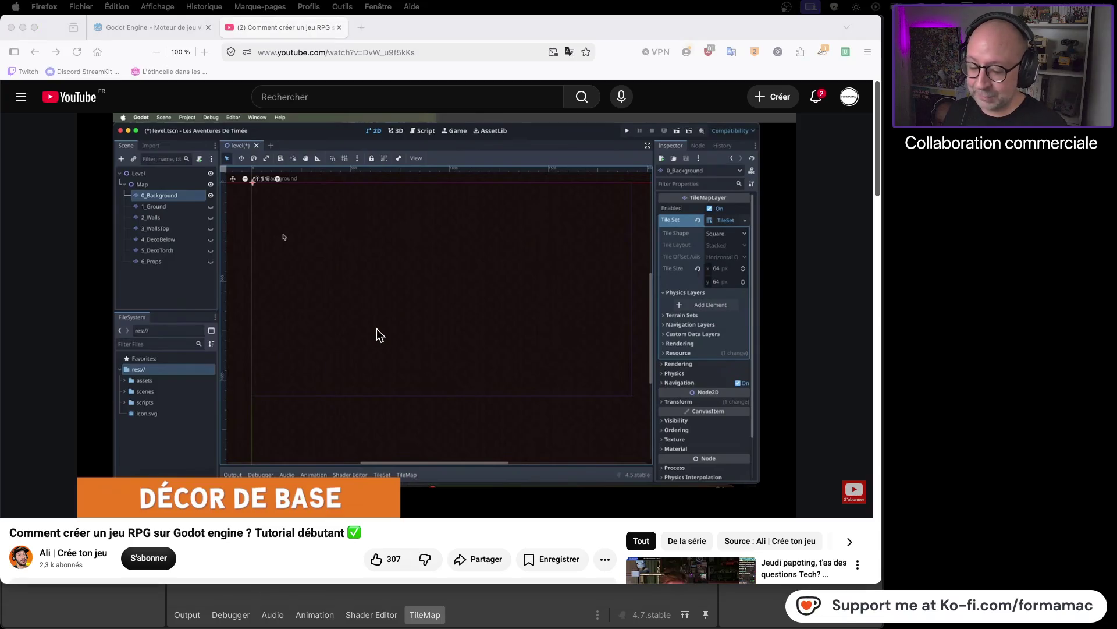
- Let the tutorial play past the viewport settings until the brown-tile floor appears
left_click(444, 313)
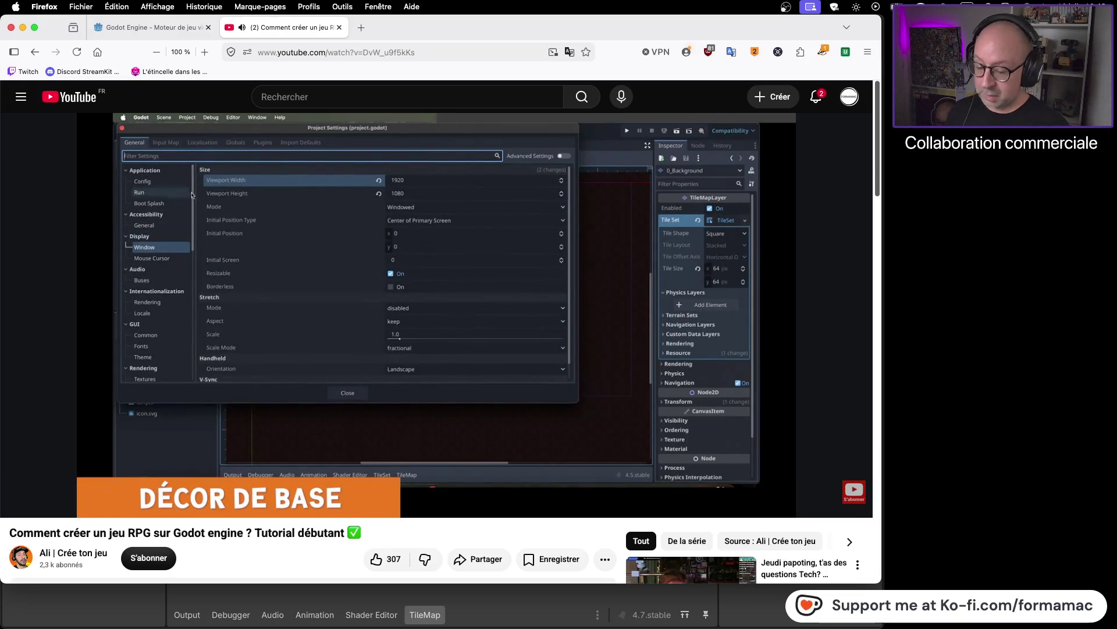
mouse_move(445, 312)
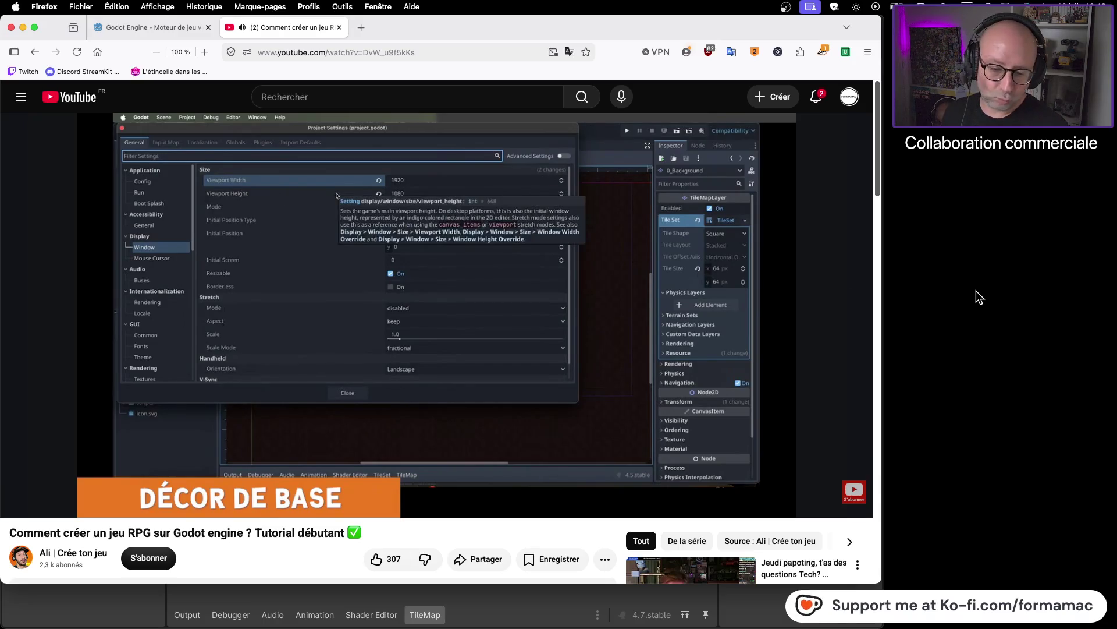
mouse_move(825, 391)
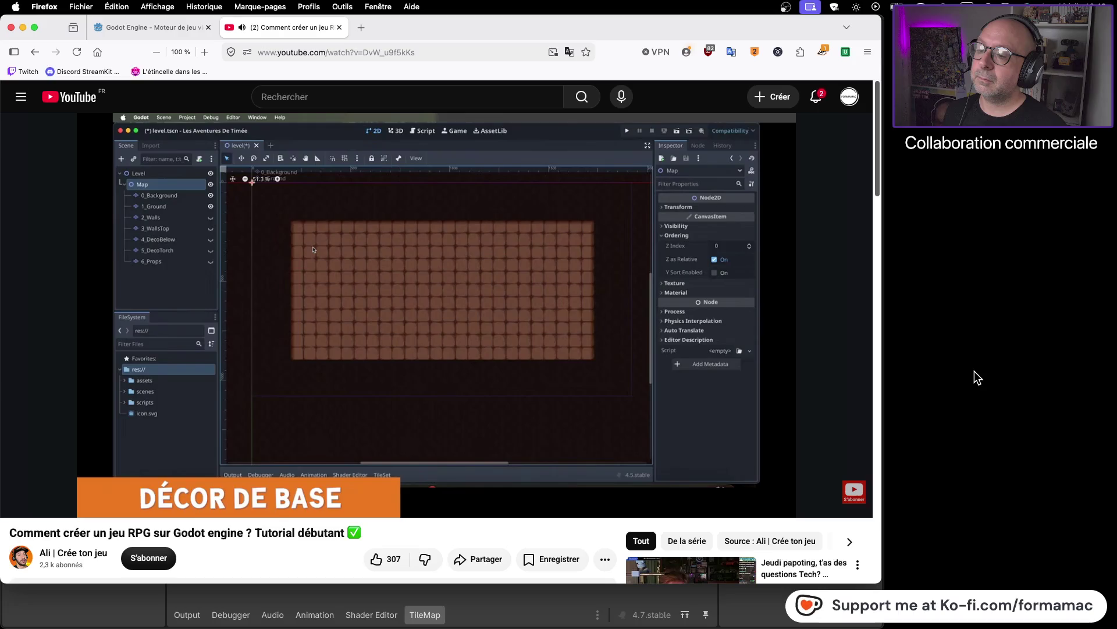
- Pause the tutorial on the brick-ground scenery and switch back to Godot
left_click(498, 334)
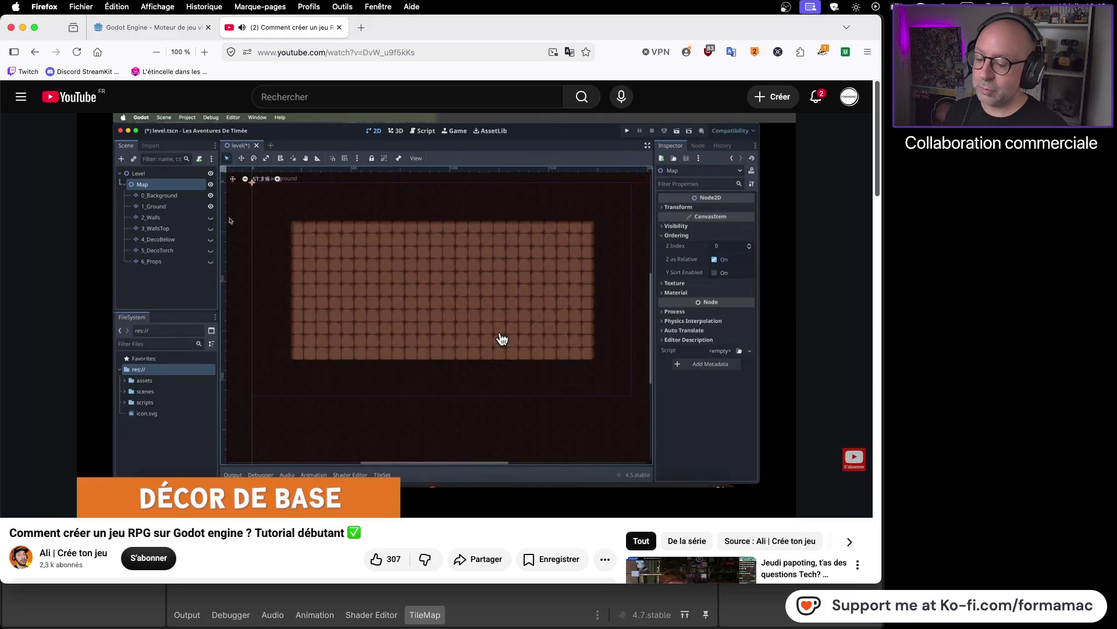
key("super+Tab")
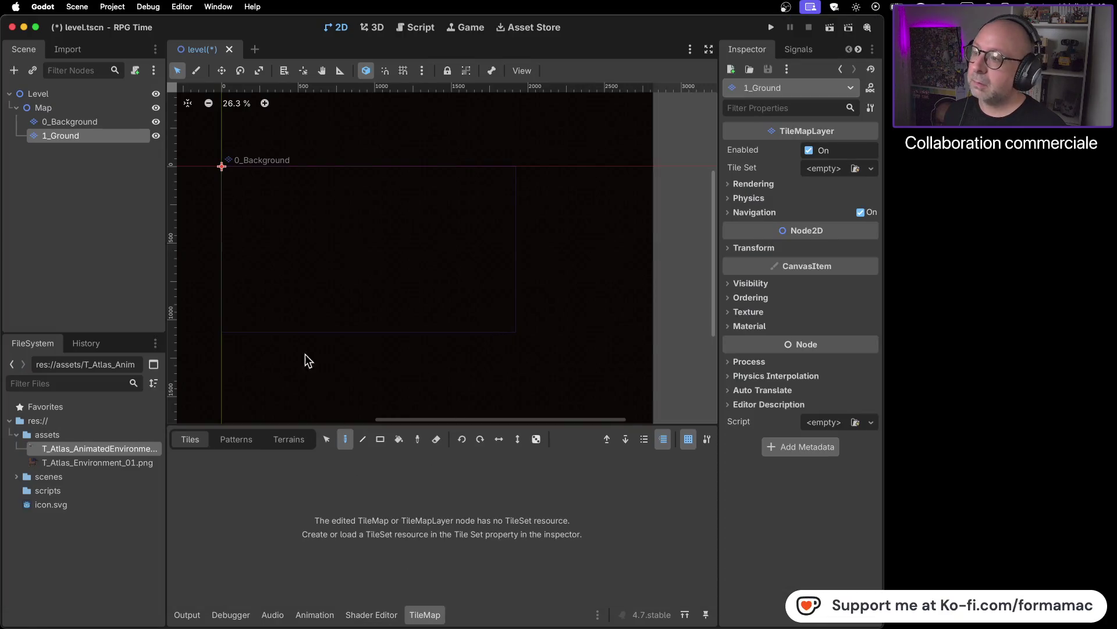
- Compare 0_Background's tile set with empty 1_Ground, then choose Load from 1_Ground's Tile Set dropdown
left_click(96, 123)
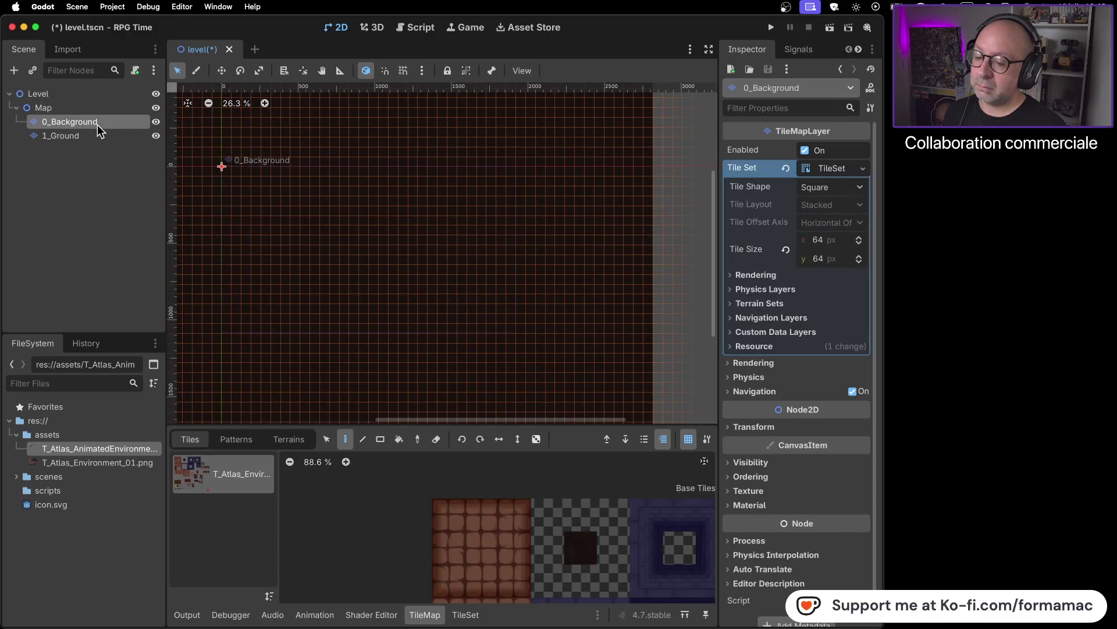
left_click(98, 134)
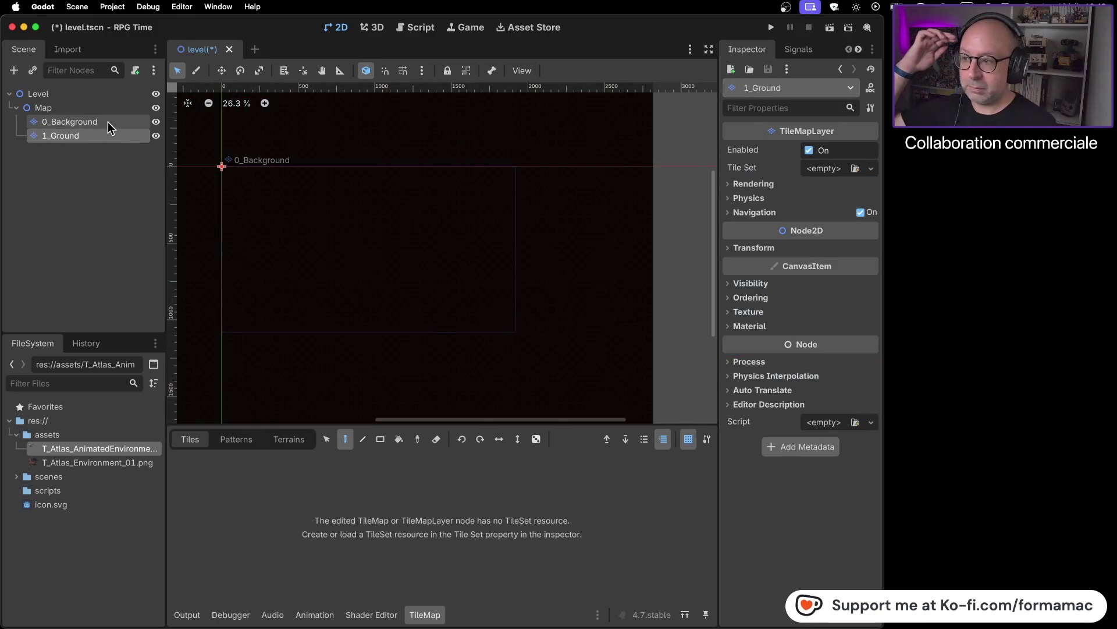
left_click(108, 121)
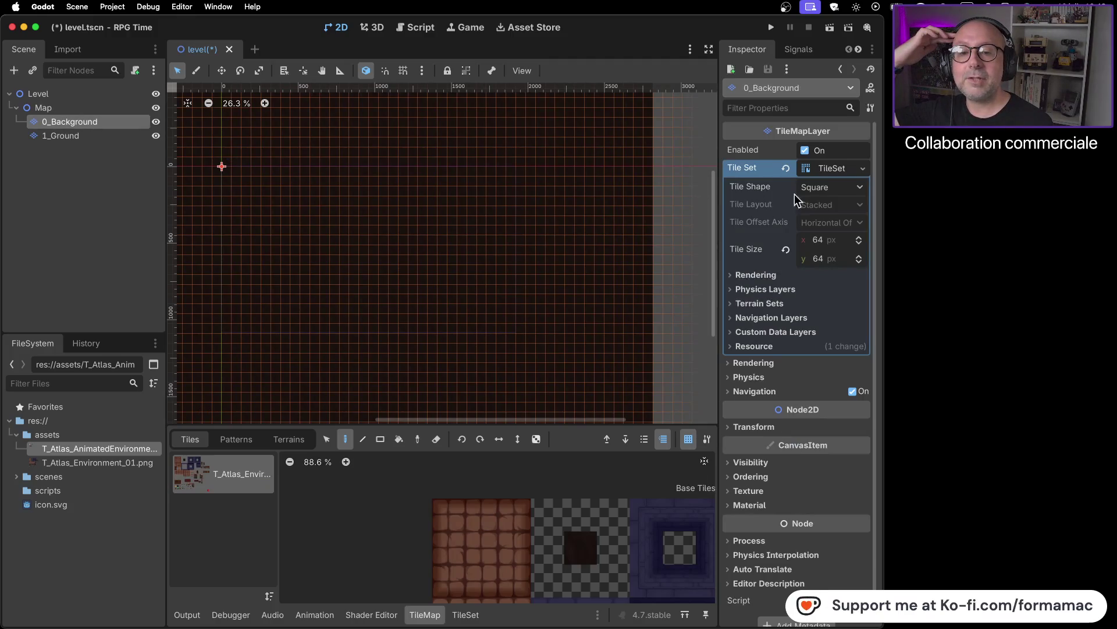
left_click(120, 134)
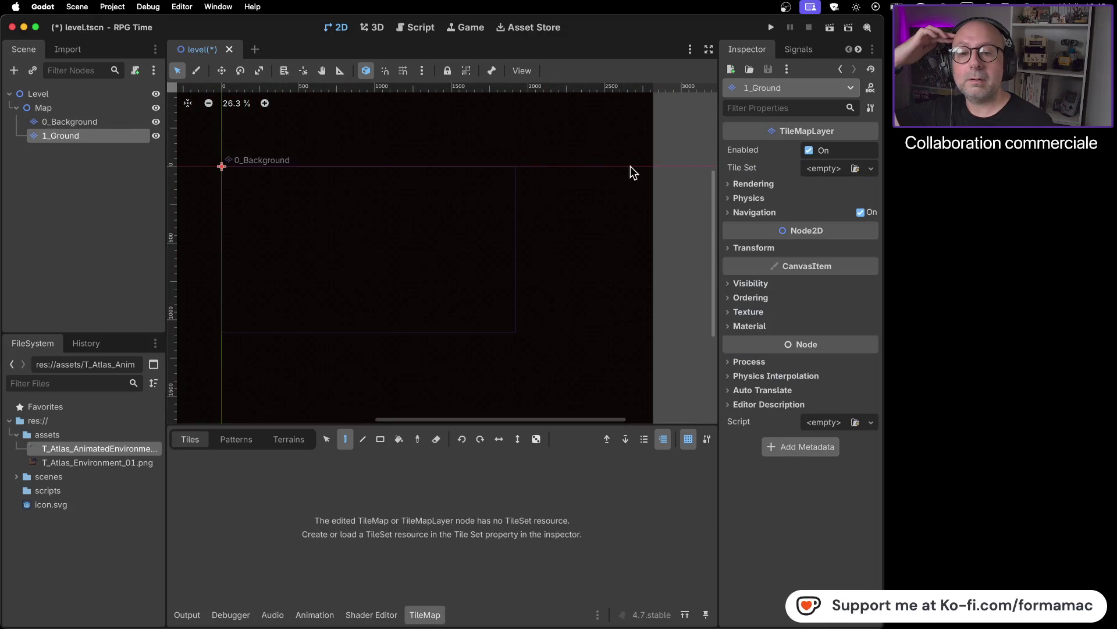
left_click(871, 175)
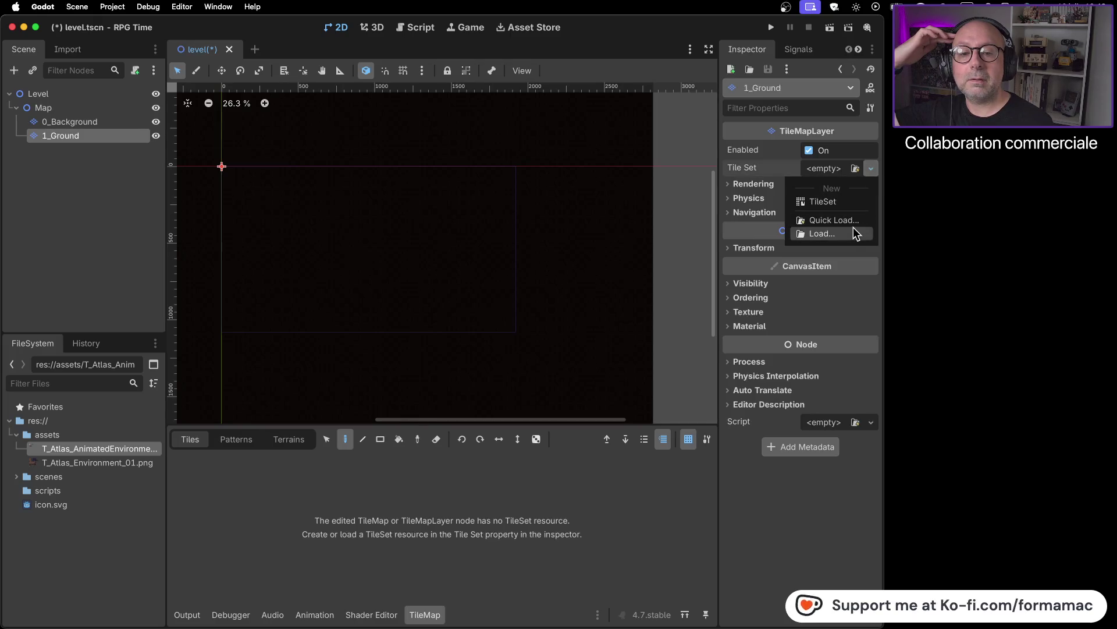
left_click(822, 233)
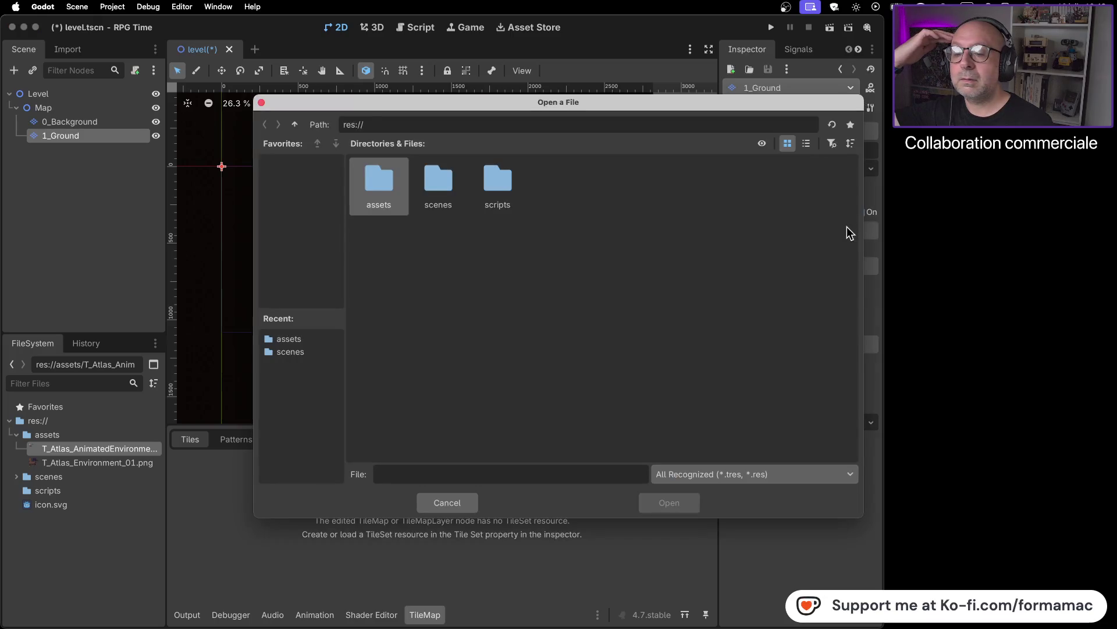
- Look through the scenes, assets and scripts folders for a tile set, then cancel the dialog
double_click(437, 188)
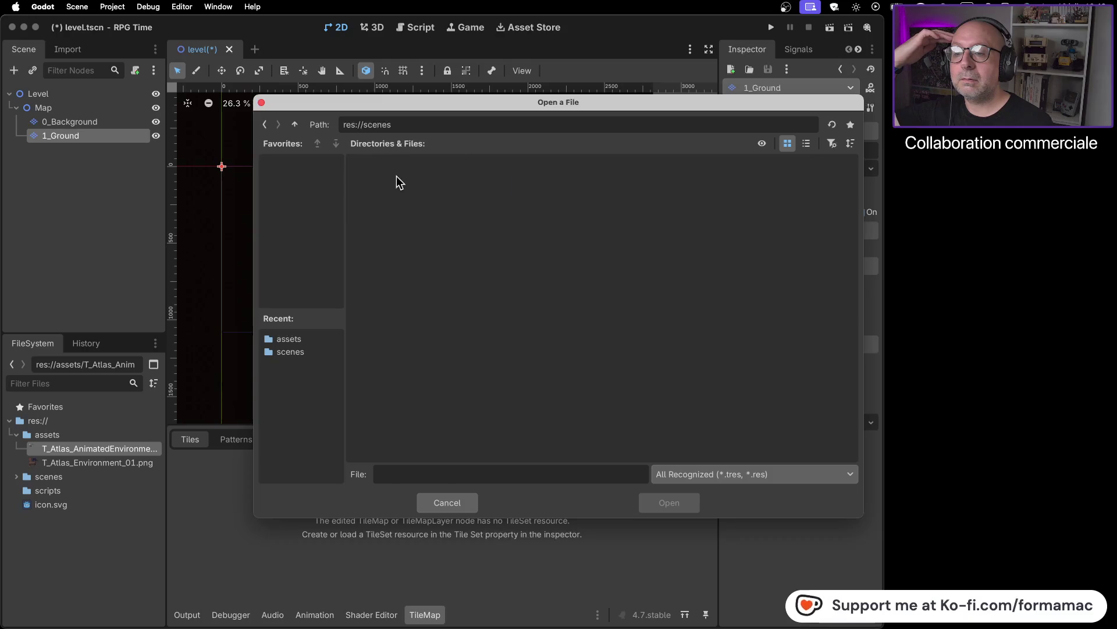
left_click(294, 125)
double_click(380, 180)
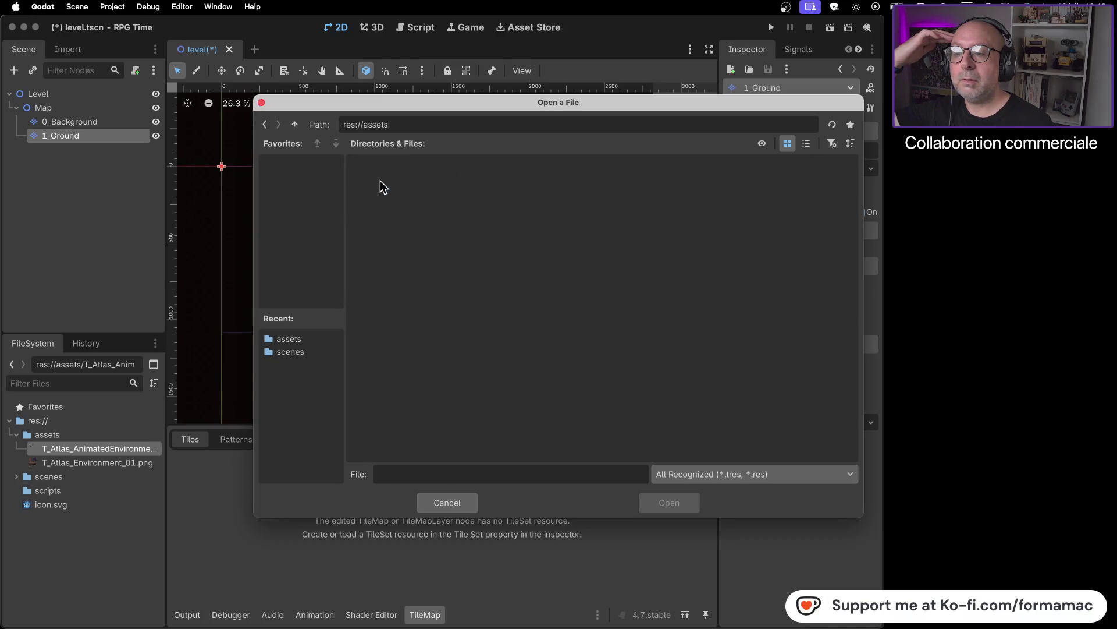
left_click(265, 124)
double_click(515, 183)
left_click(265, 124)
left_click(445, 504)
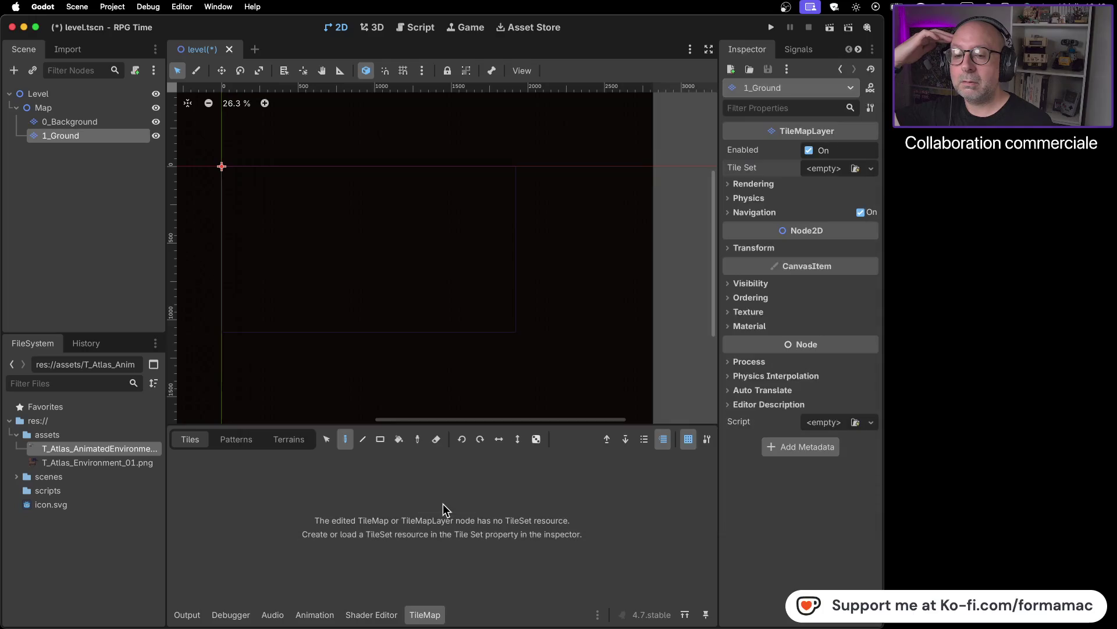
- Assign a New TileSet to 1_Ground's Tile Set property
left_click(119, 122)
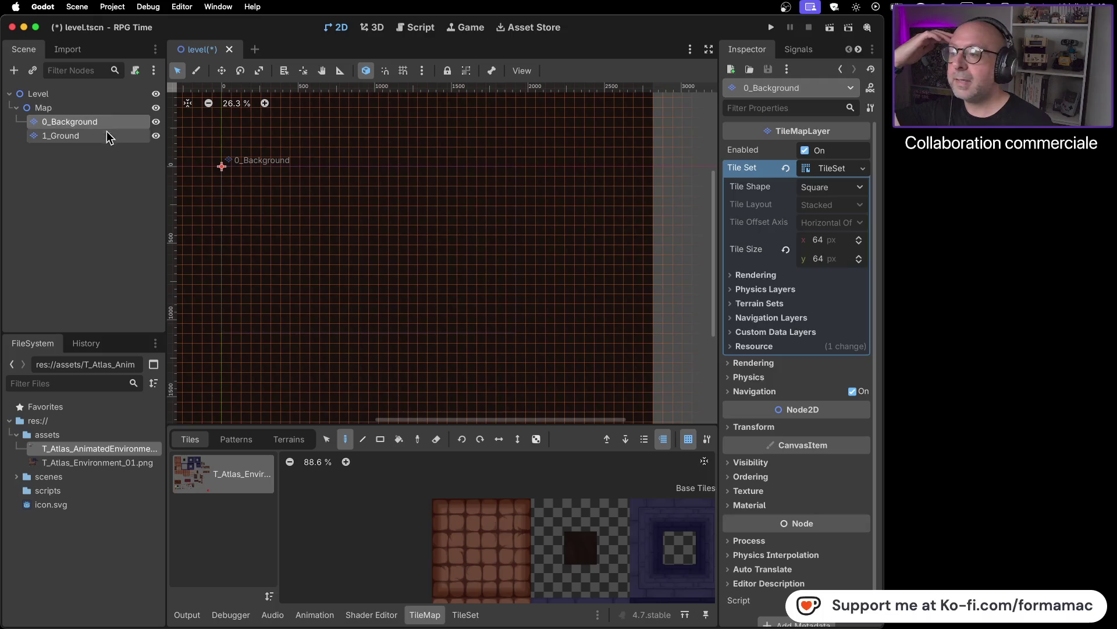
left_click(102, 138, "shift")
left_click(109, 138)
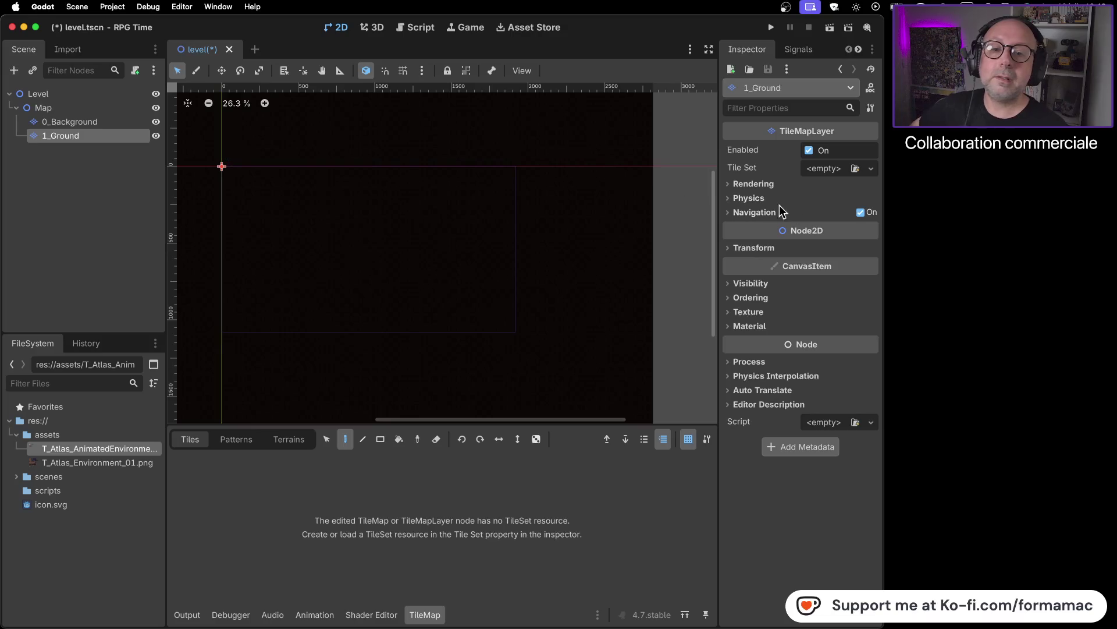
left_click(871, 168)
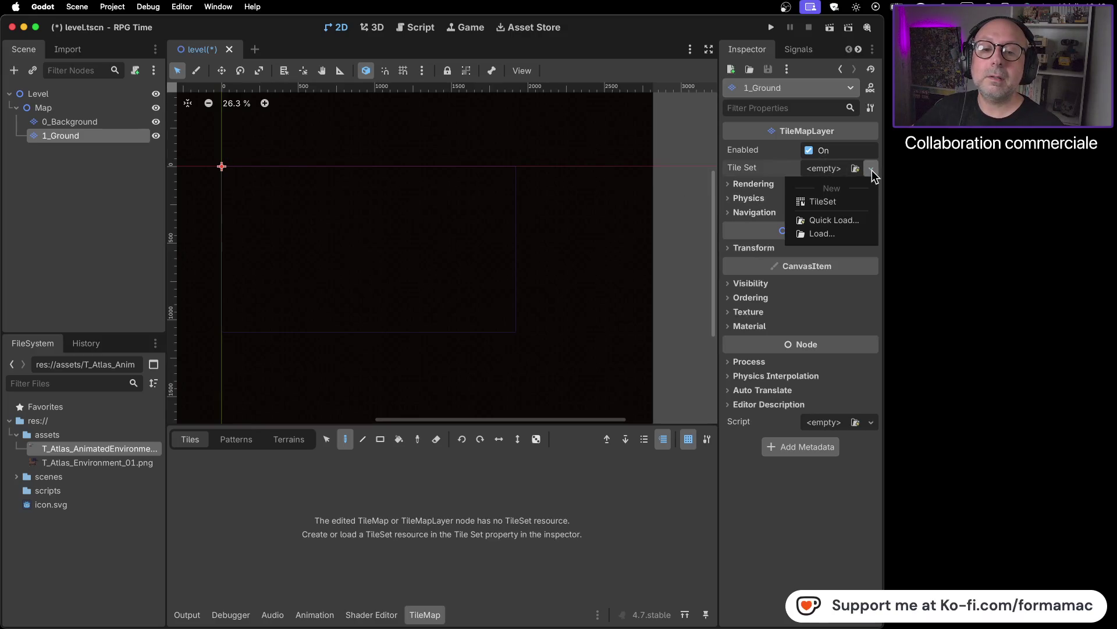
left_click(843, 199)
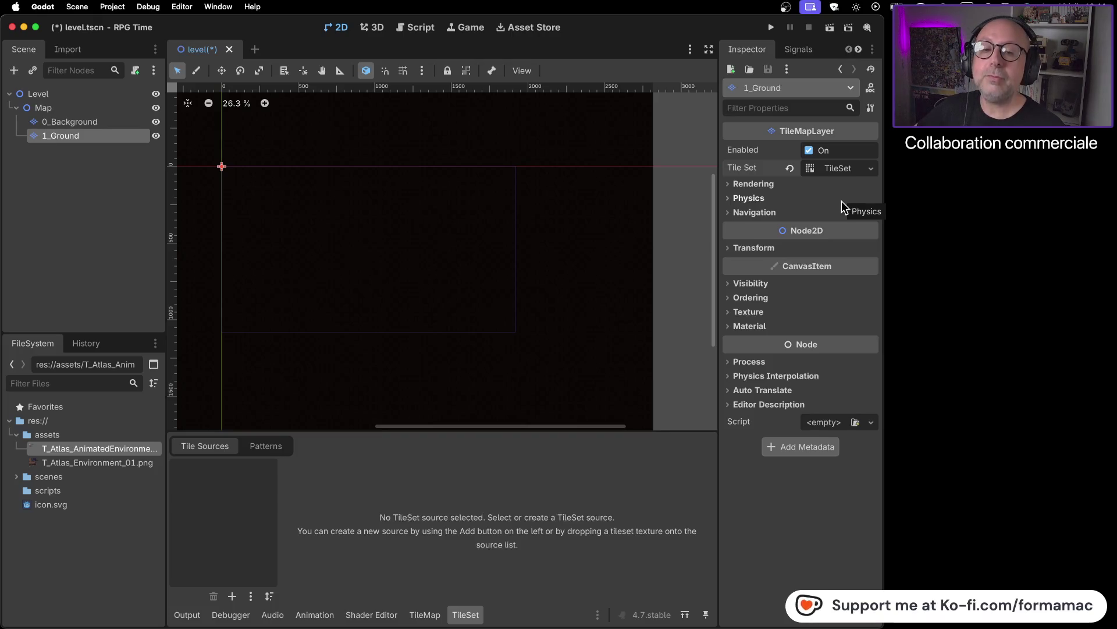
- Compare 1_Ground's new TileSet property with 0_Background's tile set settings
left_click(87, 123)
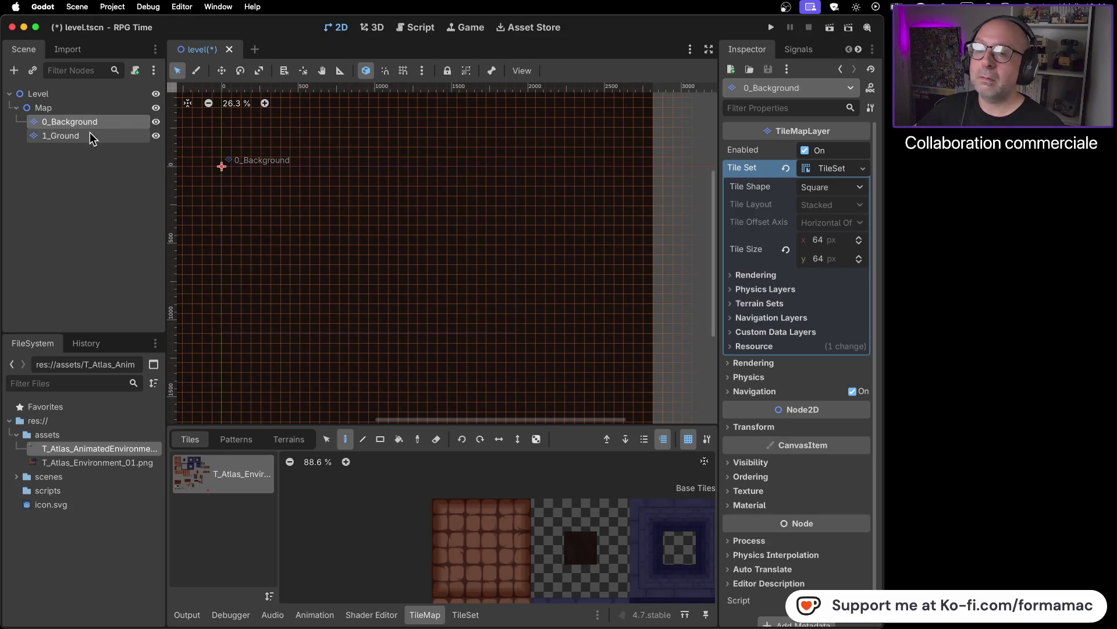
left_click(90, 133)
left_click(871, 168)
left_click(870, 169)
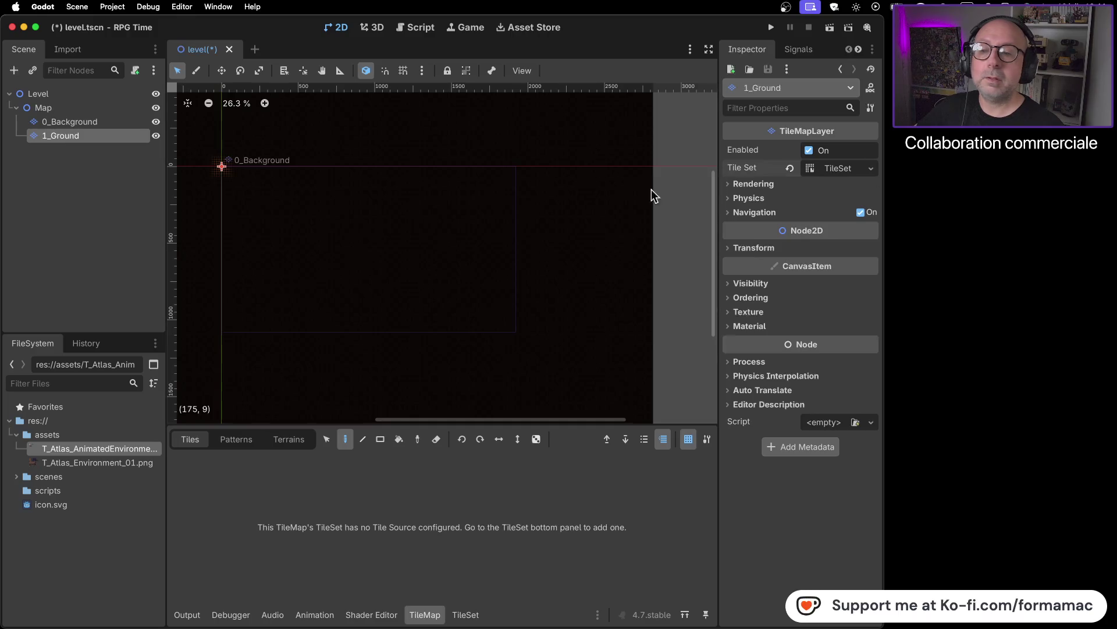
left_click(113, 123)
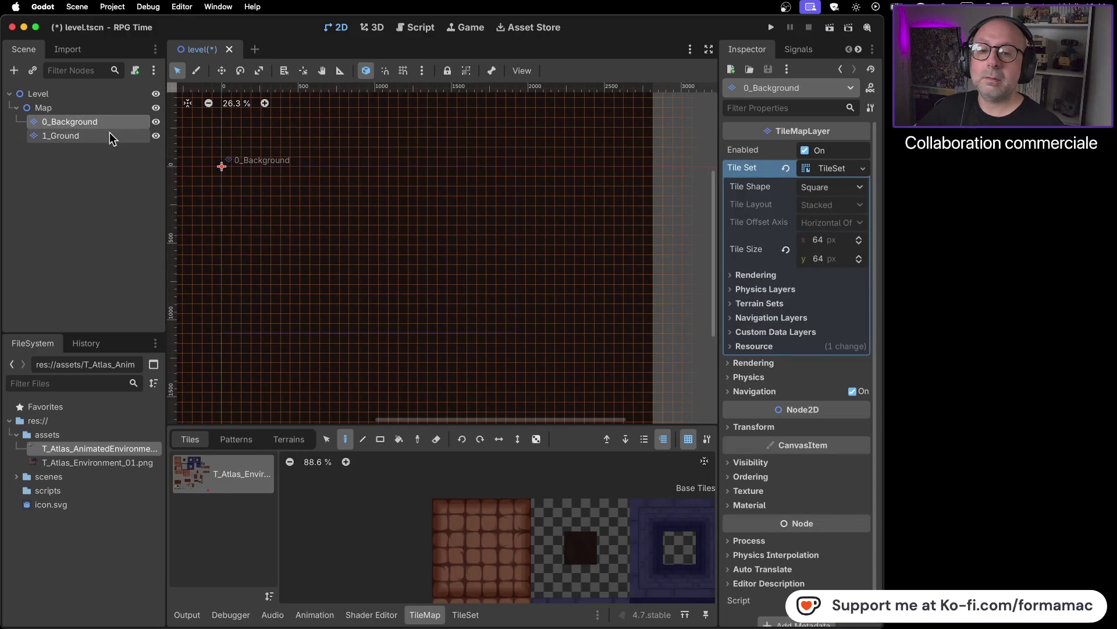
left_click(109, 133)
left_click(747, 169)
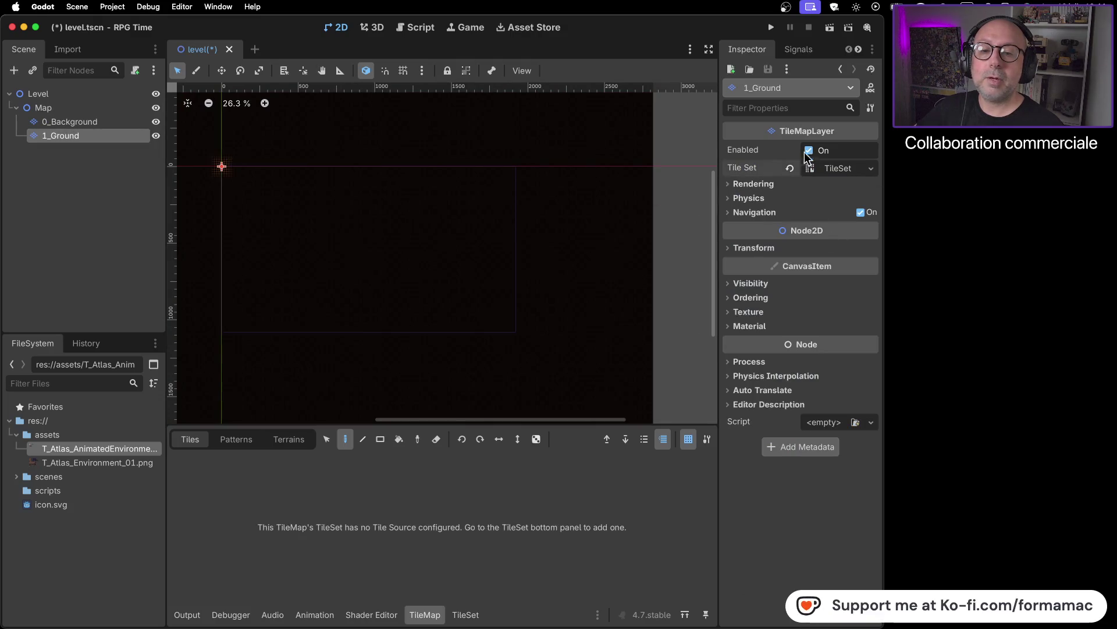
- Open 1_Ground's TileSet panel and start adding a new tile source
left_click(110, 122)
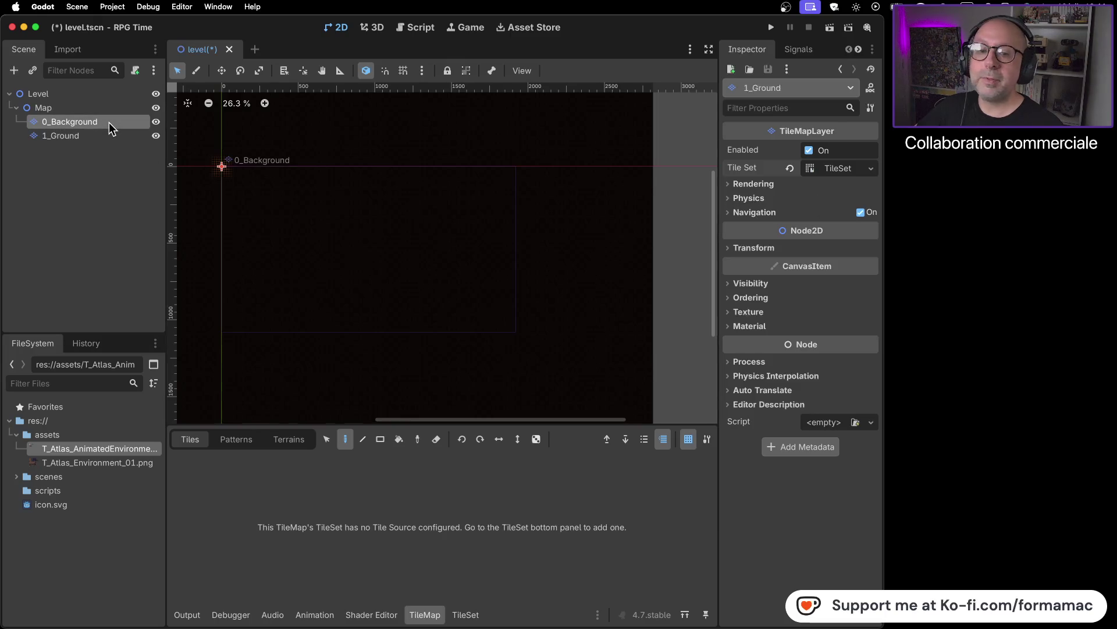
left_click(105, 137)
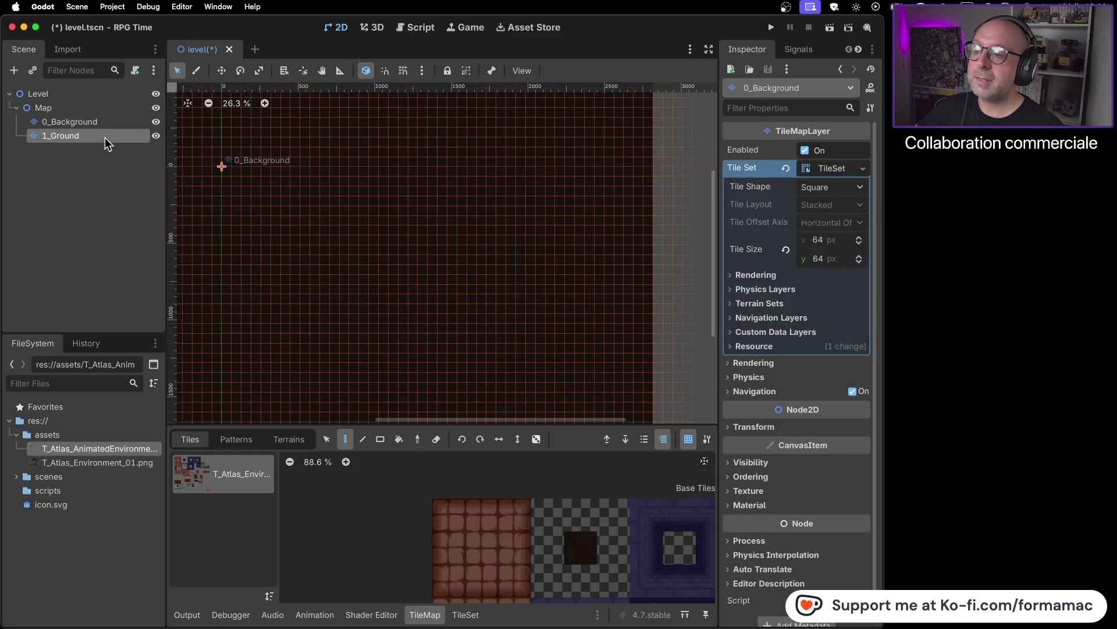
left_click(466, 614)
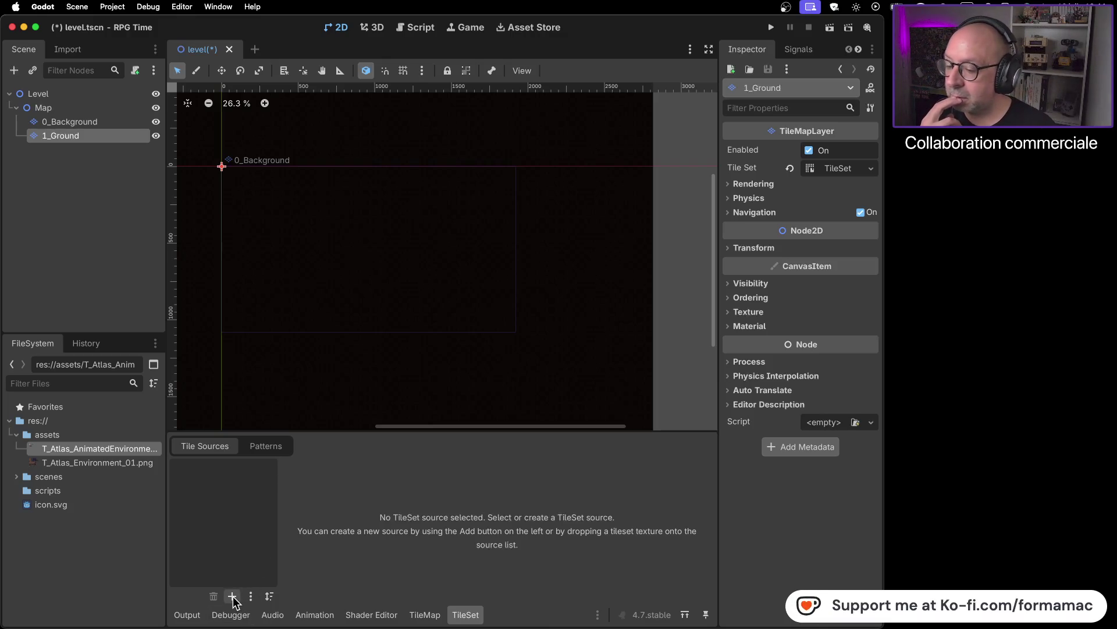
left_click(68, 122)
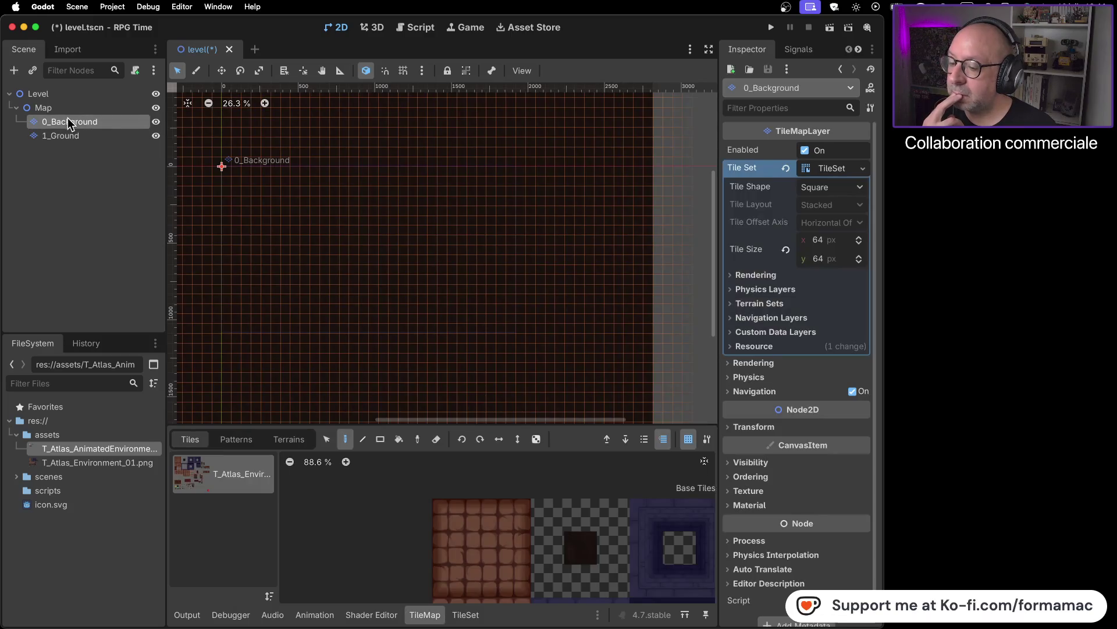
left_click(82, 138)
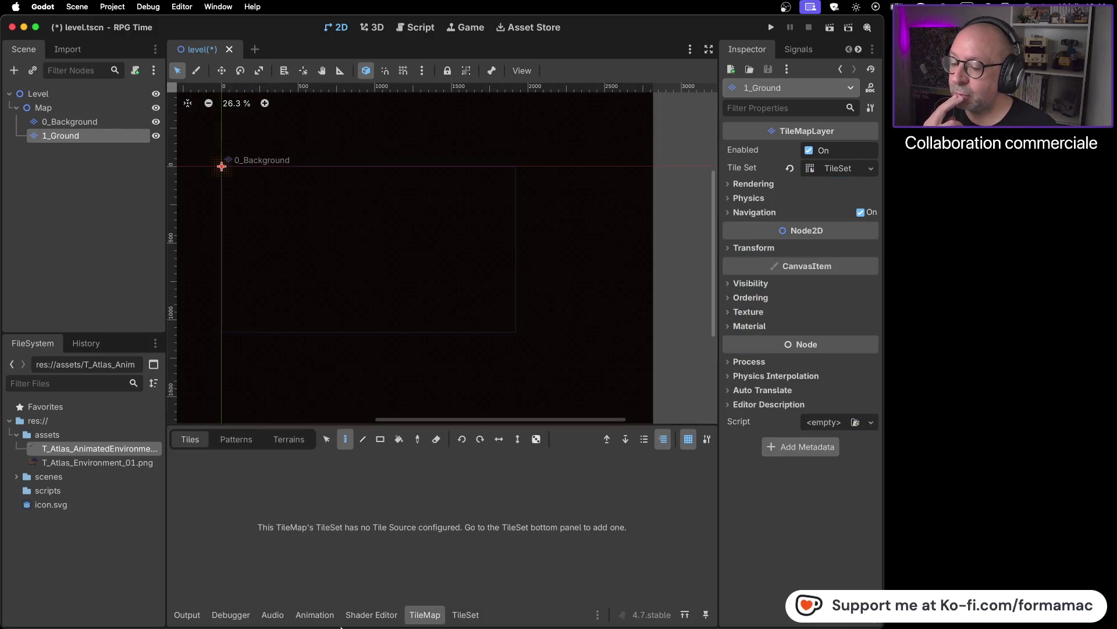
left_click(467, 615)
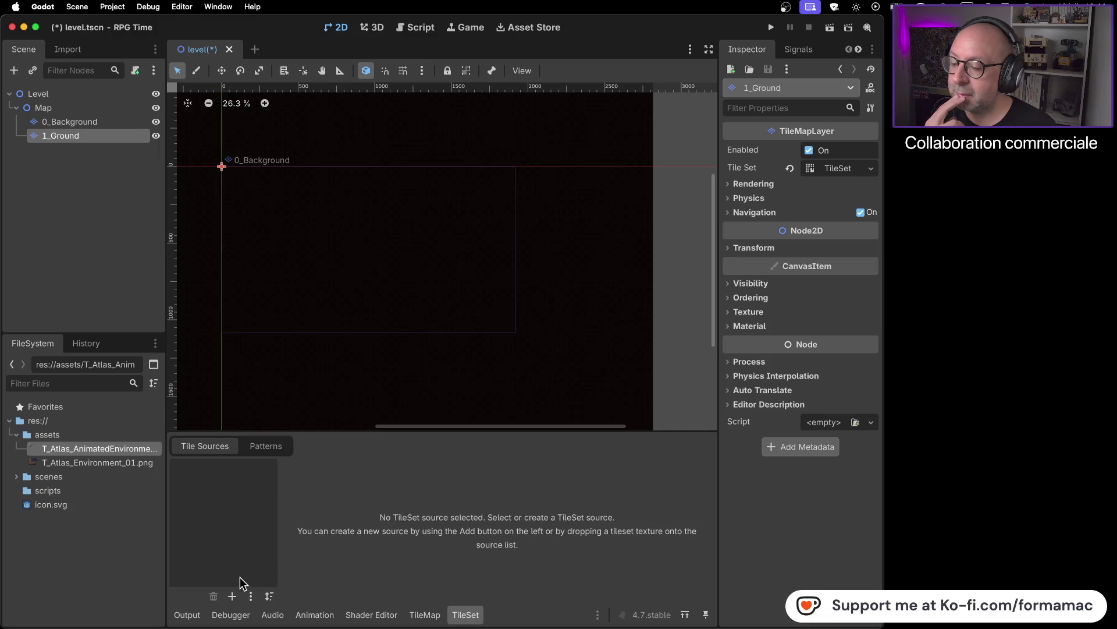
left_click(232, 596)
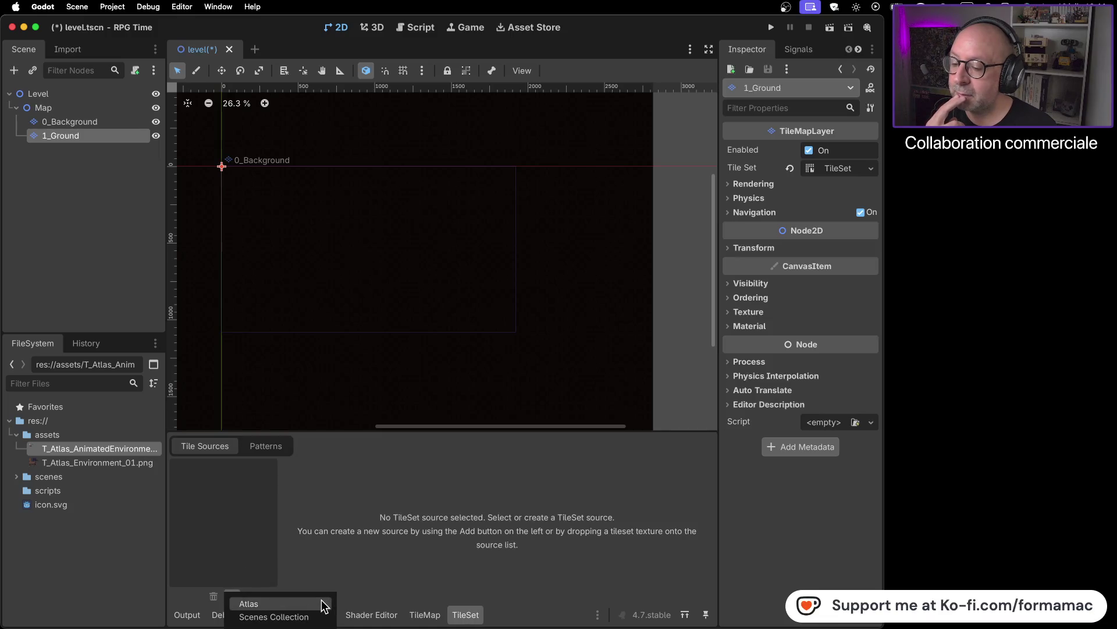
- Add res://assets/T_Atlas_Environment_01.png as an atlas source with tiles auto-created
left_click(323, 605)
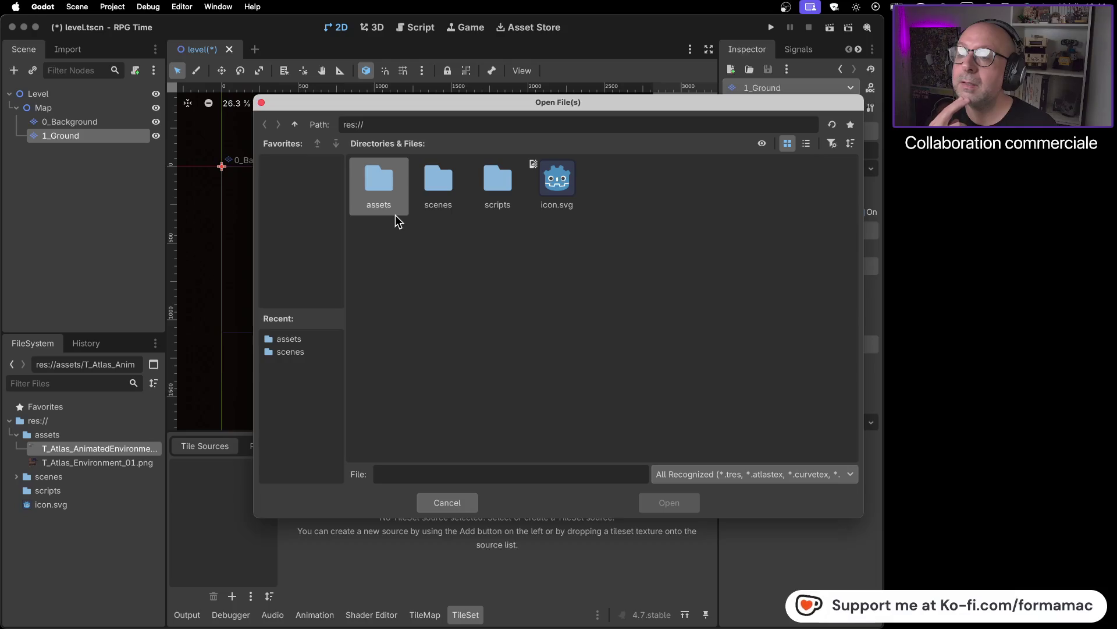
double_click(380, 183)
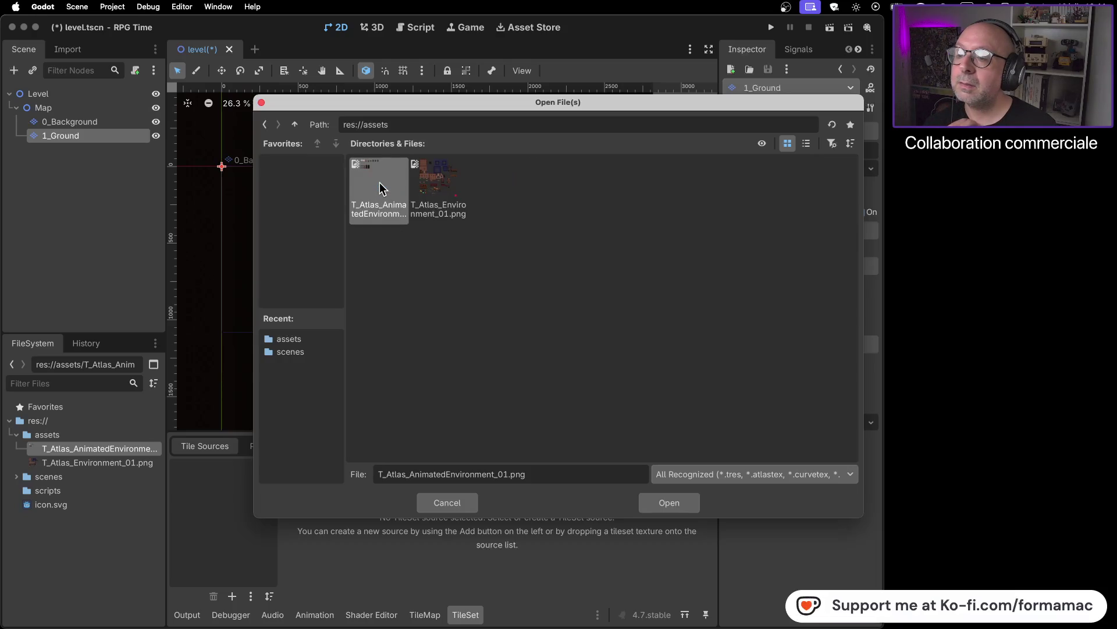
left_click(445, 180)
left_click(655, 503)
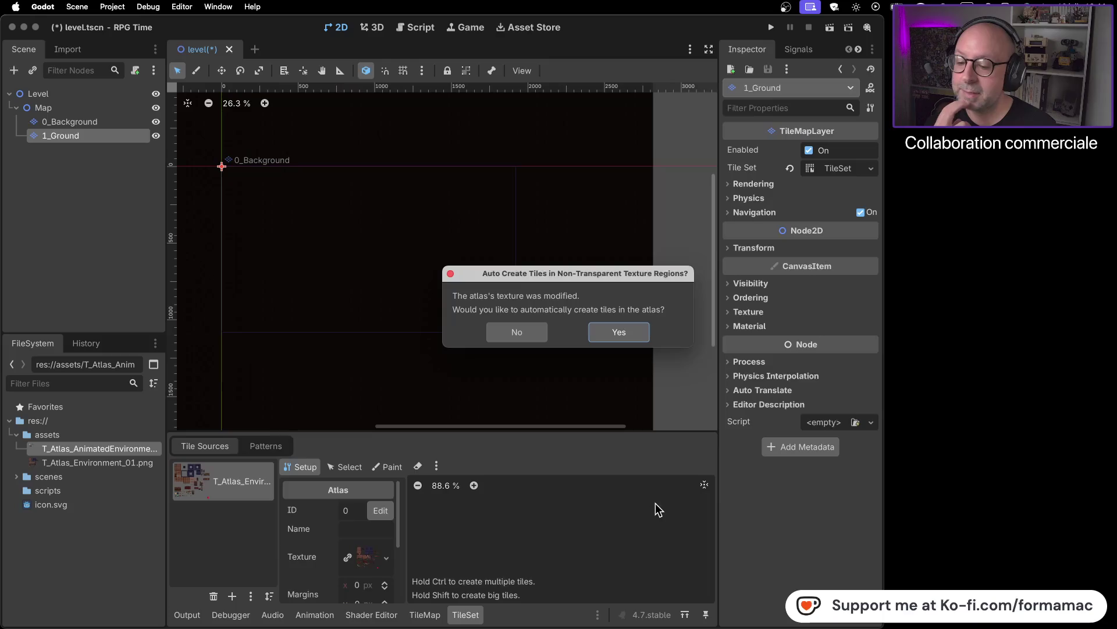
left_click(614, 337)
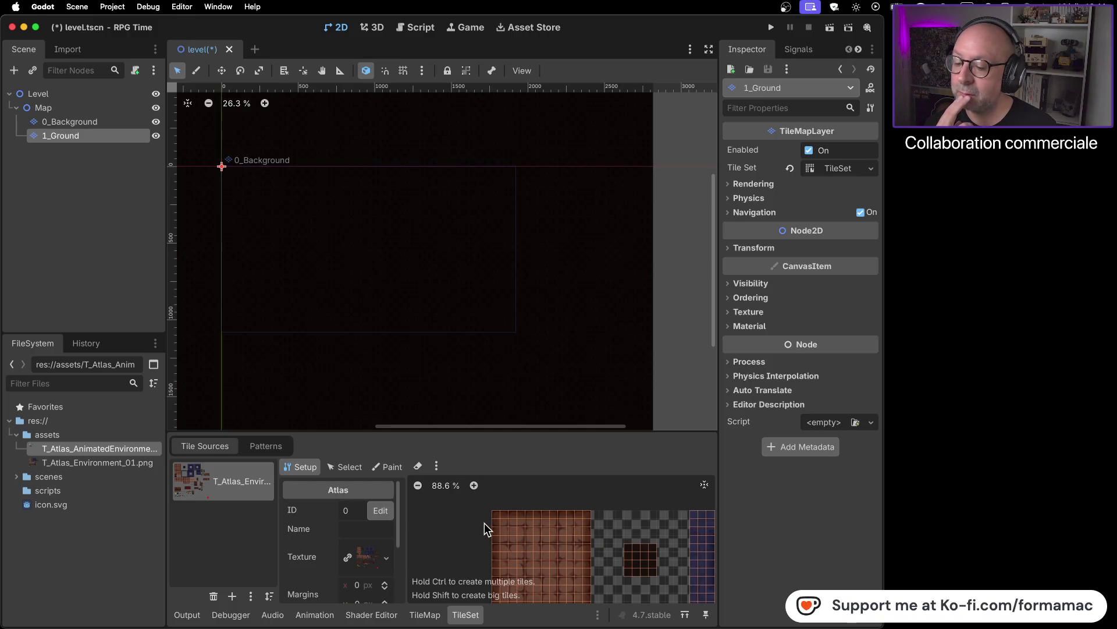
left_click(431, 619)
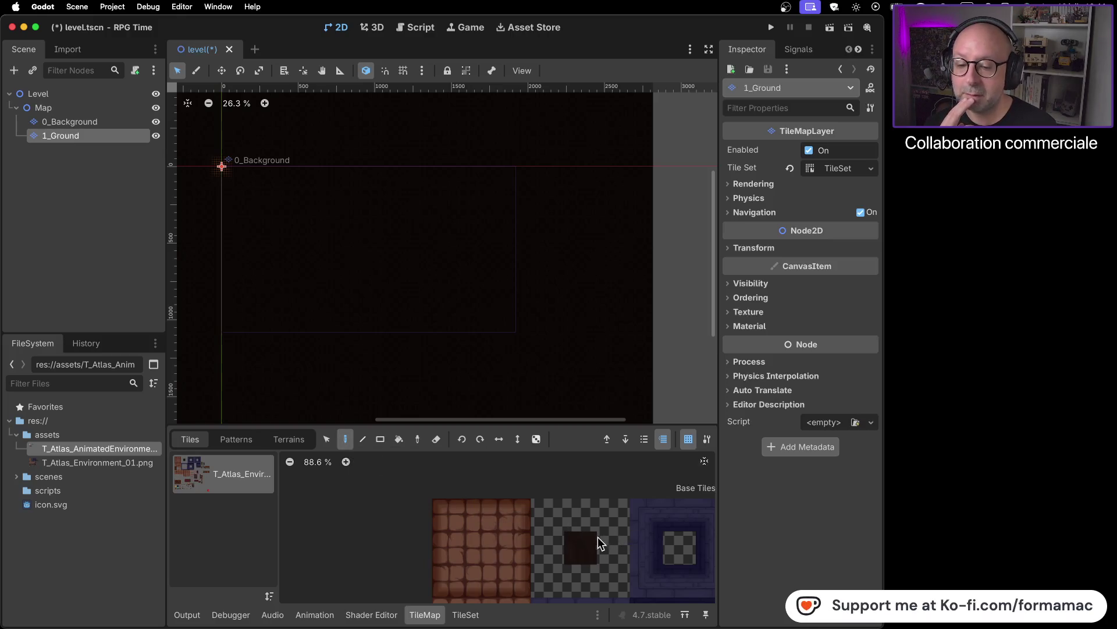
- Switch between 0_Background and 1_Ground in the Scene tree, ending on 1_Ground's TileMapLayer properties
scroll(576, 540, "up", 5)
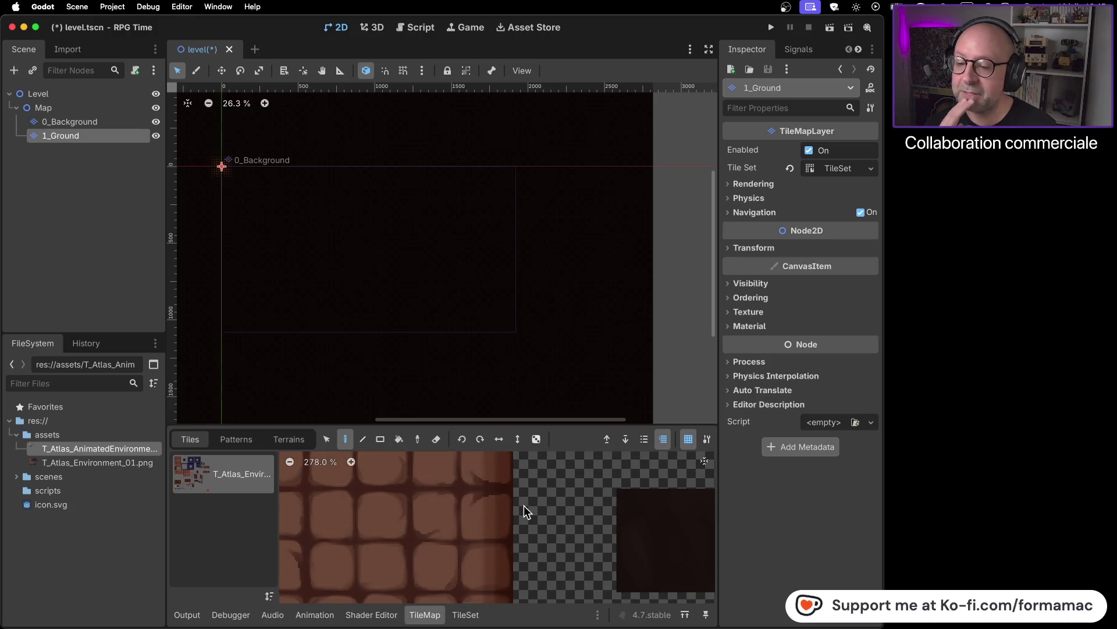
scroll(541, 512, "down", 3)
scroll(539, 512, "down", 1)
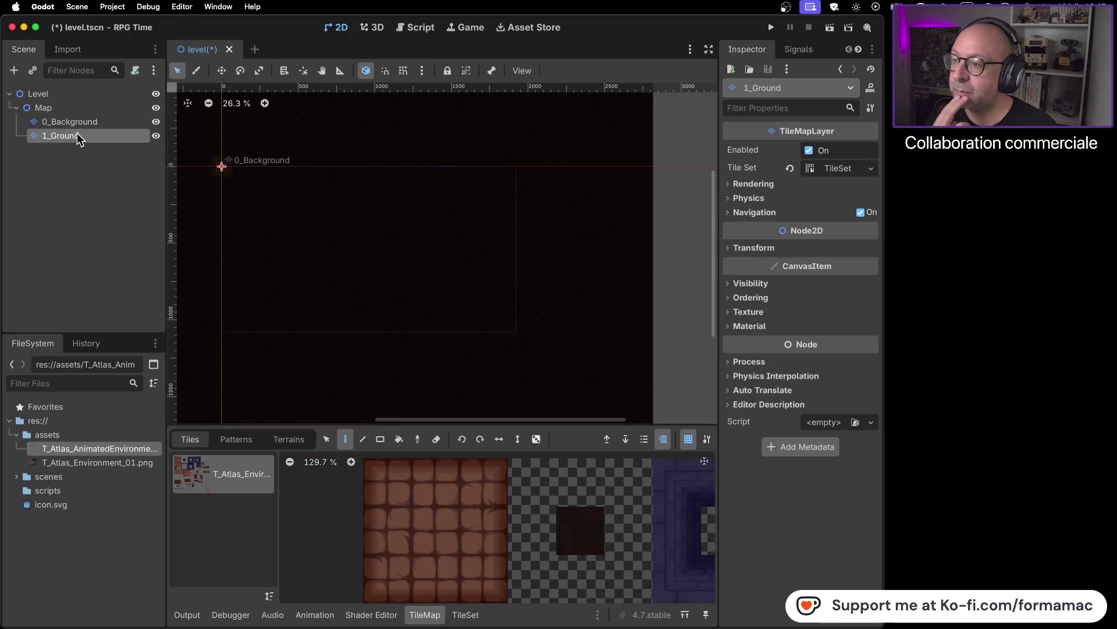
left_click(96, 122)
left_click(96, 135)
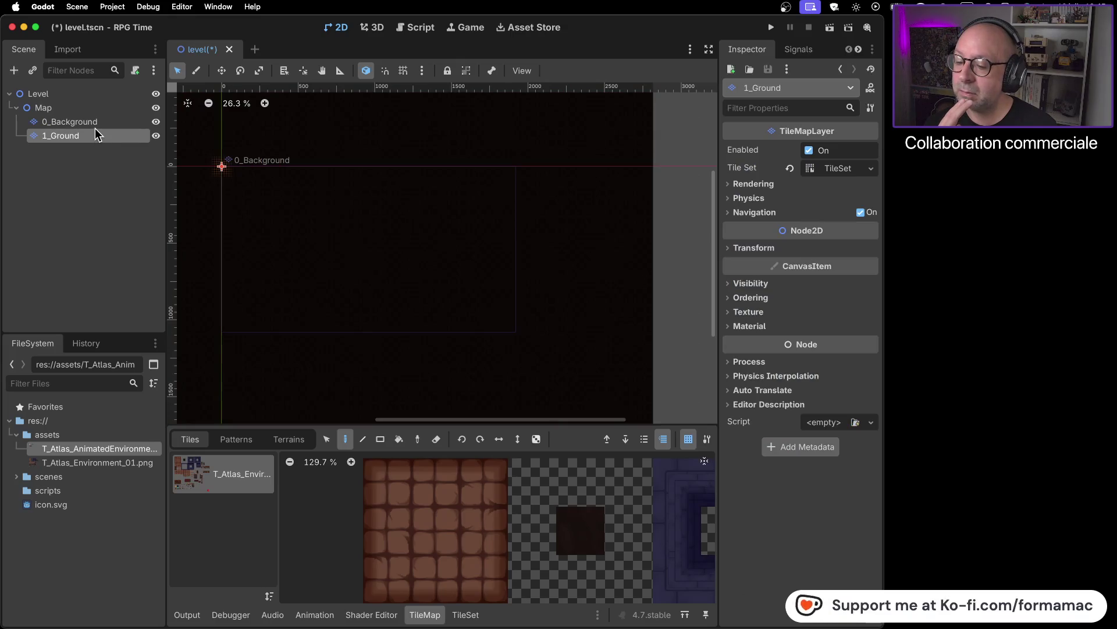
left_click(102, 124, "shift")
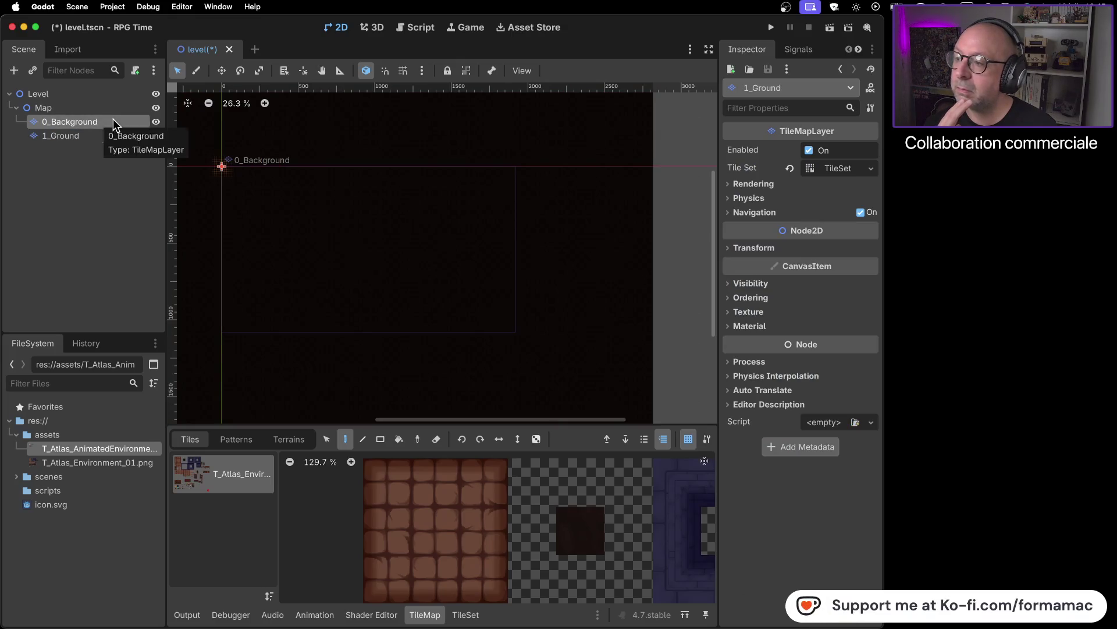
left_click(113, 121)
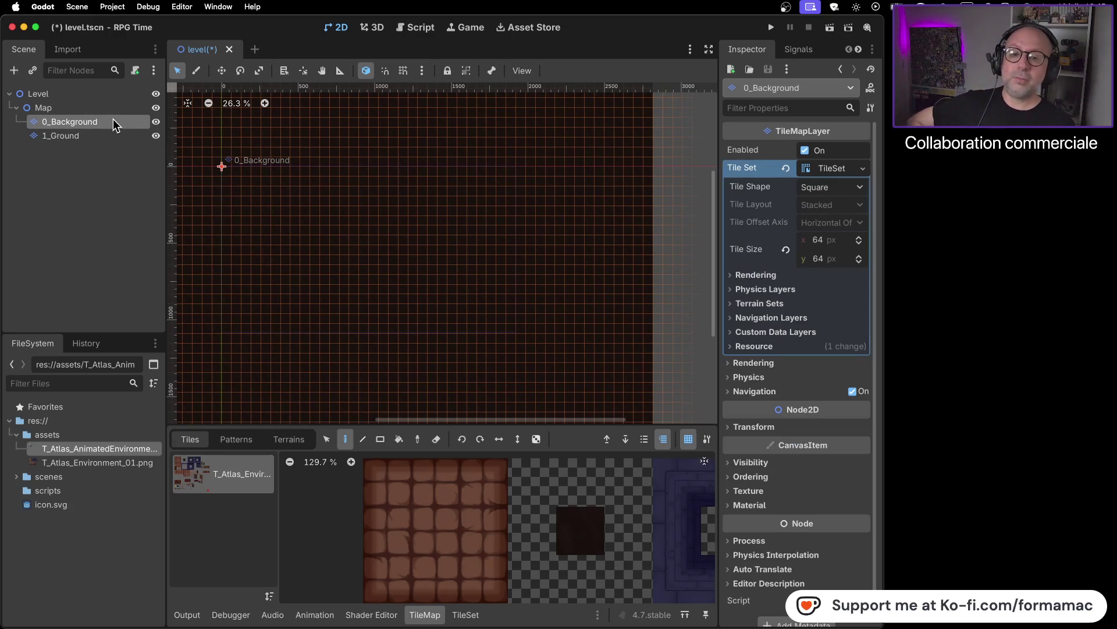
left_click(114, 132)
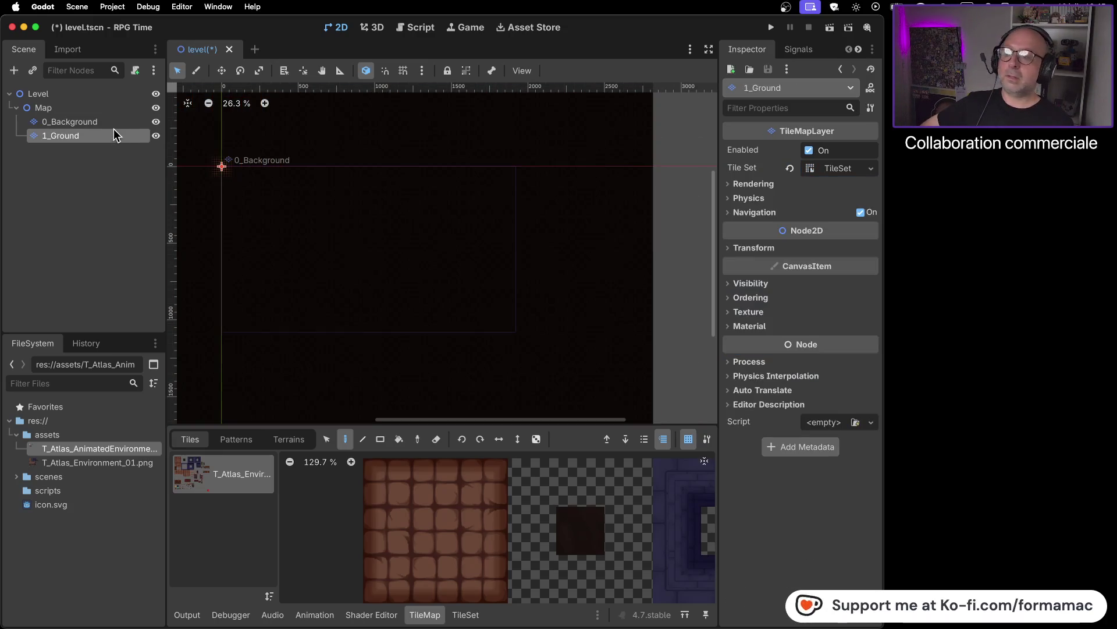
left_click(113, 122)
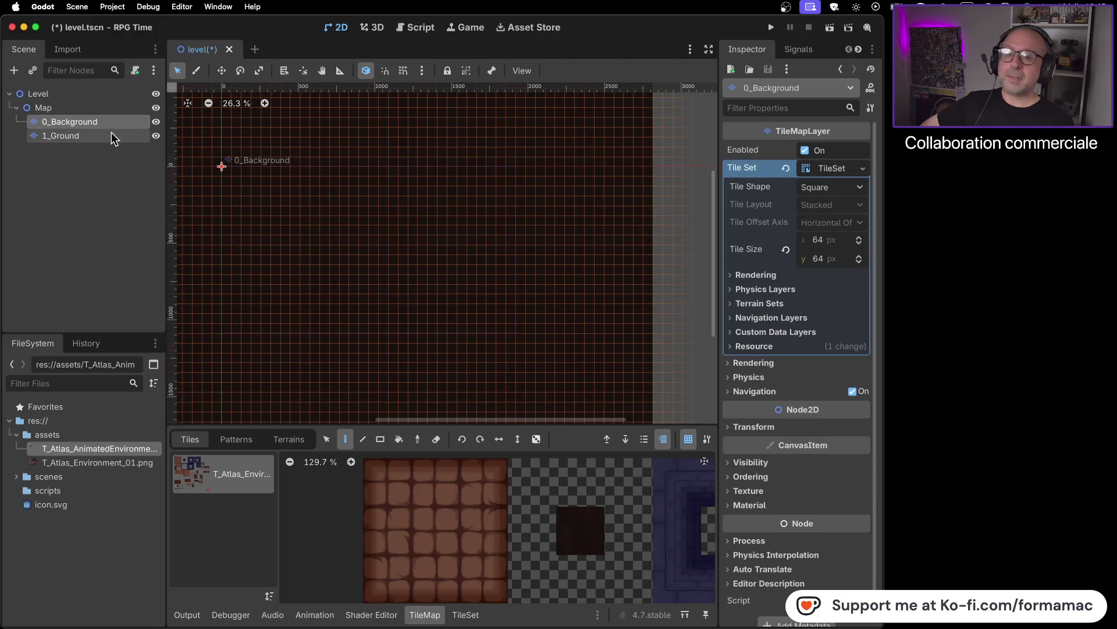
left_click(111, 133)
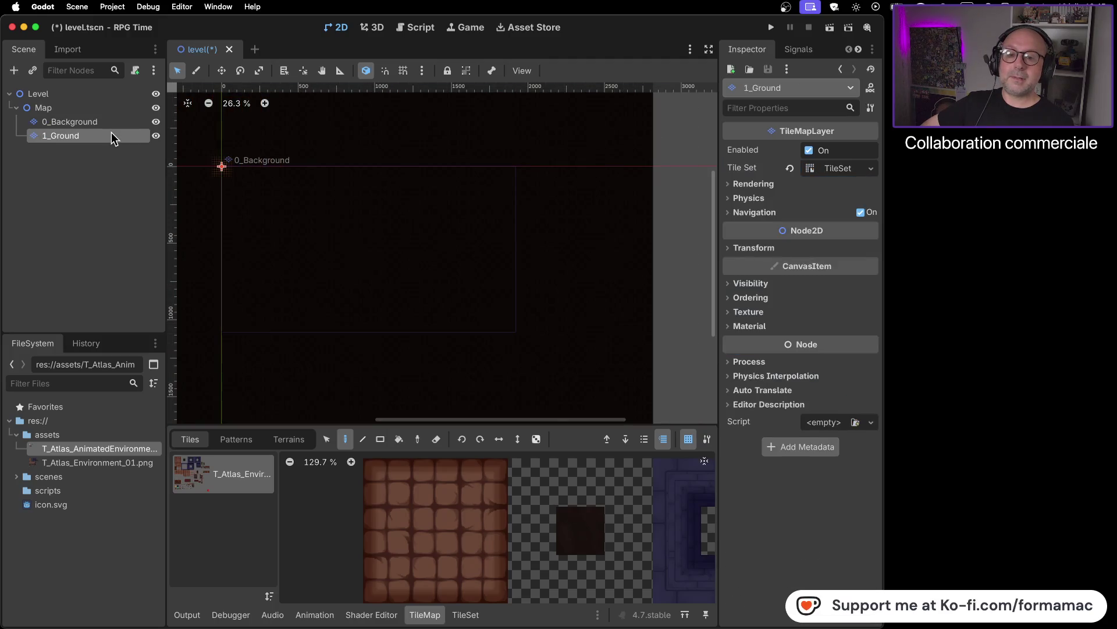
- Set the 1_Ground TileSet's tile size to 64 × 64 px
left_click(810, 169)
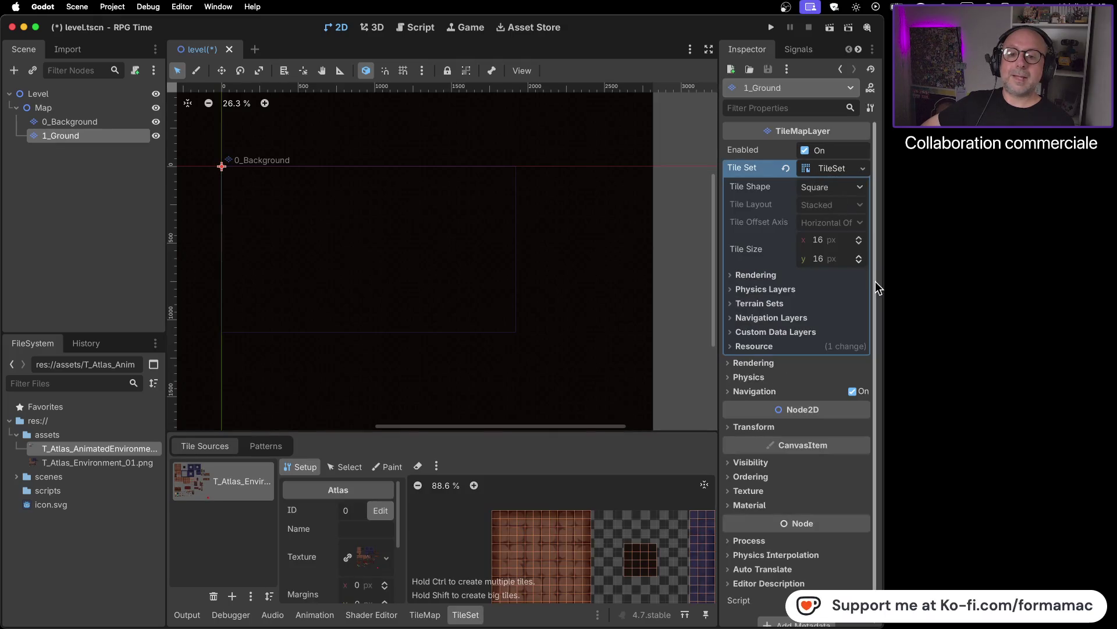
left_click(833, 247)
type("64")
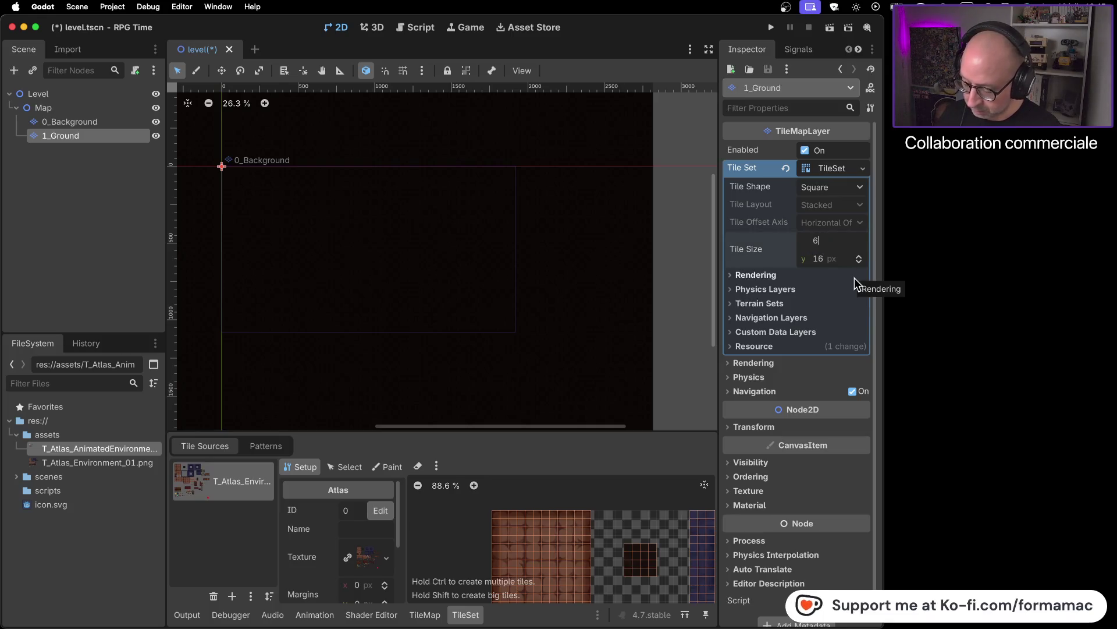
key("Tab")
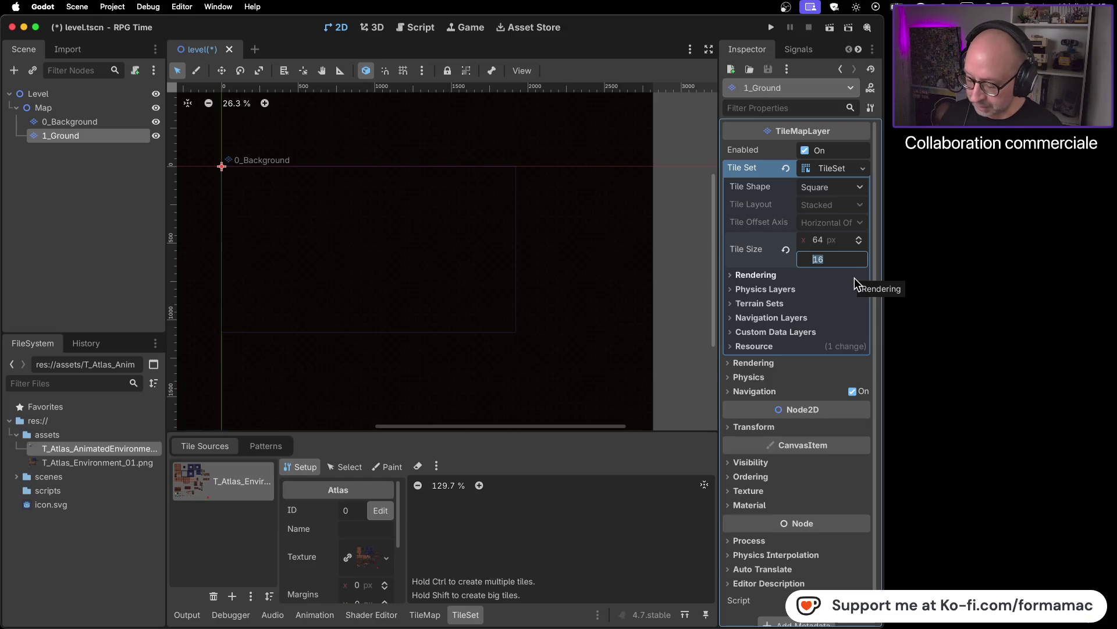
type("6")
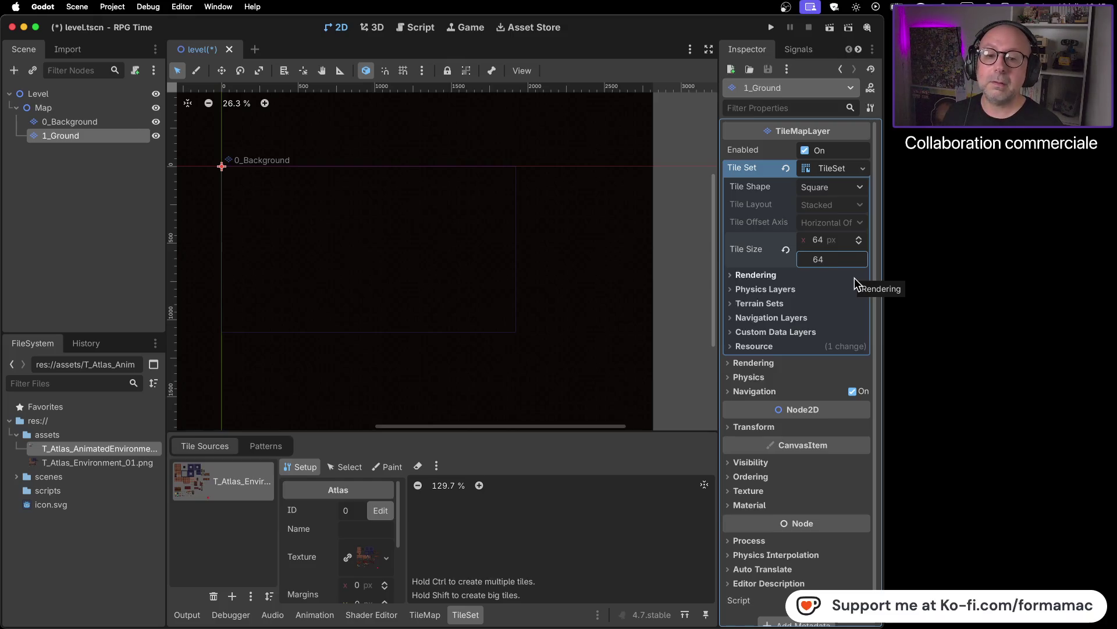
key("Return")
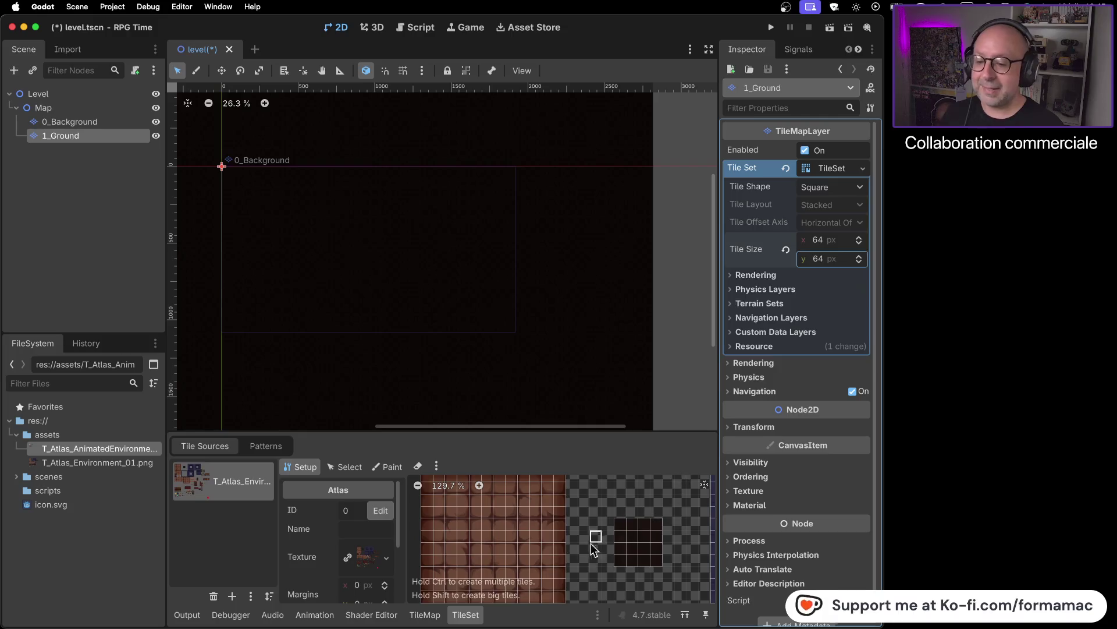
scroll(597, 538, "down", 5)
mouse_move(660, 568)
left_mouse_down()
mouse_move(622, 521)
mouse_move(603, 520)
left_mouse_up()
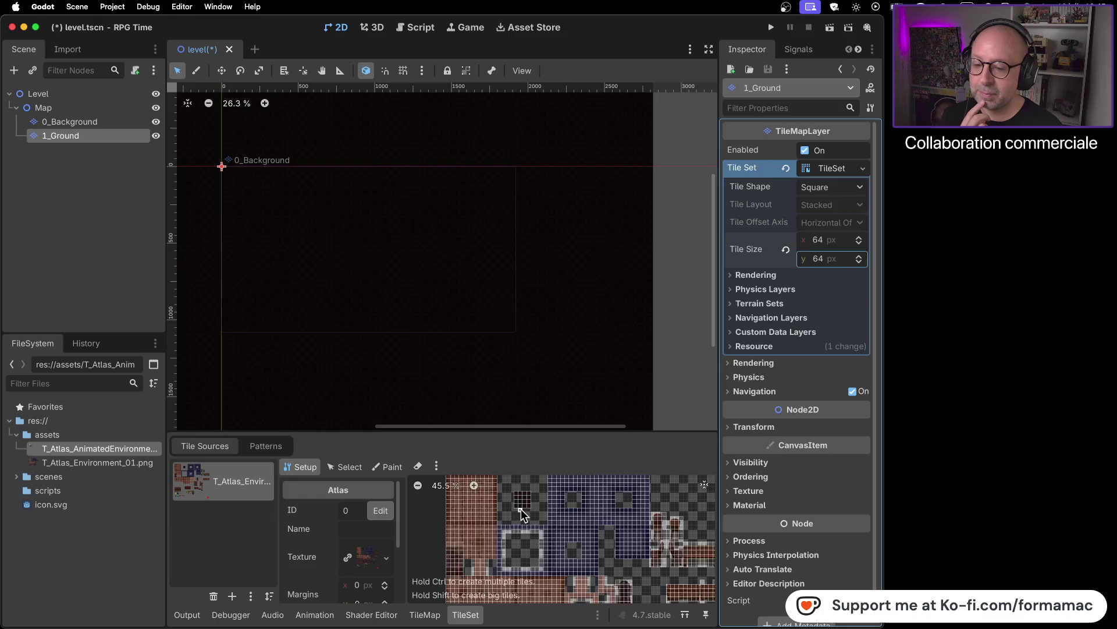
left_click(106, 121)
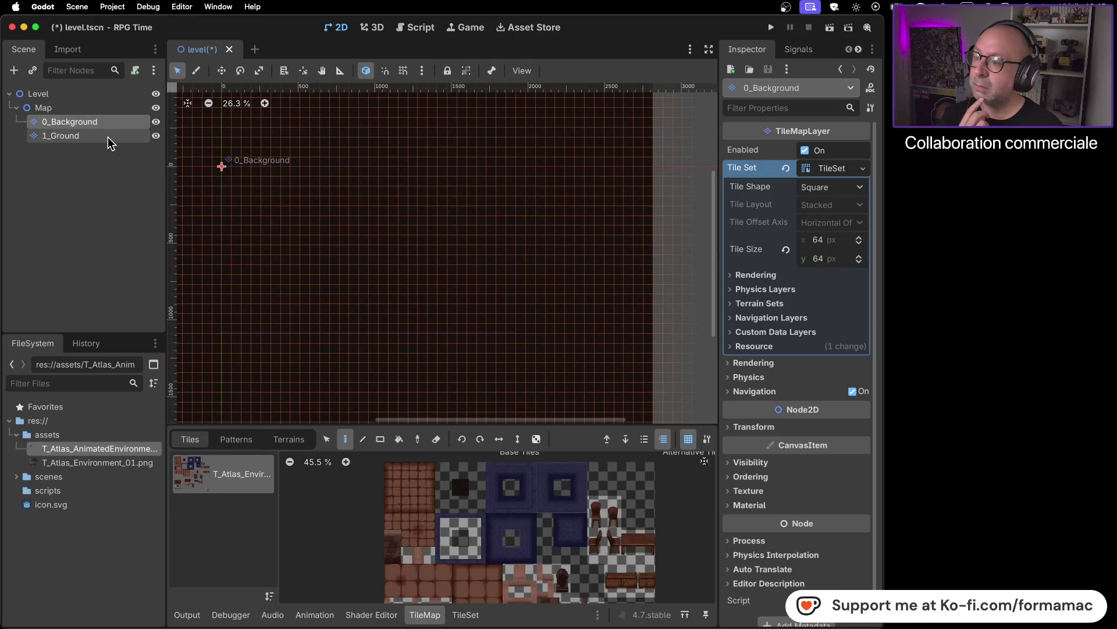
left_click(107, 137)
left_click(105, 120)
left_click(105, 135)
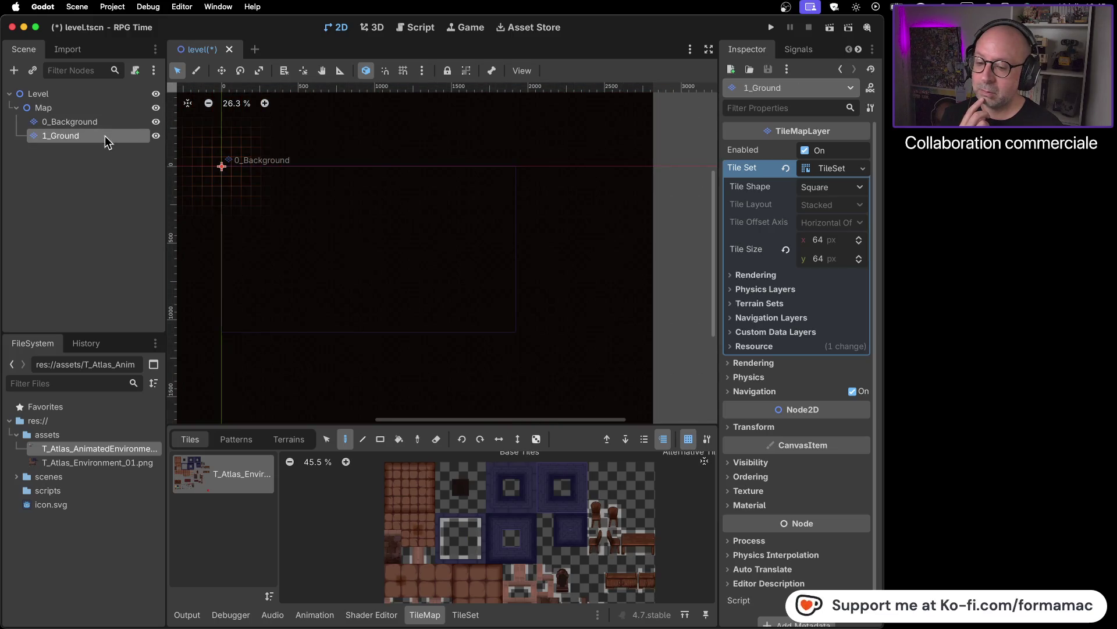
left_click(105, 126)
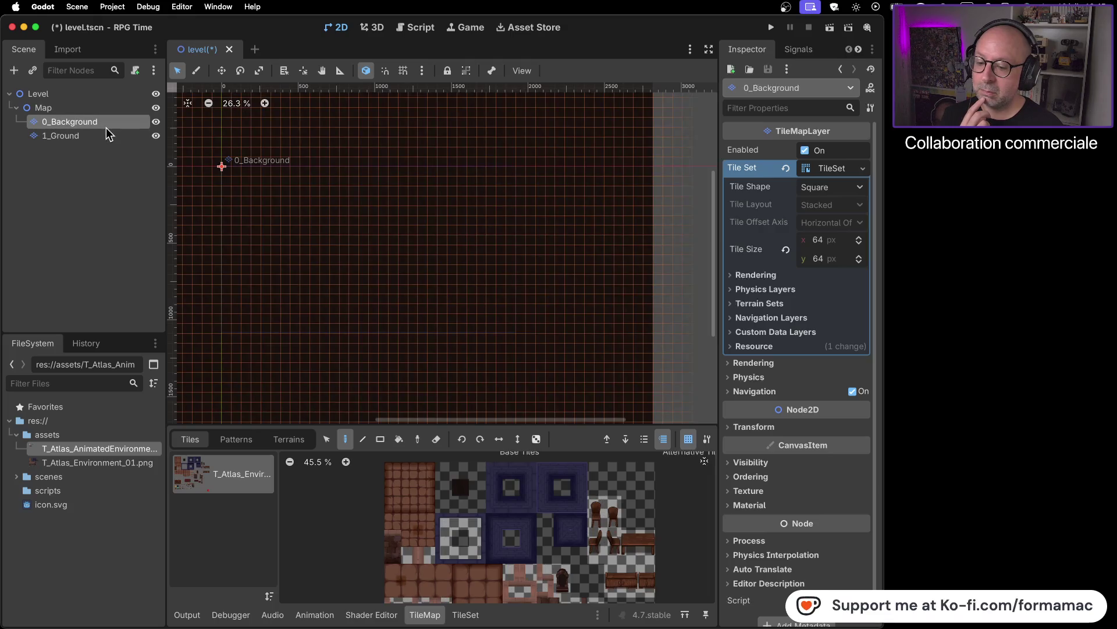
left_click(106, 135)
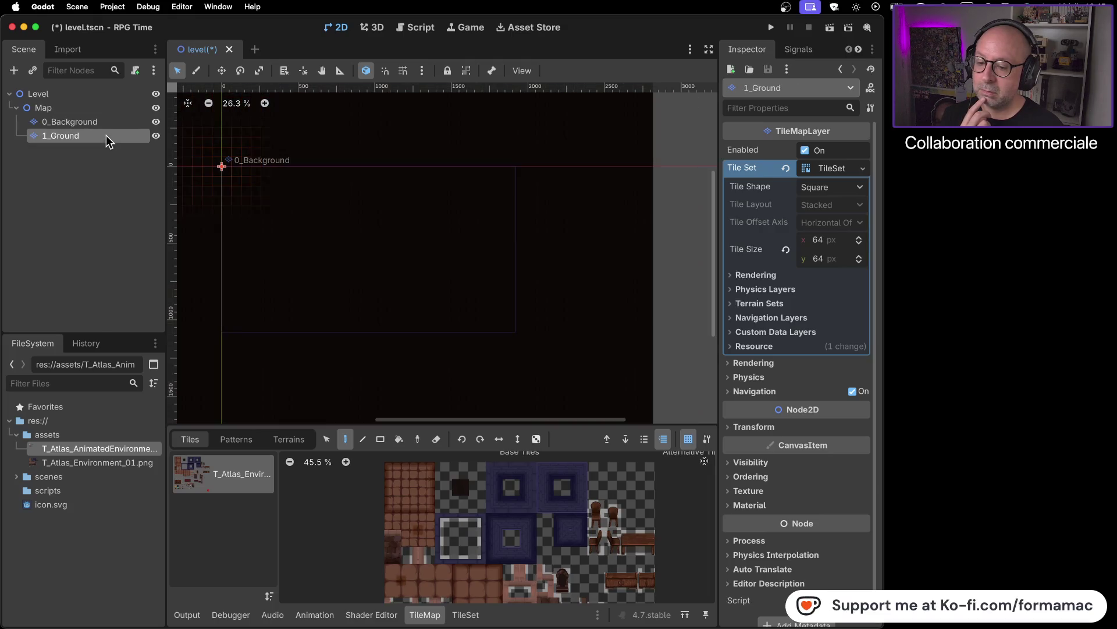
scroll(468, 521, "up", 6)
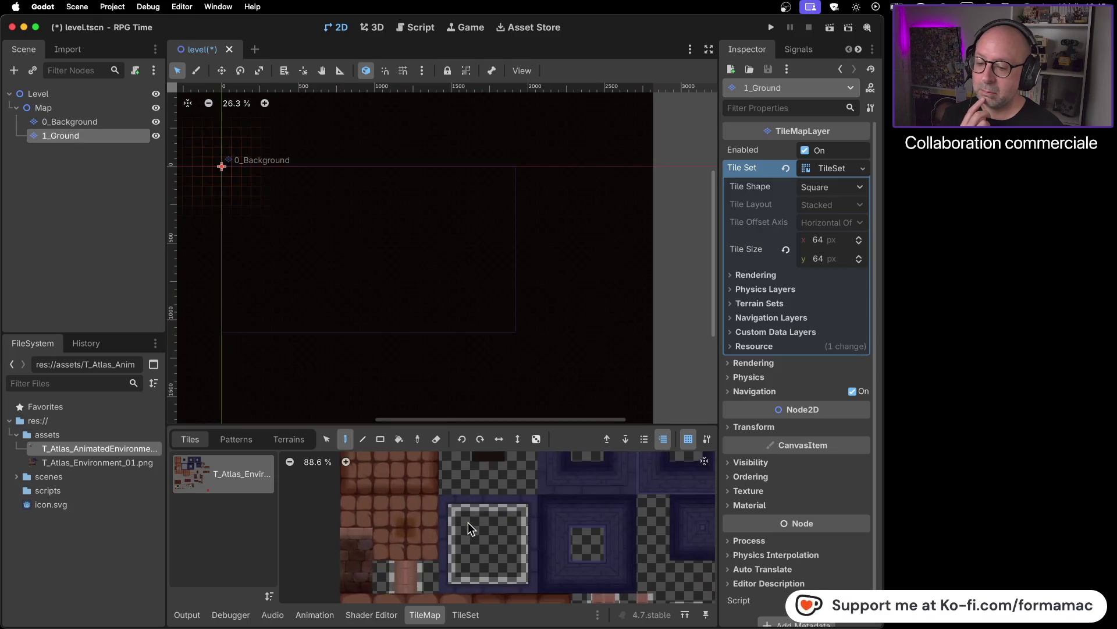
scroll(469, 528, "down", 3)
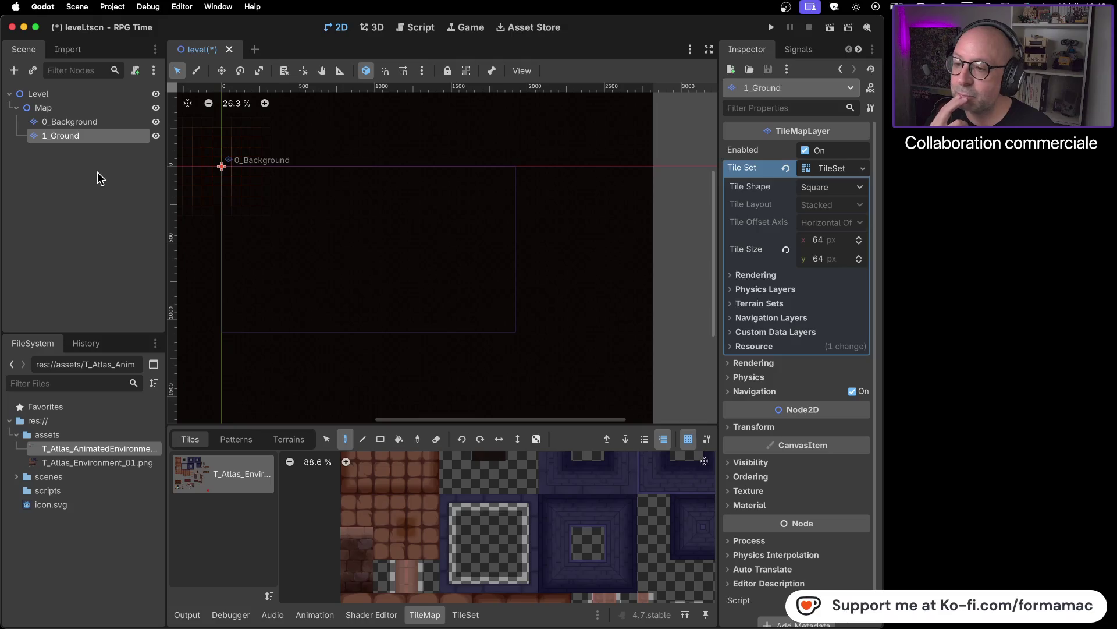
scroll(270, 208, "down", 4)
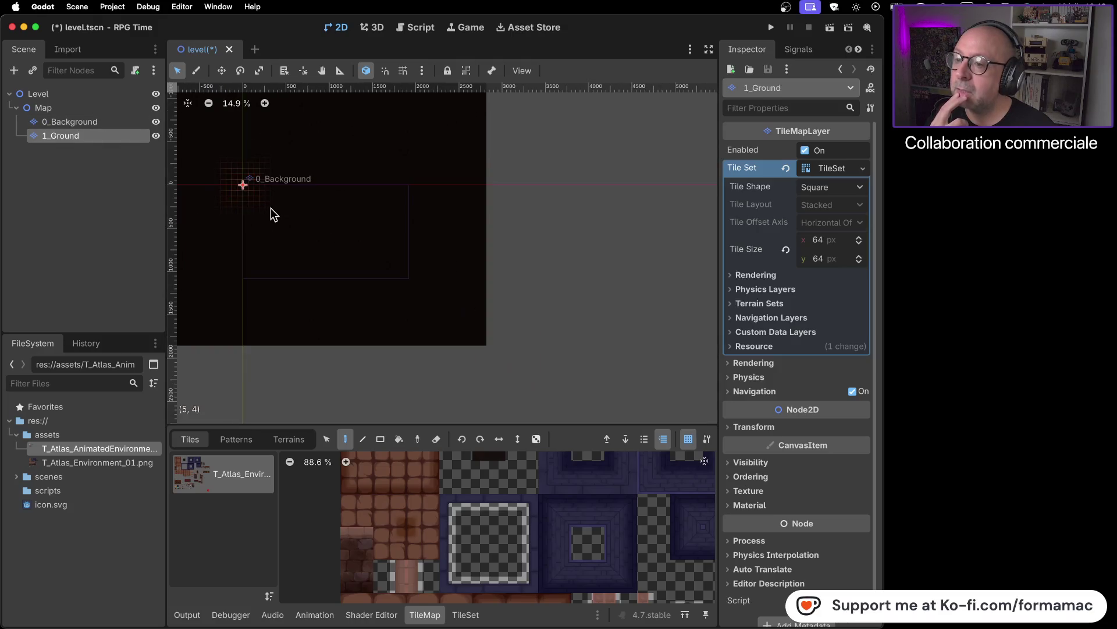
- Zoom out and reframe the level around its origin, then switch the TileMap to select mode
mouse_move(274, 209)
left_mouse_down()
mouse_move(422, 310)
mouse_move(347, 262)
left_mouse_up()
scroll(398, 266, "up", 3)
mouse_move(452, 266)
left_mouse_down()
mouse_move(372, 274)
mouse_move(449, 256)
left_mouse_up()
scroll(402, 515, "up", 1)
scroll(402, 516, "up", 2)
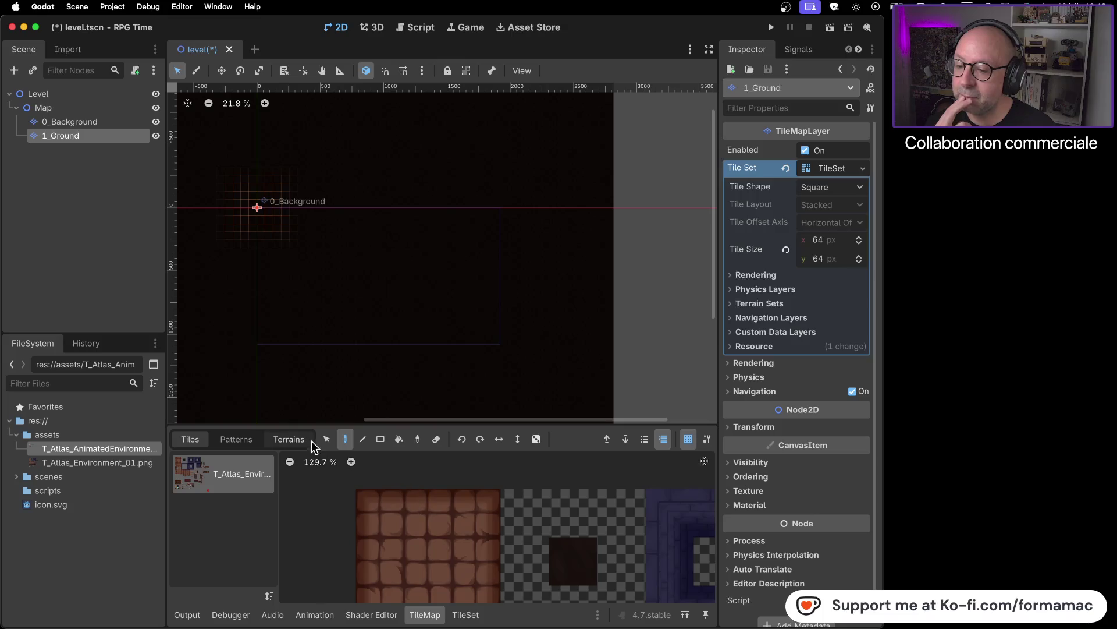
left_click(328, 440)
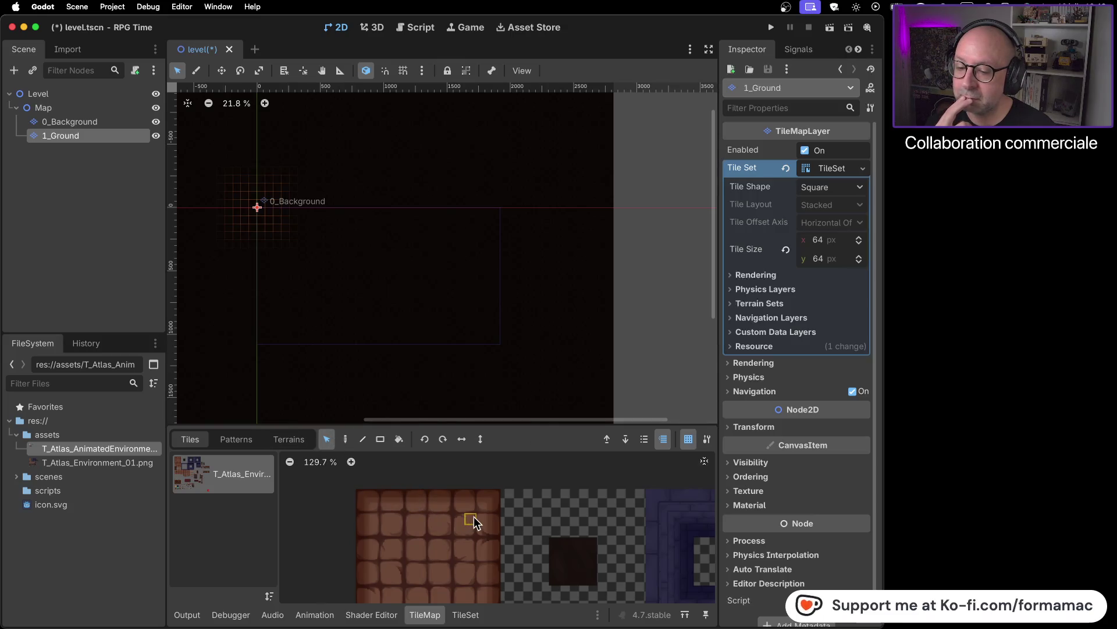
scroll(474, 516, "up", 5)
- Check the 0_Background and 1_Ground layers and look over the TileSet editor
left_click(69, 124)
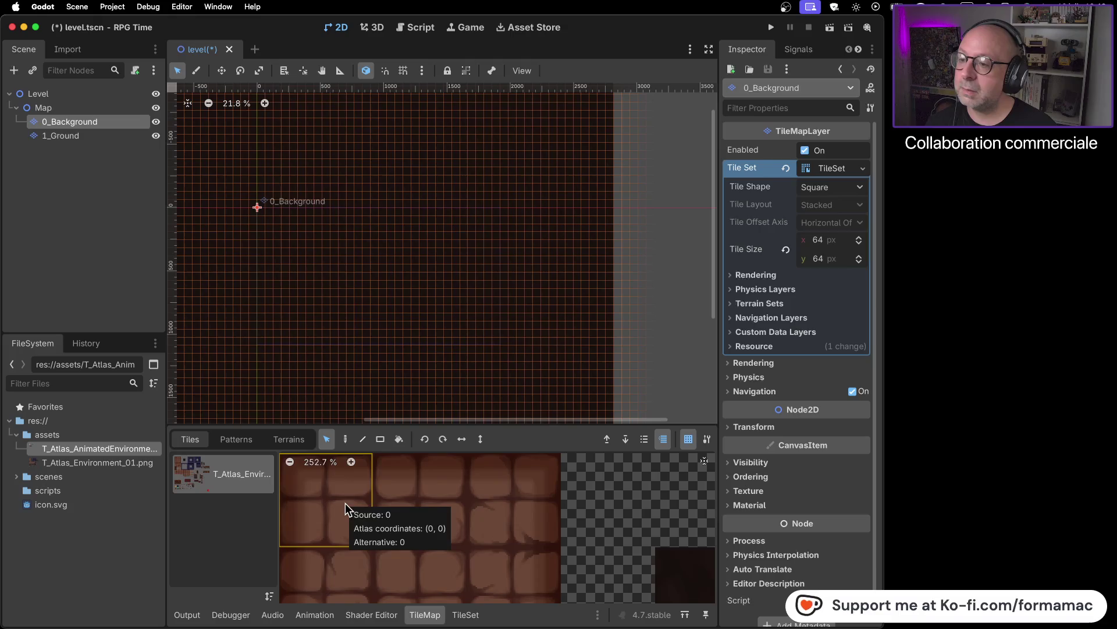
left_click(90, 135)
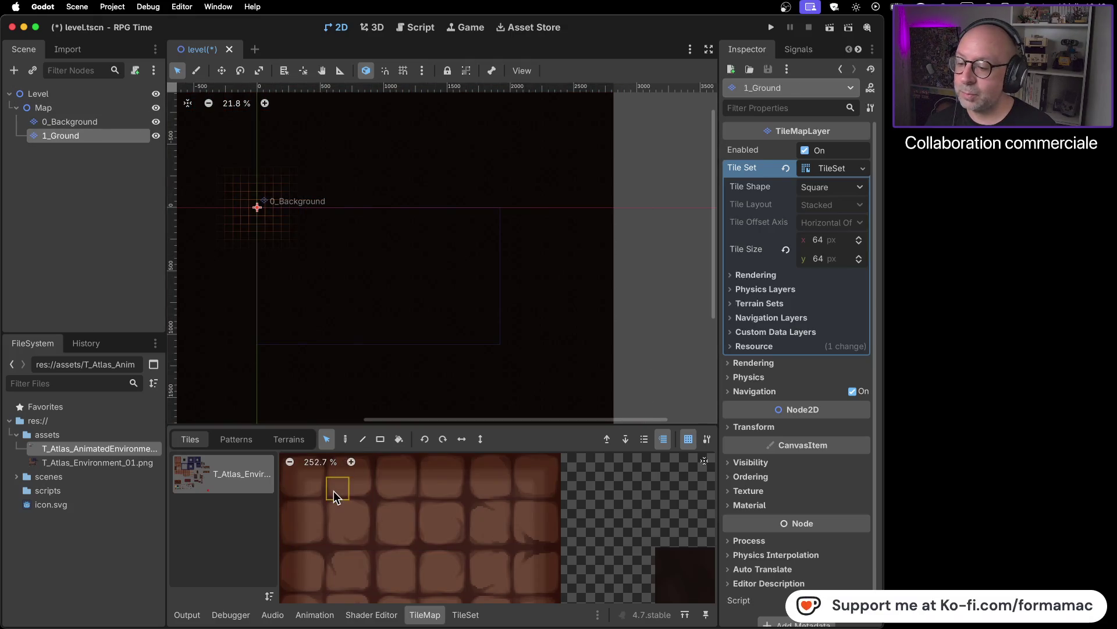
left_click(466, 615)
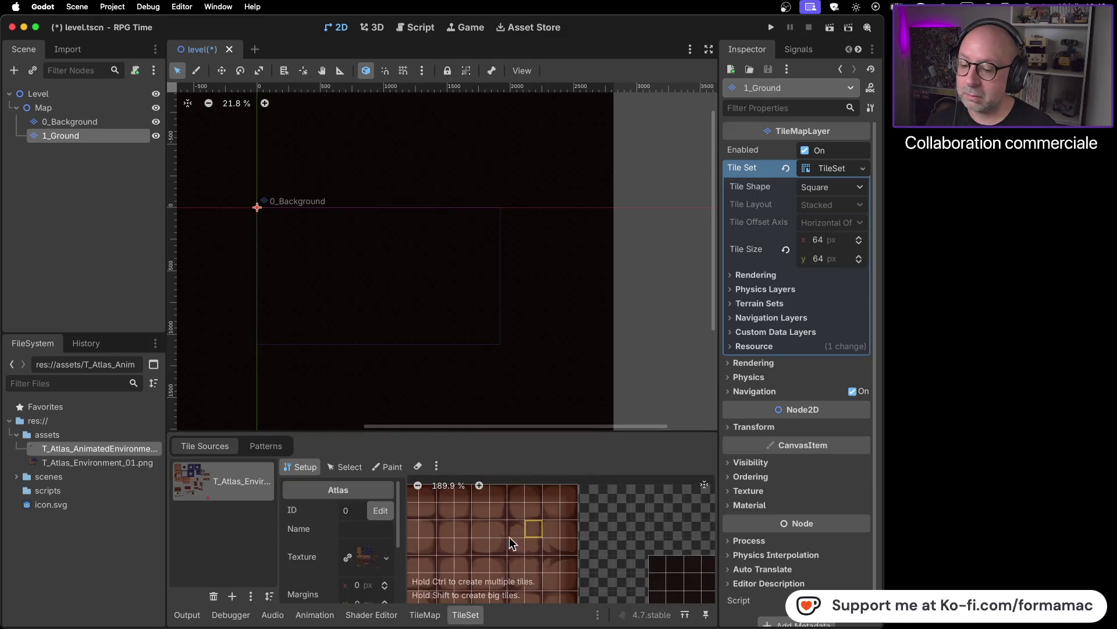
scroll(337, 522, "down", 1)
scroll(333, 522, "up", 1)
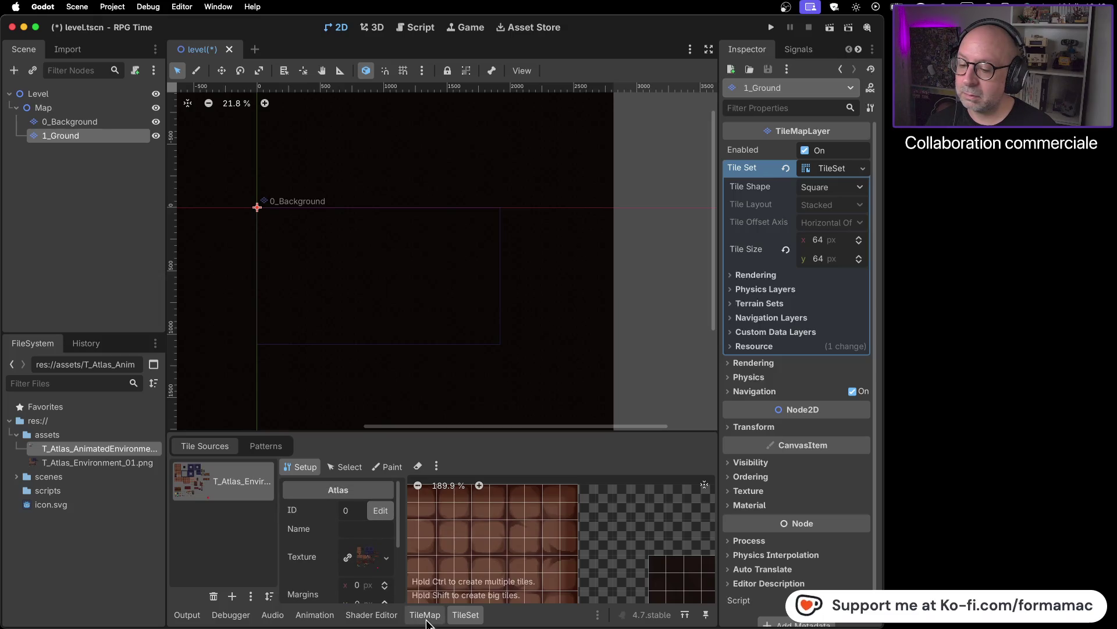
left_click(425, 615)
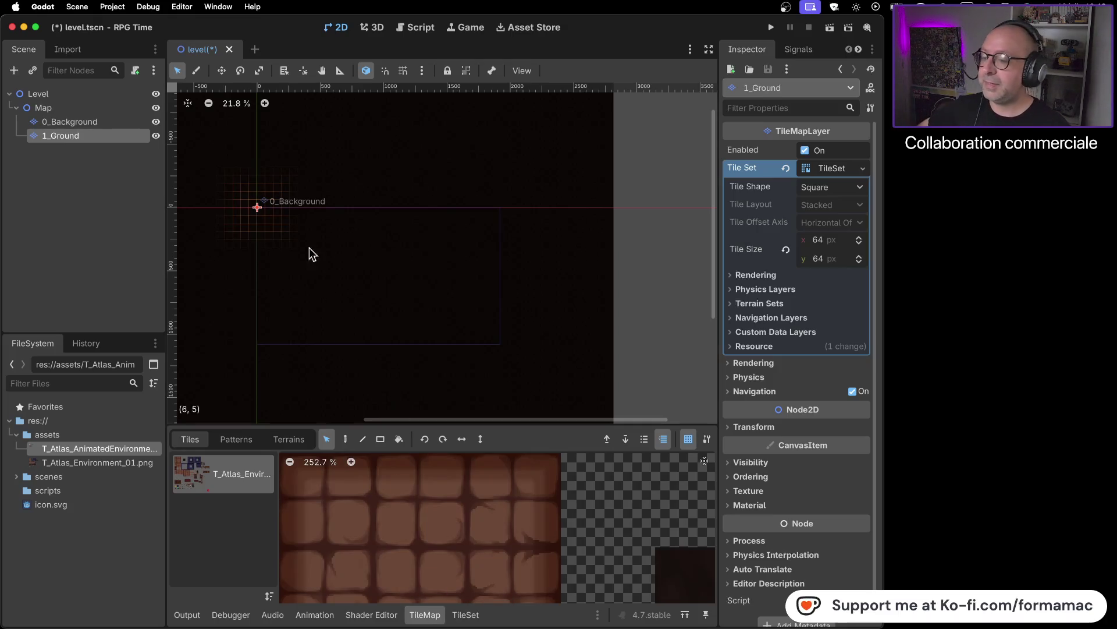
- Delete the 1_Ground layer and bring up the actions for 0_Background
left_click(108, 121)
left_click(106, 134)
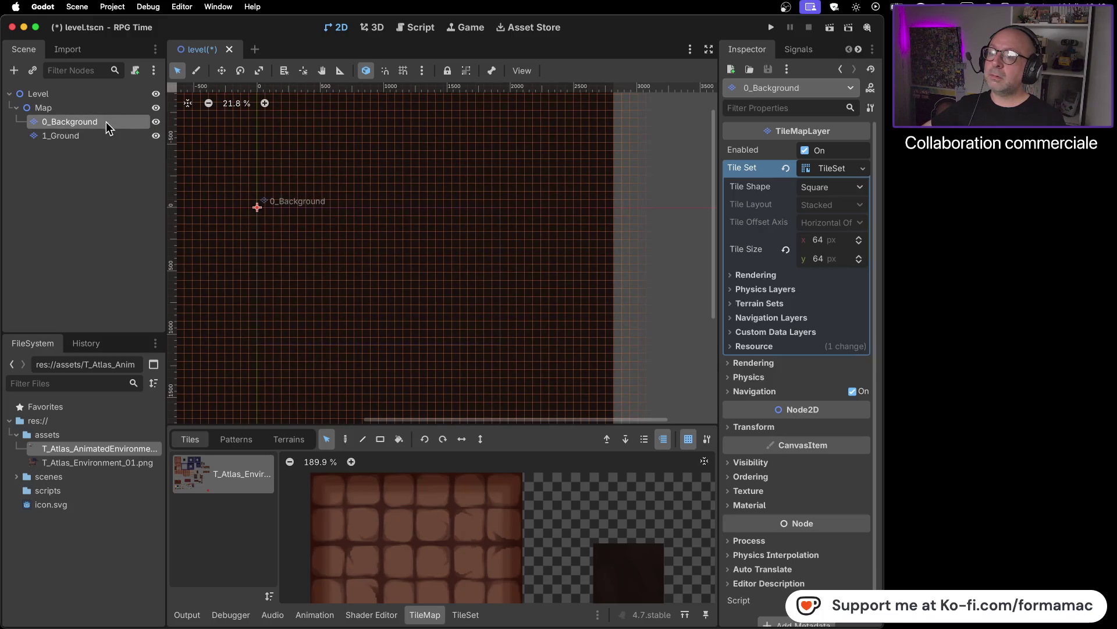
left_click(105, 138)
right_click(105, 137)
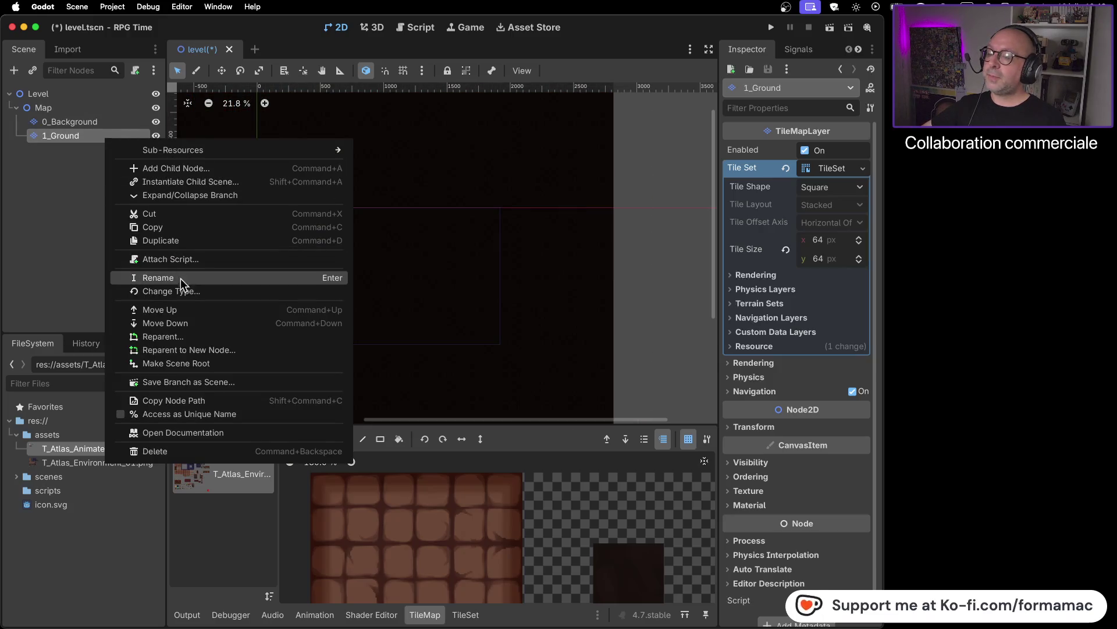
left_click(194, 452)
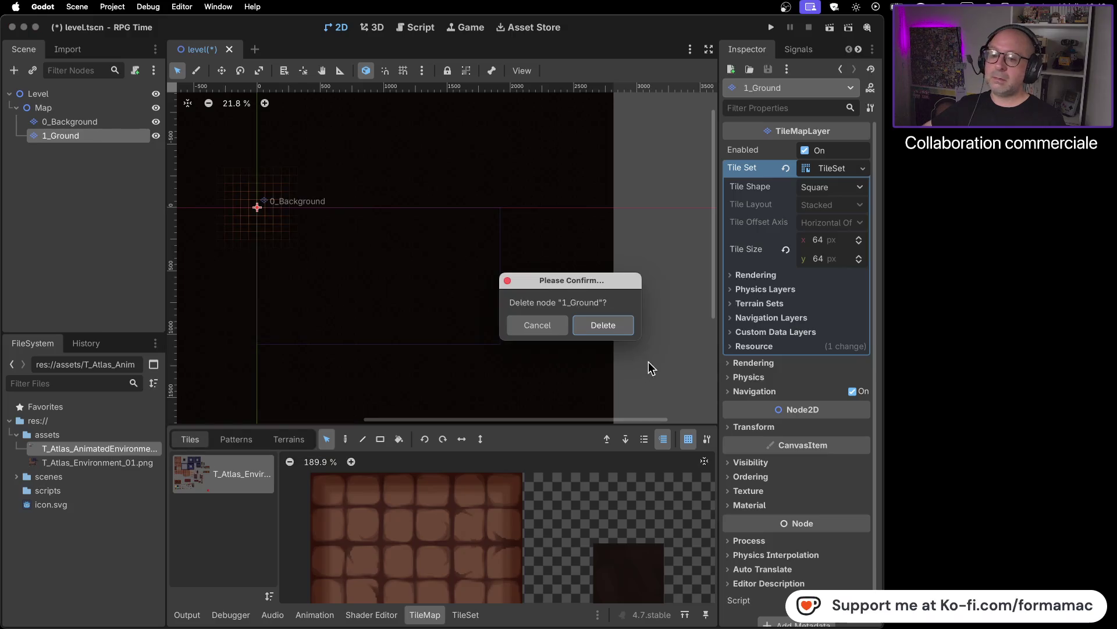
left_click(599, 323)
left_click(104, 124)
right_click(107, 125)
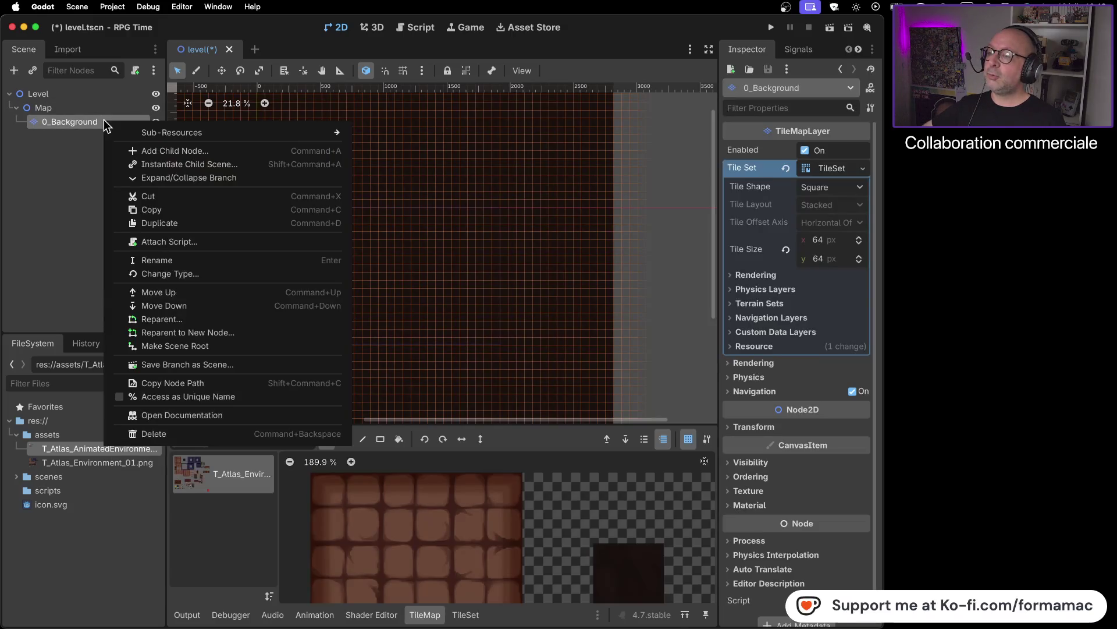
- Duplicate 0_Background and rename the copy from 0_Background2 to 1_Ground
left_click(194, 223)
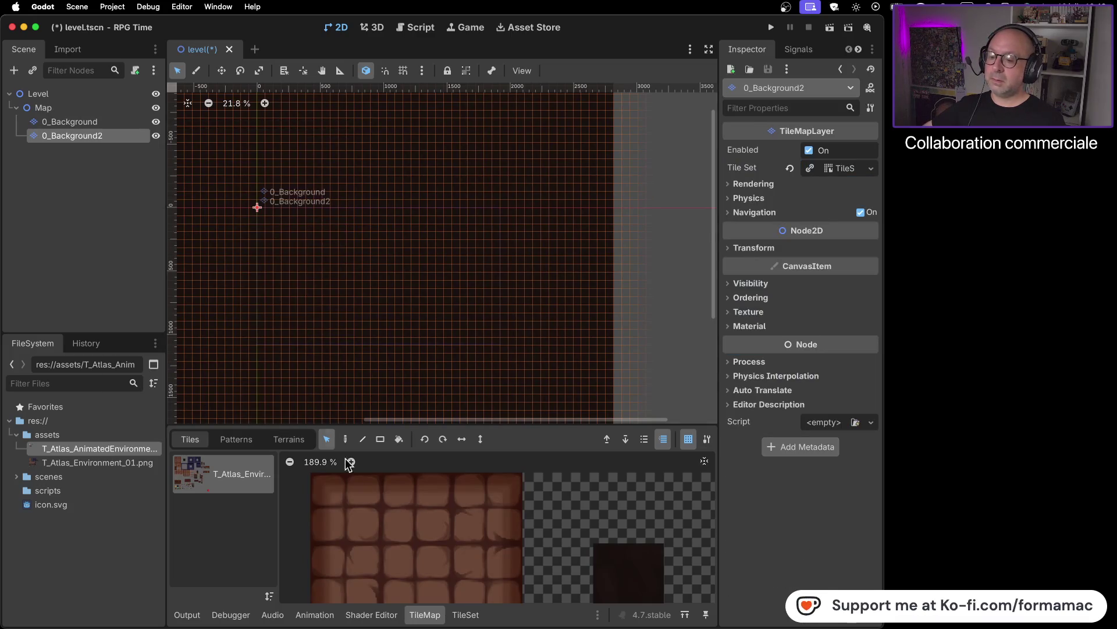
right_click(89, 136)
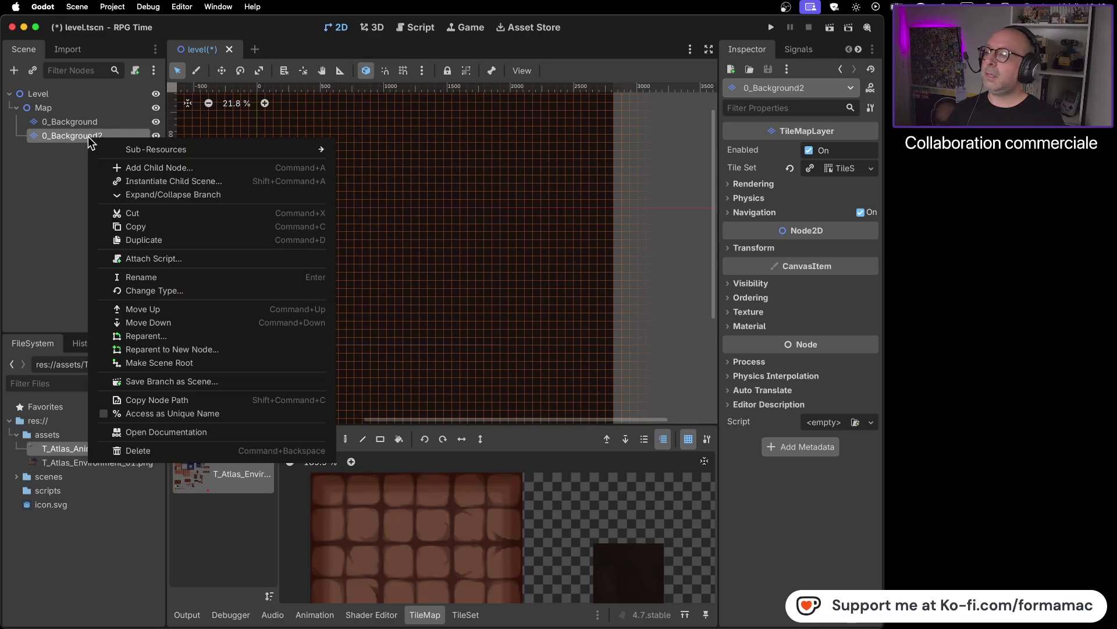
left_click(171, 277)
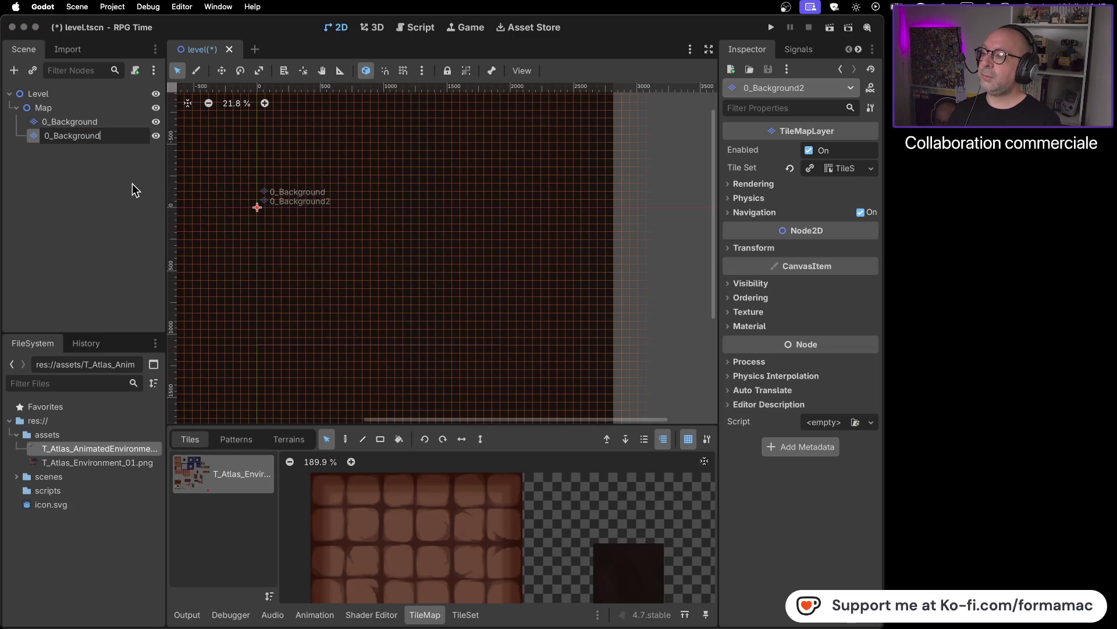
key("Left")
key("Left")
key("BackSpace")
key("BackSpace")
key("BackSpace")
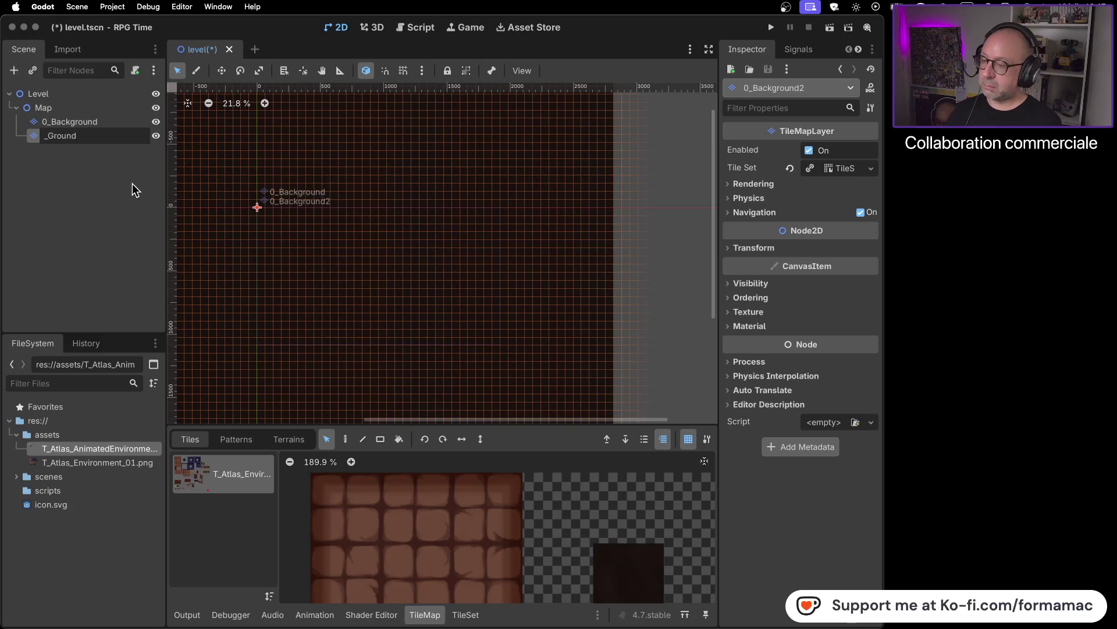
type("1")
key("Return")
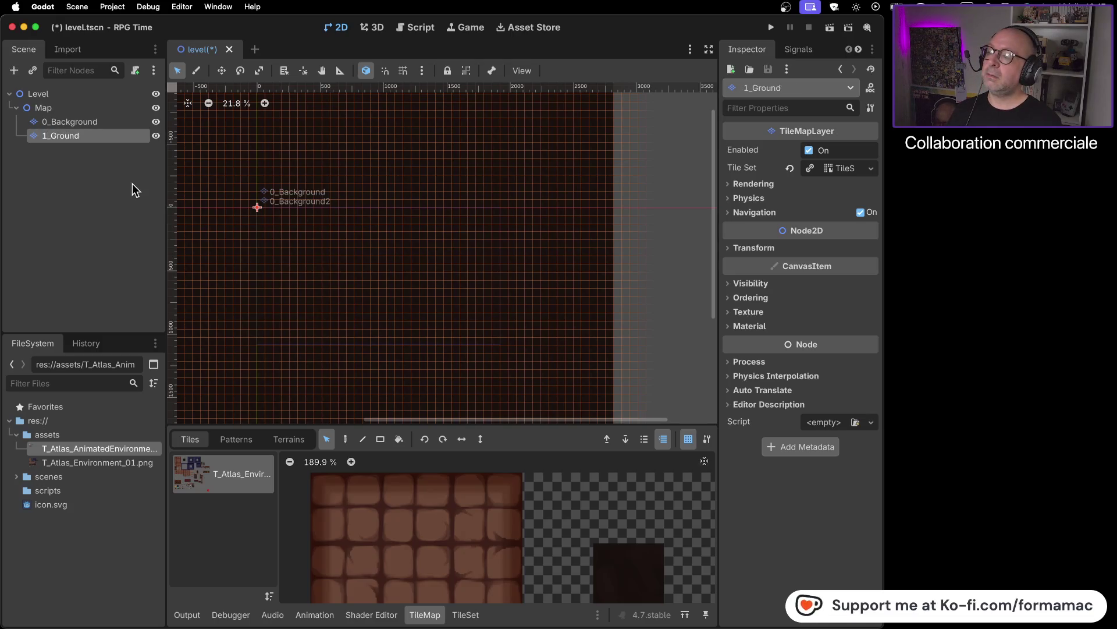
scroll(306, 214, "down", 3)
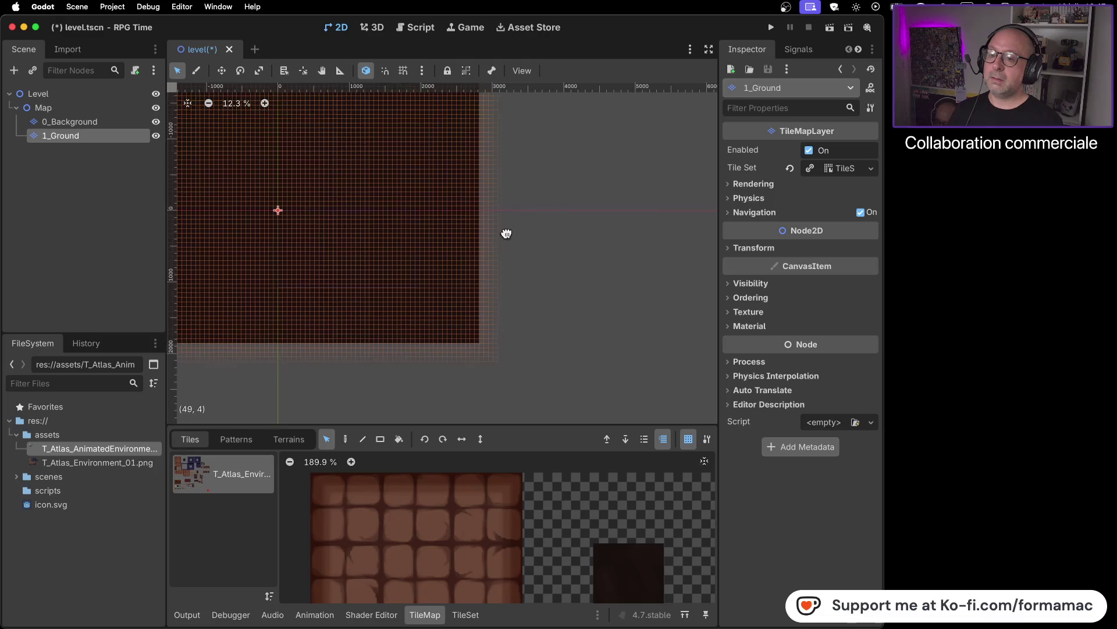
- Compare the two layers' TileSet settings, then select 1_Ground and pick the Eraser tool
scroll(505, 232, "left", 5)
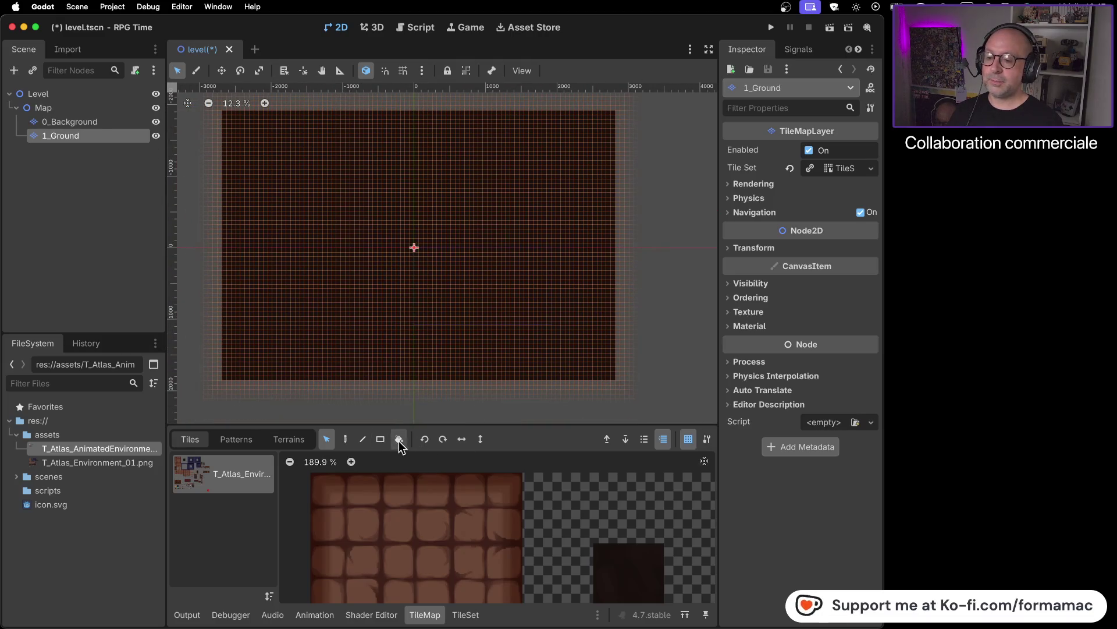
left_click(468, 616)
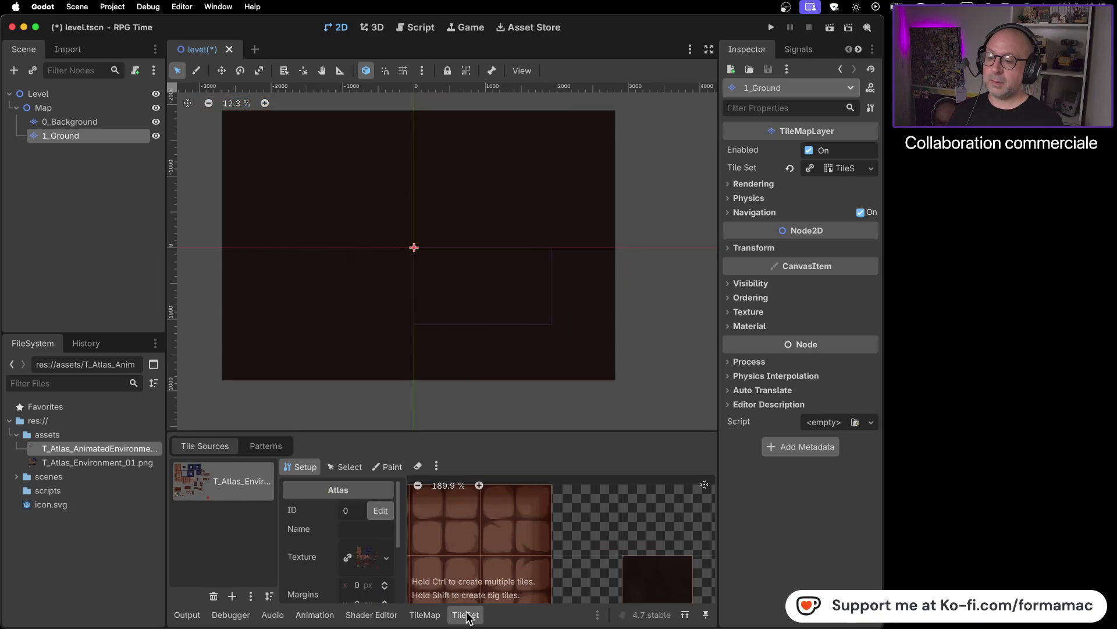
left_click(429, 619)
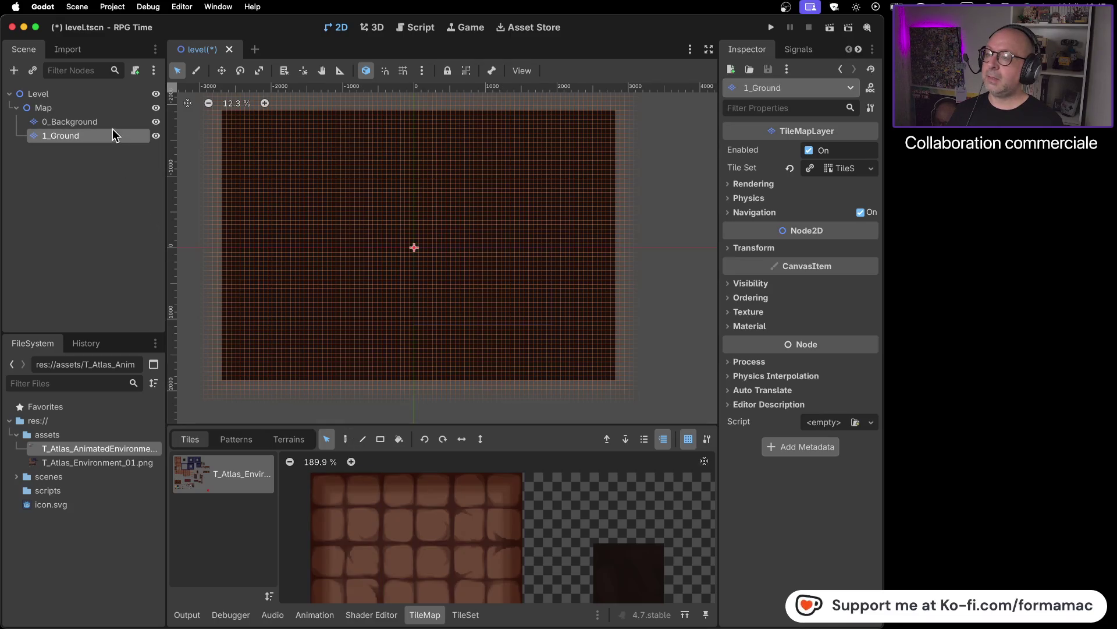
left_click(113, 121)
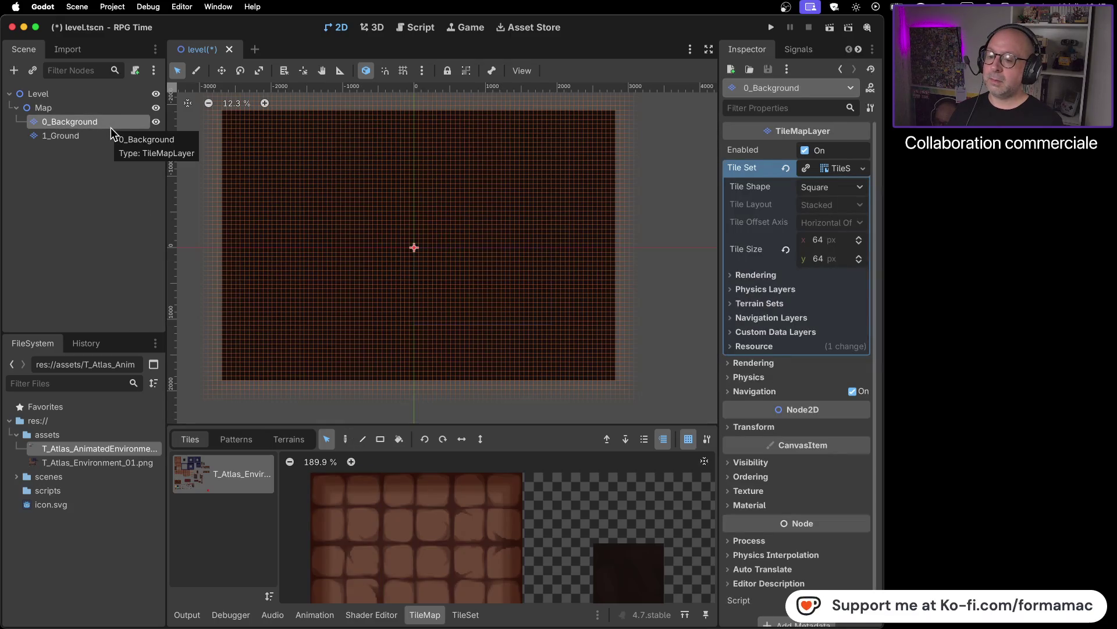
left_click(104, 135)
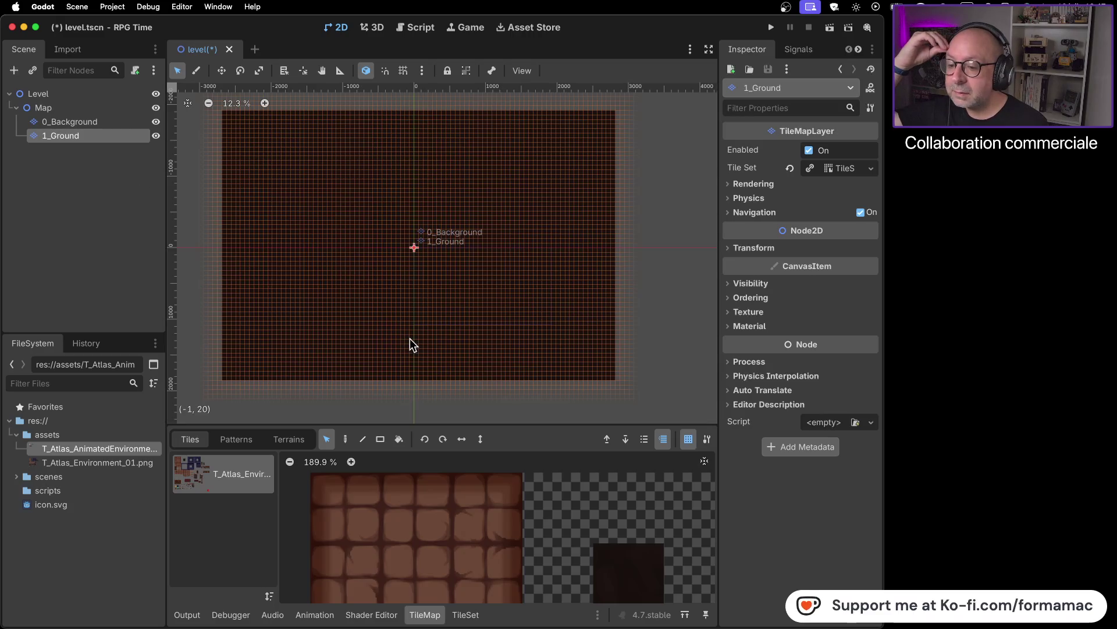
left_click(348, 438)
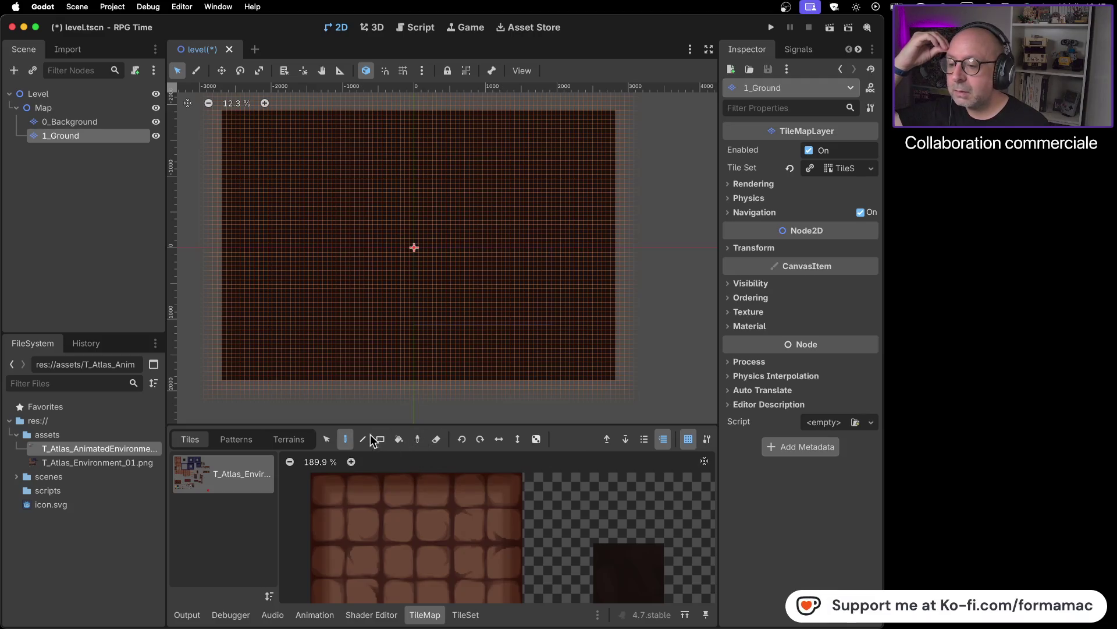
left_click(108, 121)
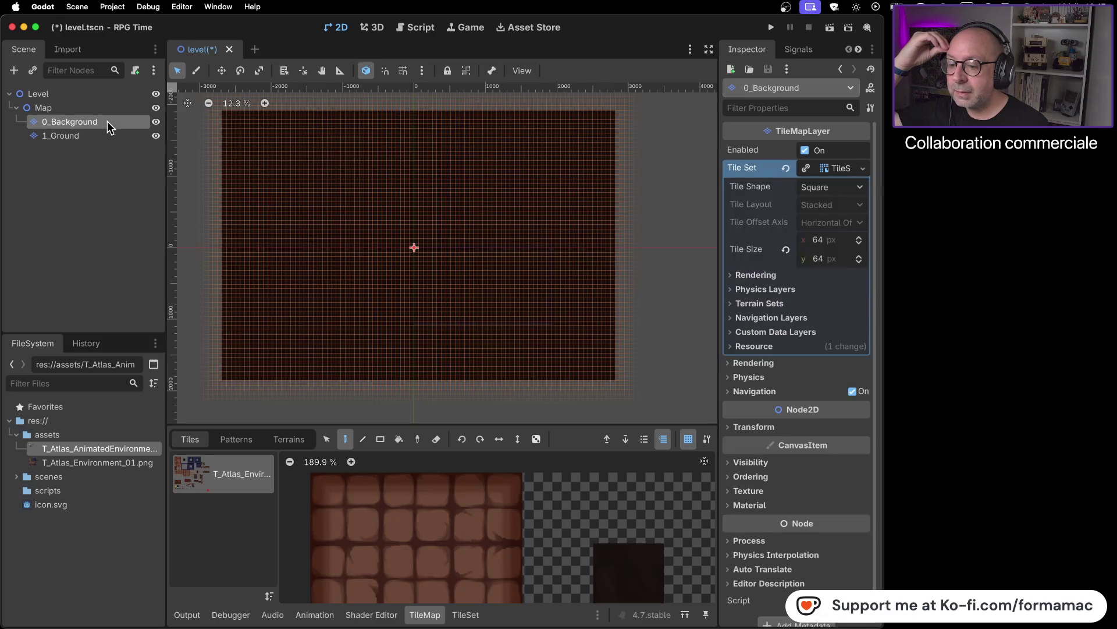
left_click(107, 135)
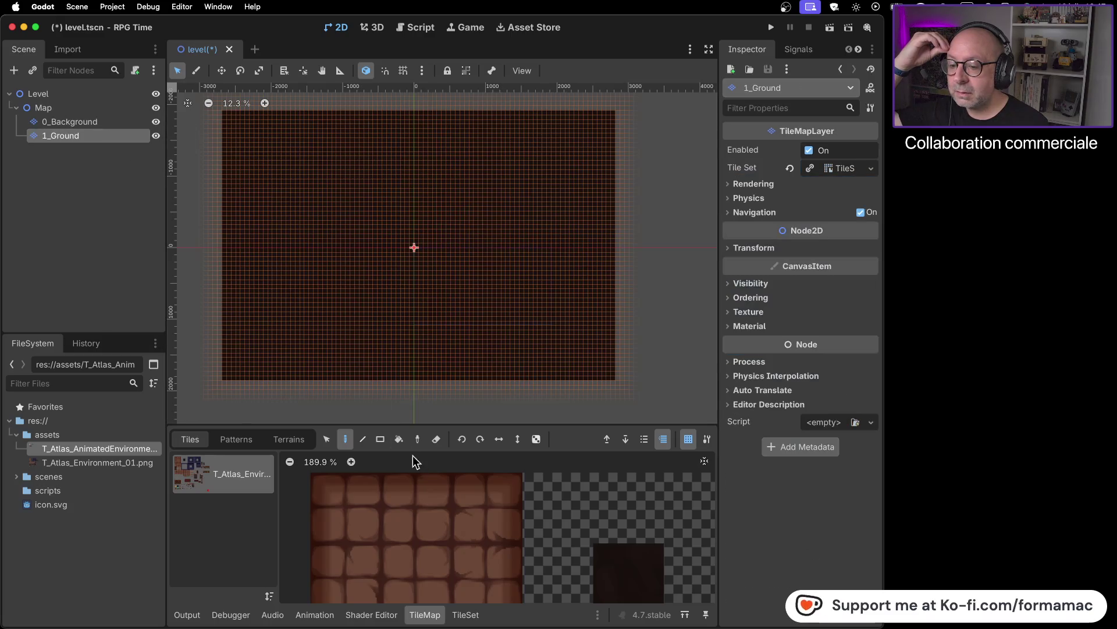
left_click(435, 441)
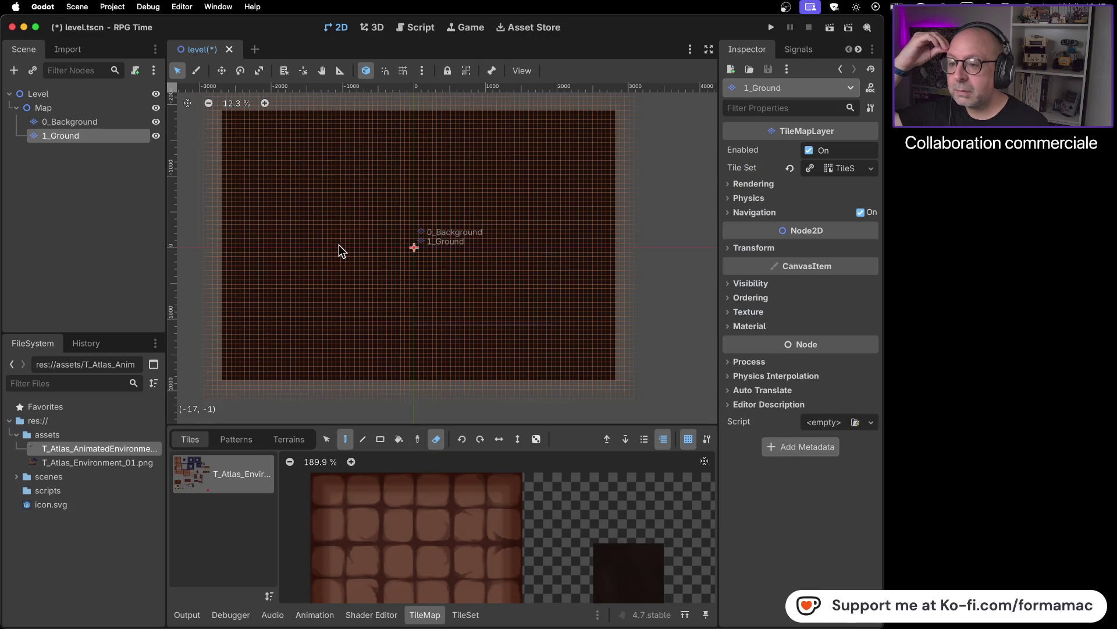
- Hide 0_Background and erase wide streaks of 1_Ground tiles across the upper rows
mouse_move(202, 116)
left_mouse_down()
mouse_move(382, 235)
mouse_move(347, 240)
mouse_move(472, 292)
left_mouse_up()
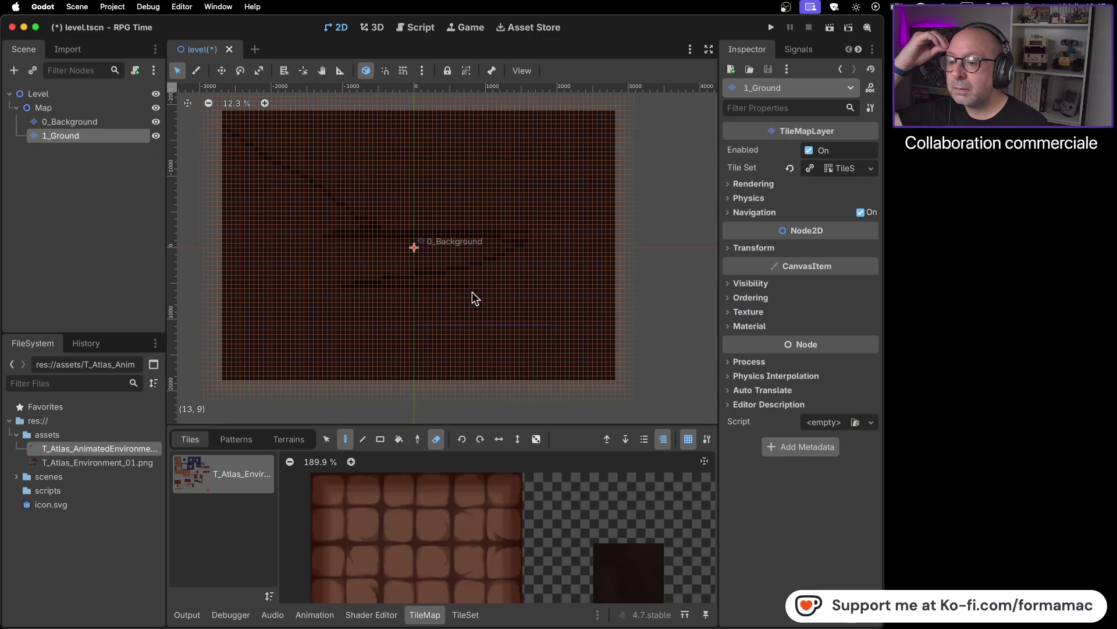
left_click(156, 121)
mouse_move(431, 236)
left_mouse_down()
mouse_move(443, 219)
mouse_move(368, 197)
mouse_move(369, 170)
mouse_move(487, 122)
mouse_move(581, 117)
mouse_move(217, 113)
mouse_move(472, 115)
left_mouse_up()
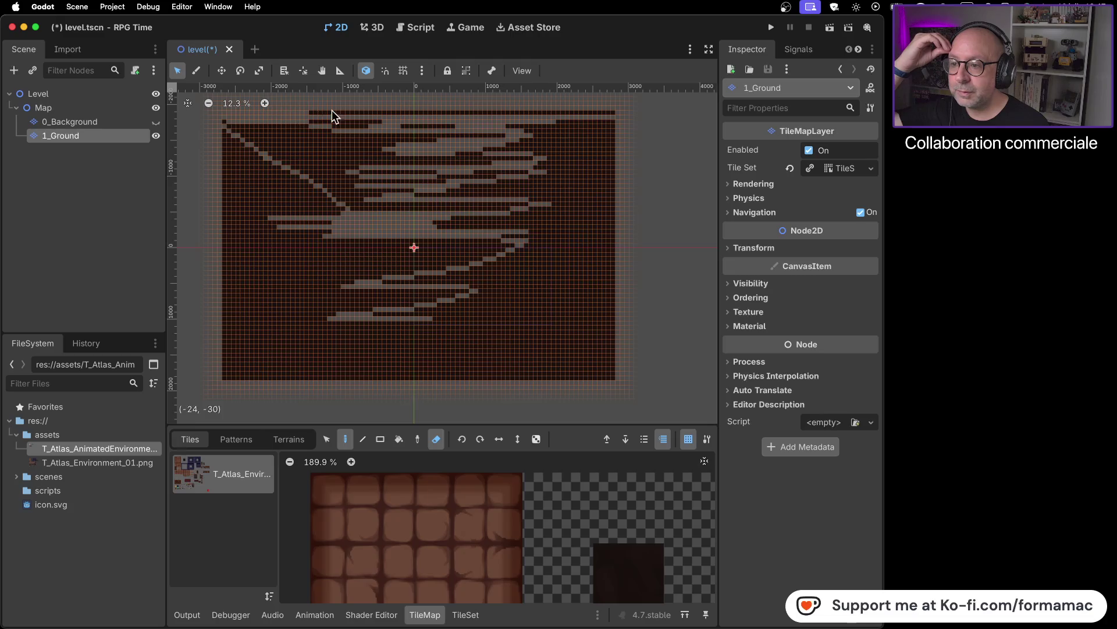
left_click_drag(406, 120, 375, 114)
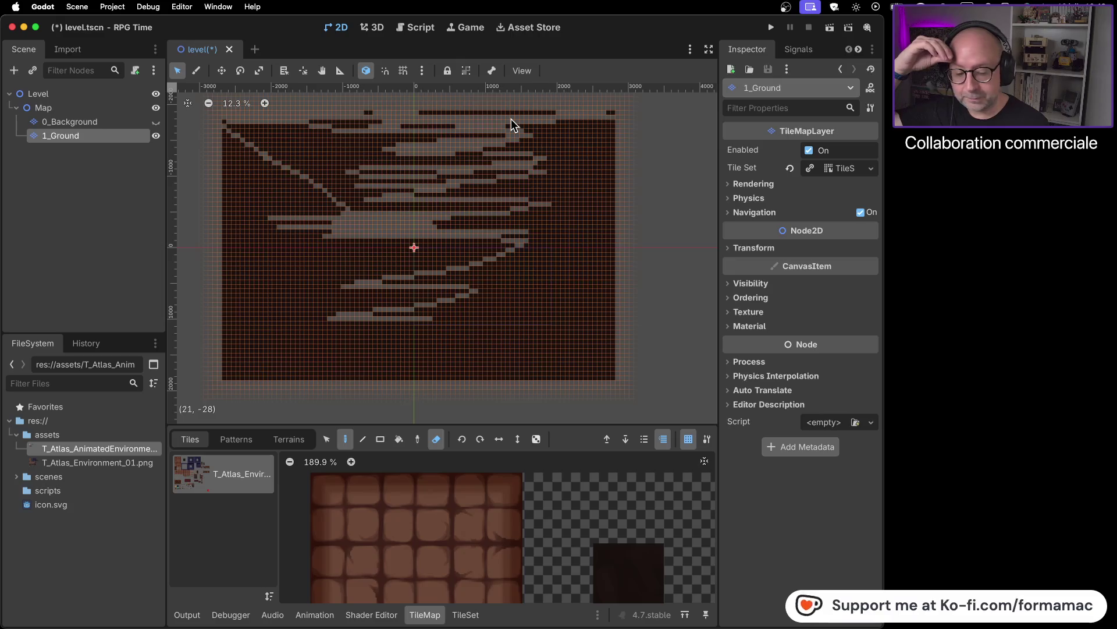
mouse_move(511, 119)
left_mouse_down()
mouse_move(499, 116)
mouse_move(530, 119)
mouse_move(427, 112)
left_mouse_up()
left_click_drag(356, 109, 322, 121)
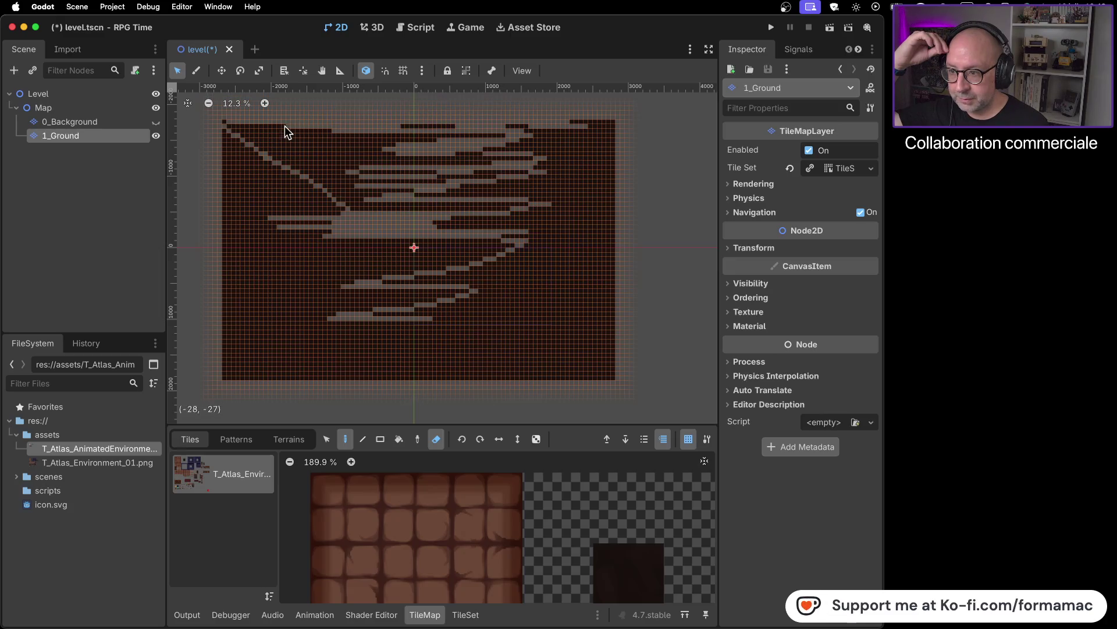
mouse_move(216, 127)
left_mouse_down()
mouse_move(252, 120)
mouse_move(299, 141)
mouse_move(470, 176)
mouse_move(331, 242)
mouse_move(398, 334)
mouse_move(554, 362)
mouse_move(640, 305)
mouse_move(507, 245)
mouse_move(523, 209)
mouse_move(599, 135)
mouse_move(510, 186)
mouse_move(523, 260)
mouse_move(555, 337)
mouse_move(475, 393)
left_mouse_up()
- Erase more irregular patches along the lower rows and the upper right
left_click_drag(548, 358, 616, 368)
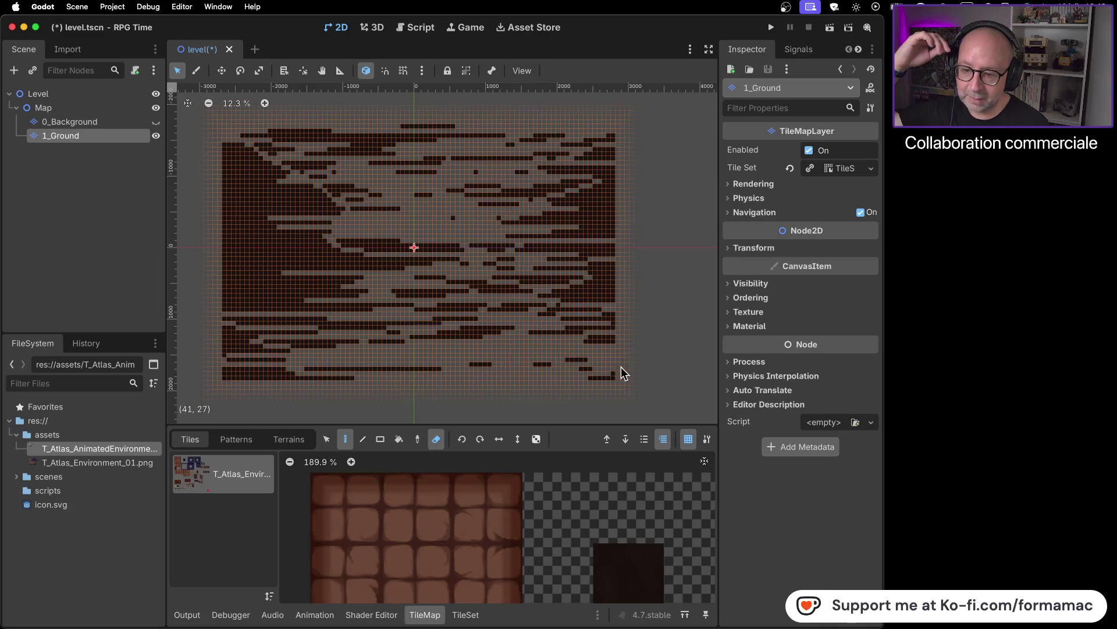
mouse_move(161, 385)
left_mouse_down()
mouse_move(295, 379)
mouse_move(109, 381)
mouse_move(403, 364)
mouse_move(179, 372)
mouse_move(318, 357)
mouse_move(199, 361)
mouse_move(309, 351)
mouse_move(228, 330)
mouse_move(324, 328)
left_mouse_up()
mouse_move(214, 322)
left_mouse_down()
mouse_move(250, 336)
mouse_move(443, 343)
mouse_move(313, 349)
mouse_move(309, 359)
mouse_move(325, 344)
left_mouse_up()
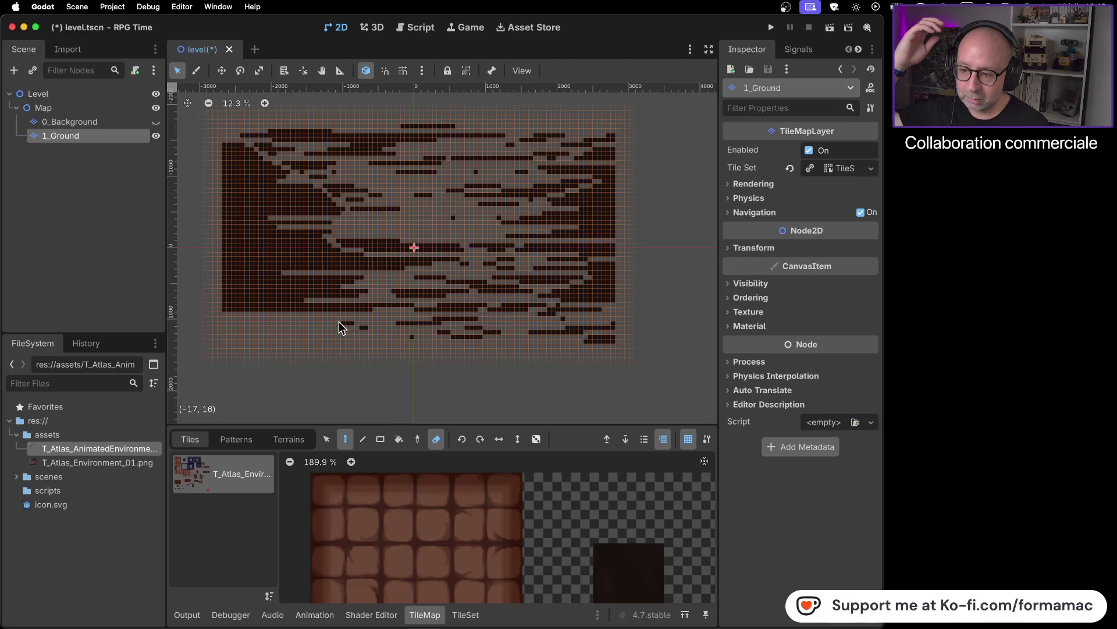
mouse_move(391, 322)
left_mouse_down()
mouse_move(490, 319)
mouse_move(389, 342)
left_mouse_up()
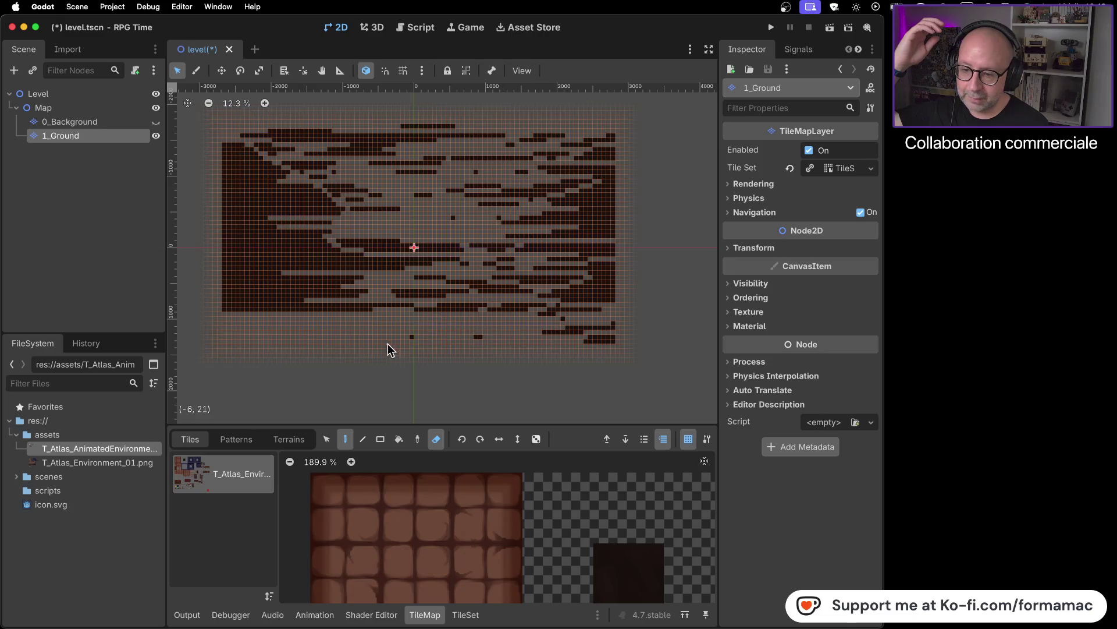
mouse_move(476, 320)
left_mouse_down()
mouse_move(630, 338)
mouse_move(564, 302)
mouse_move(469, 292)
mouse_move(524, 286)
left_mouse_up()
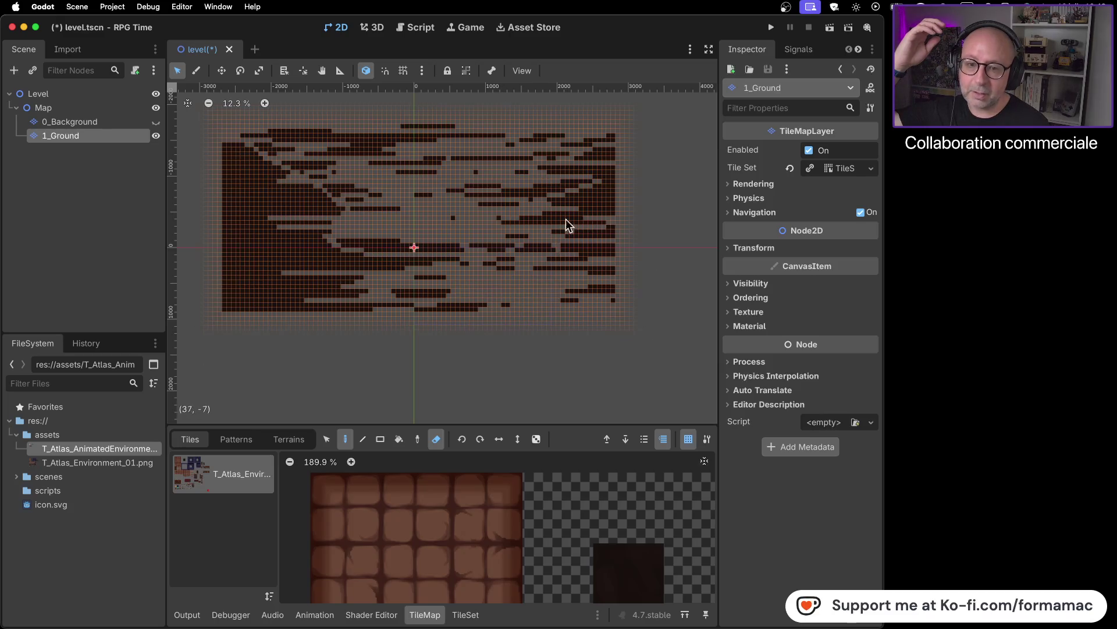
left_click_drag(585, 216, 592, 138)
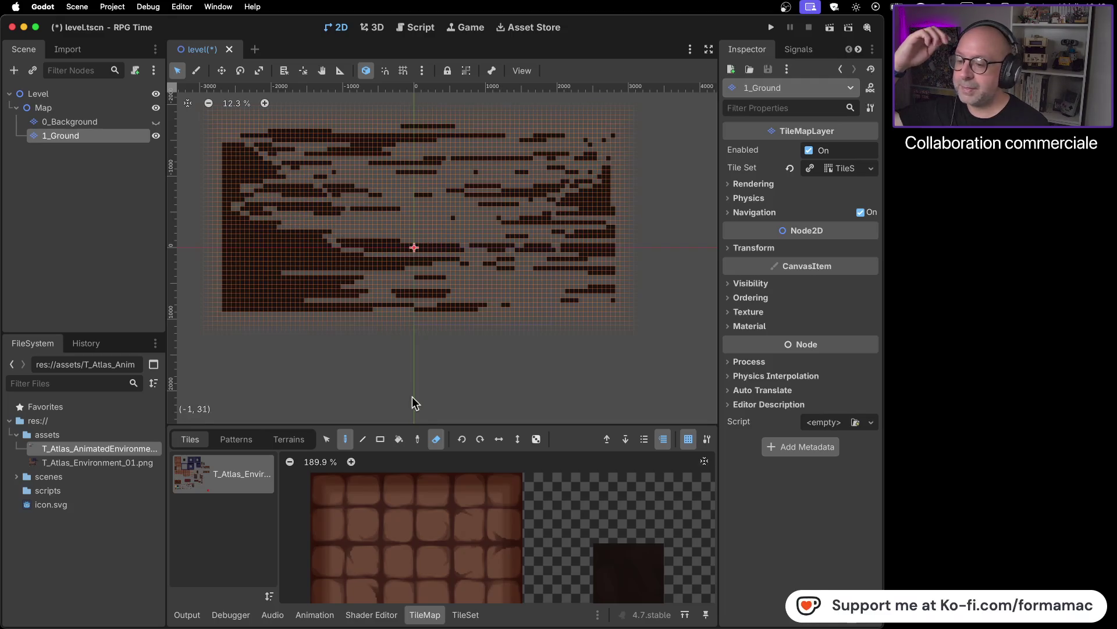
left_click(437, 441)
left_click(437, 441)
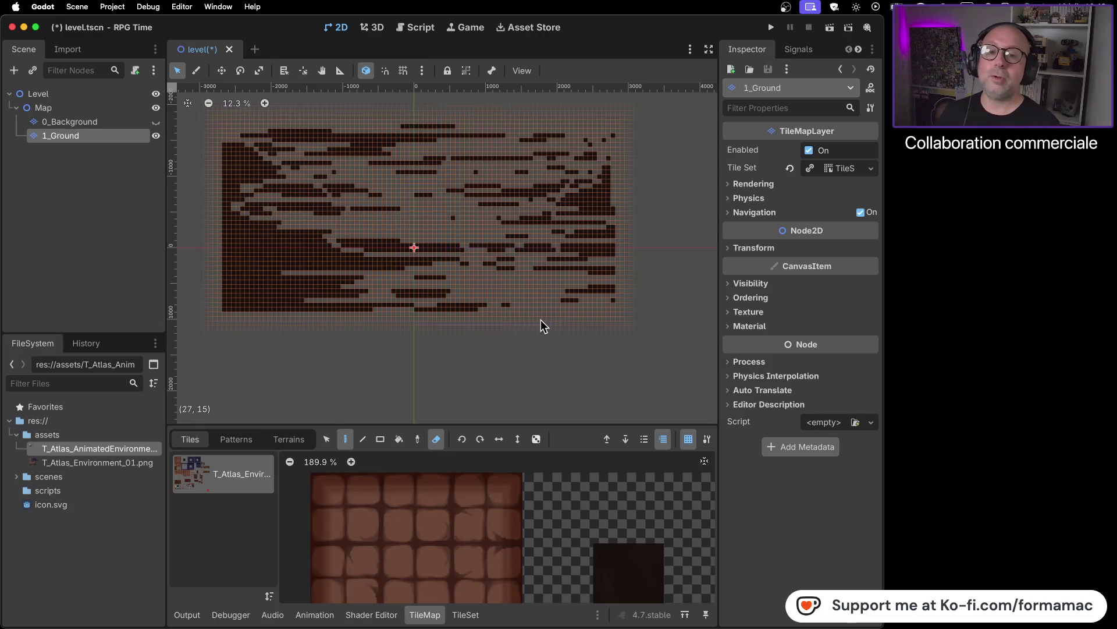
- Erase most of the remaining 1_Ground tiles across the lower, top and middle rows
mouse_move(537, 312)
left_mouse_down()
mouse_move(414, 300)
mouse_move(318, 309)
left_mouse_up()
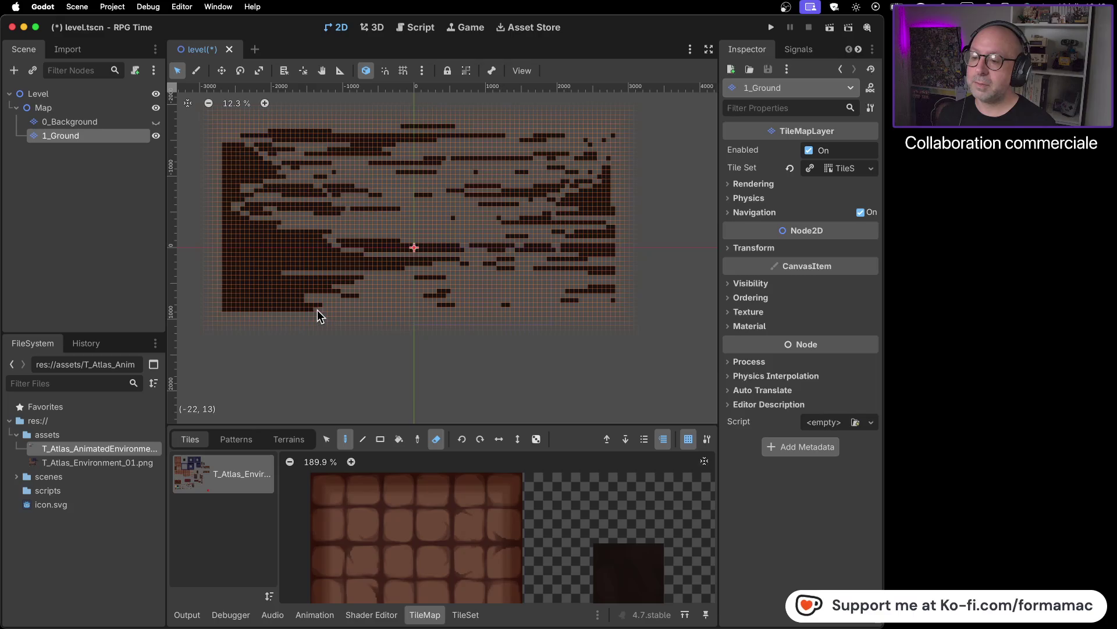
mouse_move(222, 308)
left_mouse_down()
mouse_move(201, 317)
mouse_move(346, 242)
mouse_move(257, 244)
mouse_move(333, 259)
mouse_move(229, 288)
mouse_move(222, 256)
mouse_move(341, 267)
mouse_move(316, 287)
left_mouse_up()
mouse_move(427, 274)
left_mouse_down()
mouse_move(355, 254)
mouse_move(376, 192)
mouse_move(511, 137)
mouse_move(379, 151)
left_mouse_up()
mouse_move(243, 139)
left_mouse_down()
mouse_move(285, 137)
mouse_move(261, 149)
mouse_move(361, 140)
mouse_move(252, 140)
mouse_move(230, 215)
mouse_move(220, 145)
mouse_move(319, 164)
mouse_move(229, 185)
mouse_move(295, 205)
mouse_move(280, 253)
mouse_move(581, 244)
mouse_move(646, 210)
mouse_move(567, 184)
left_mouse_up()
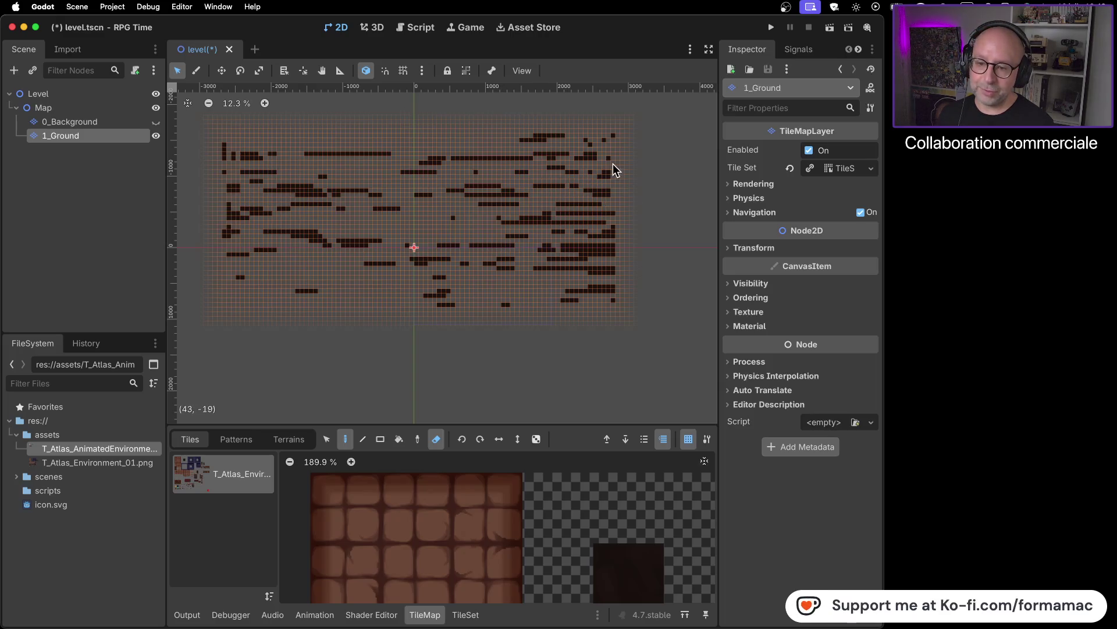
mouse_move(557, 190)
left_mouse_down()
mouse_move(582, 187)
mouse_move(558, 207)
mouse_move(455, 186)
mouse_move(487, 186)
mouse_move(507, 227)
mouse_move(615, 217)
left_mouse_up()
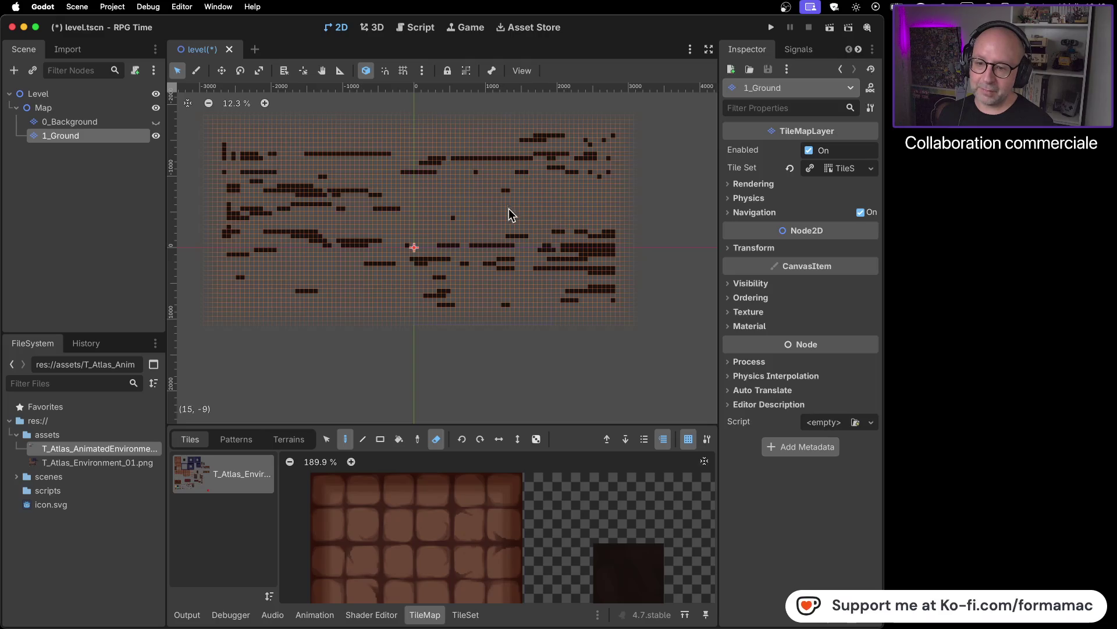
mouse_move(476, 167)
left_mouse_down()
mouse_move(464, 163)
mouse_move(620, 148)
mouse_move(533, 141)
mouse_move(609, 146)
mouse_move(585, 163)
mouse_move(631, 162)
mouse_move(611, 165)
mouse_move(616, 290)
left_mouse_up()
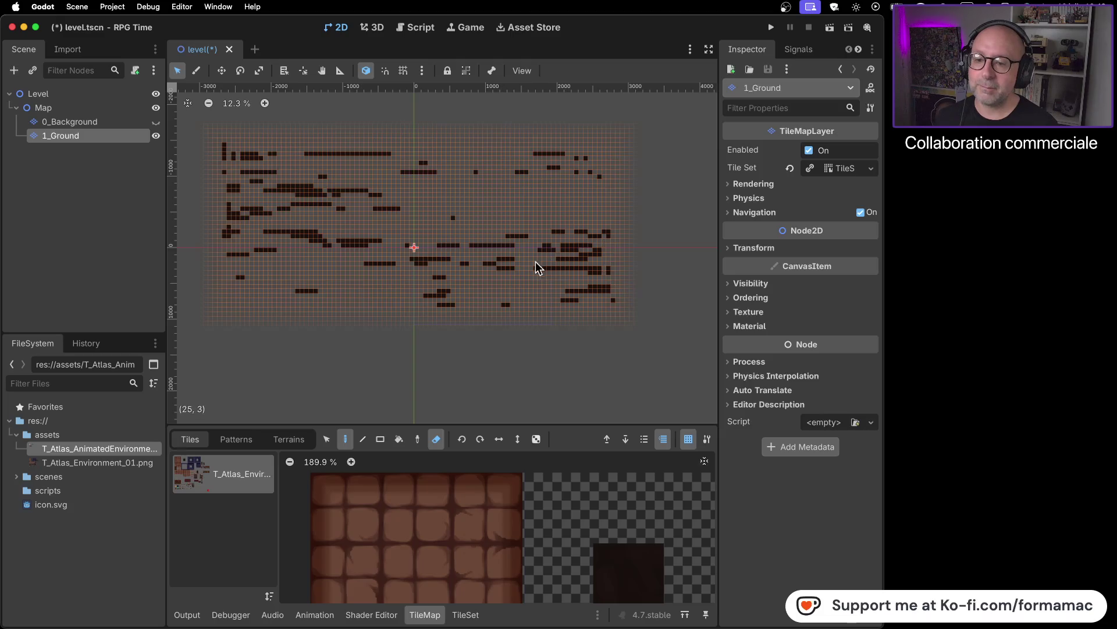
mouse_move(542, 264)
left_mouse_down()
mouse_move(563, 234)
mouse_move(445, 239)
mouse_move(427, 261)
mouse_move(450, 256)
mouse_move(422, 257)
mouse_move(611, 257)
mouse_move(603, 263)
left_mouse_up()
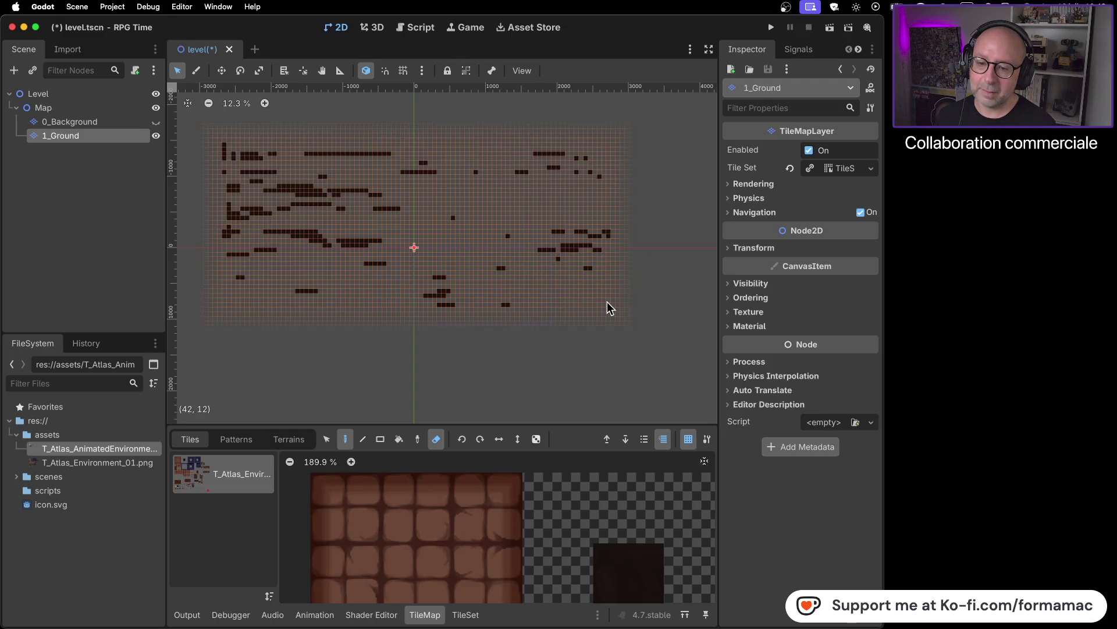
mouse_move(501, 304)
left_mouse_down()
mouse_move(430, 293)
mouse_move(437, 278)
left_mouse_up()
left_click_drag(376, 253, 391, 261)
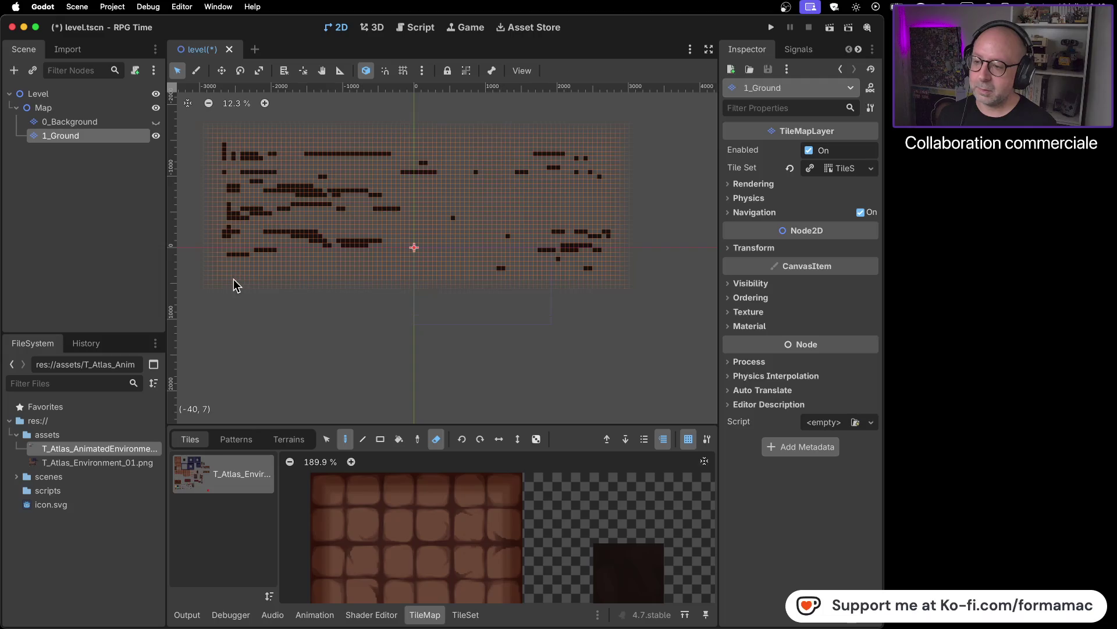
mouse_move(227, 260)
left_mouse_down()
mouse_move(256, 250)
mouse_move(229, 257)
left_mouse_up()
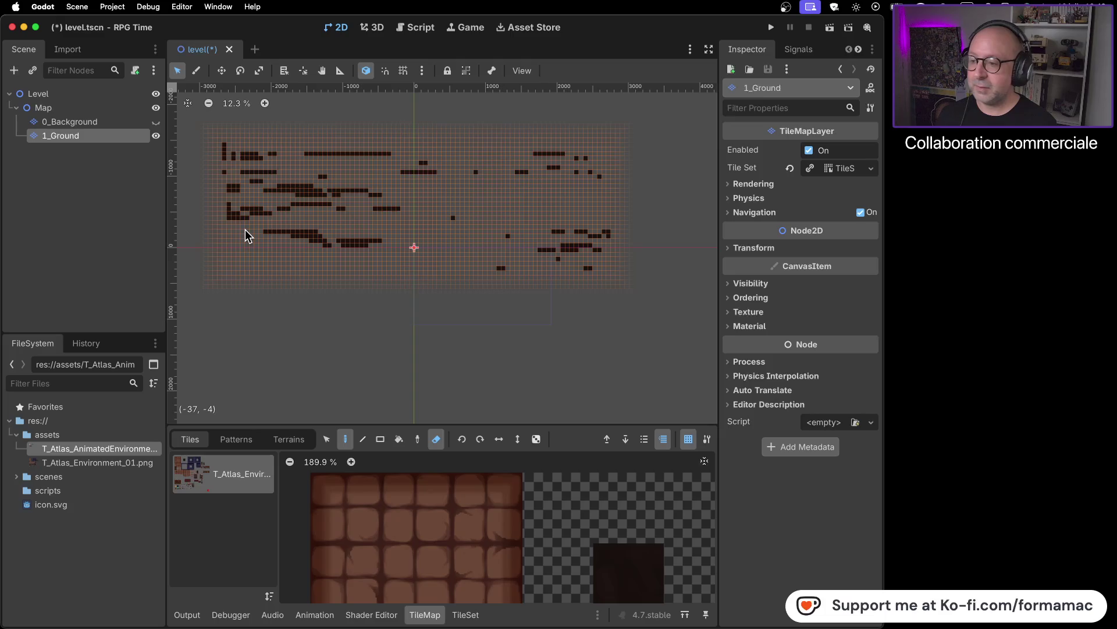
mouse_move(271, 233)
left_mouse_down()
mouse_move(379, 245)
mouse_move(310, 238)
mouse_move(322, 236)
left_mouse_up()
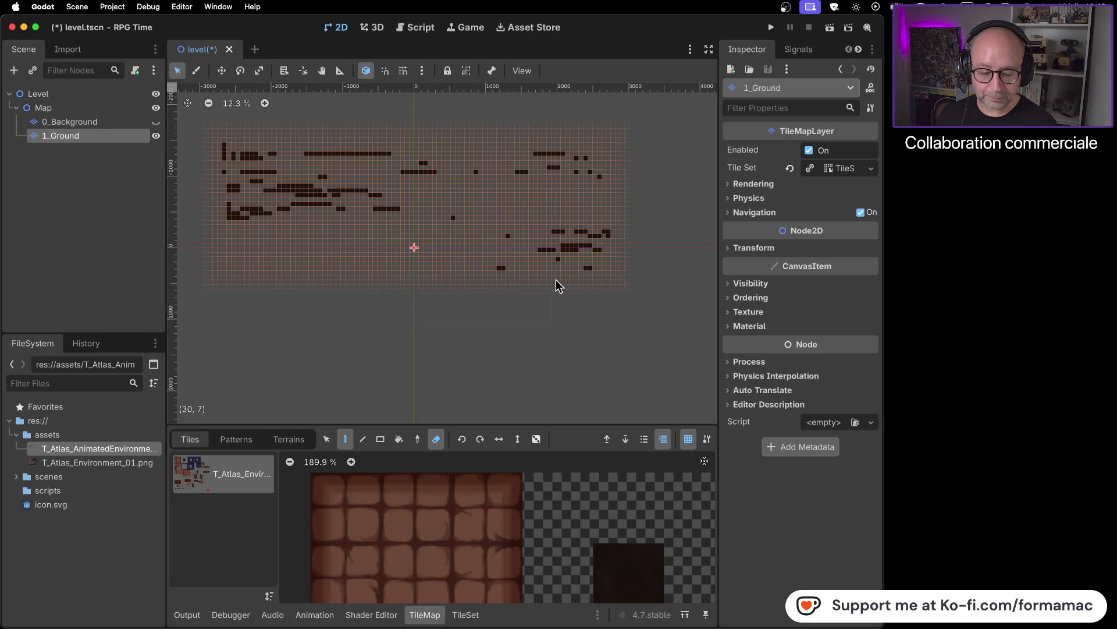
- Erase the last stray 1_Ground tiles until the layer is completely empty
mouse_move(571, 267)
left_mouse_down()
mouse_move(532, 250)
mouse_move(598, 249)
mouse_move(546, 251)
left_mouse_up()
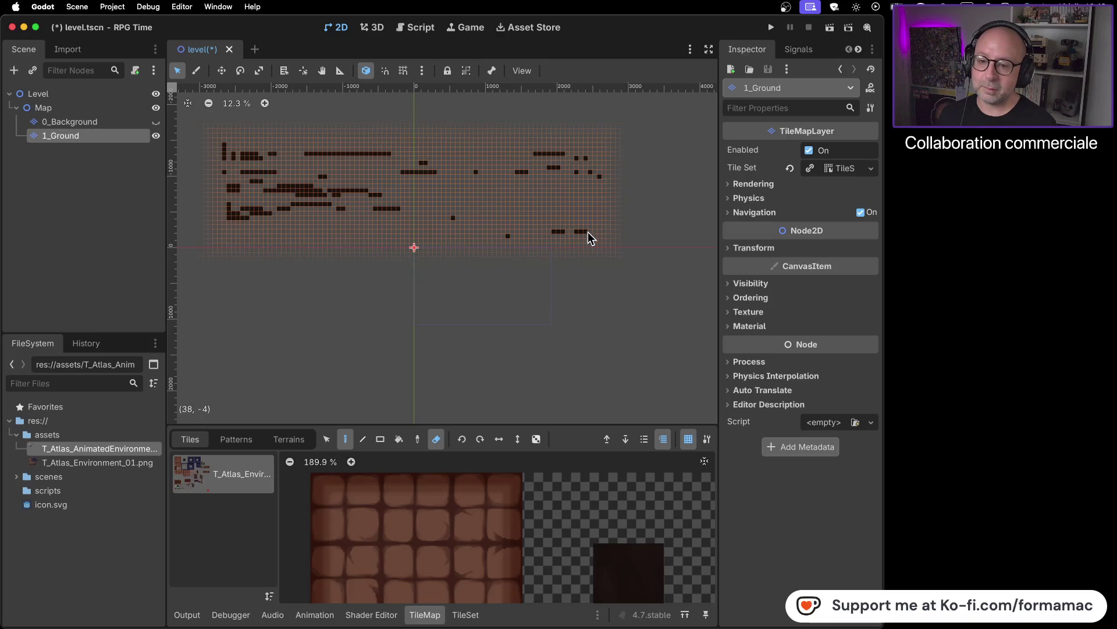
left_click_drag(564, 233, 384, 208)
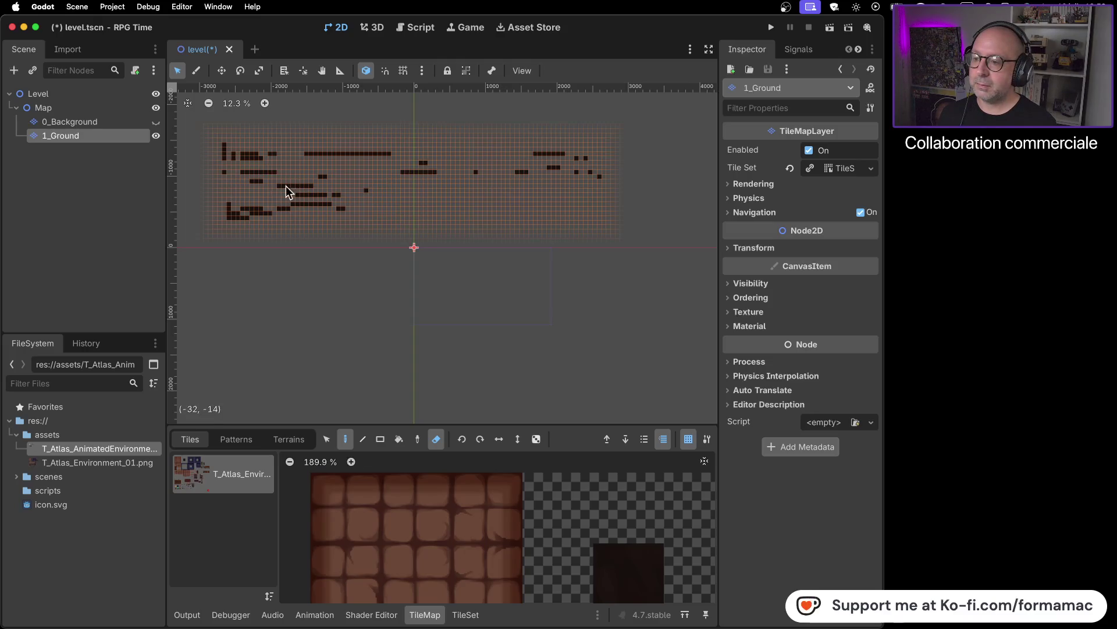
mouse_move(287, 193)
left_mouse_down()
mouse_move(349, 197)
mouse_move(333, 211)
left_mouse_up()
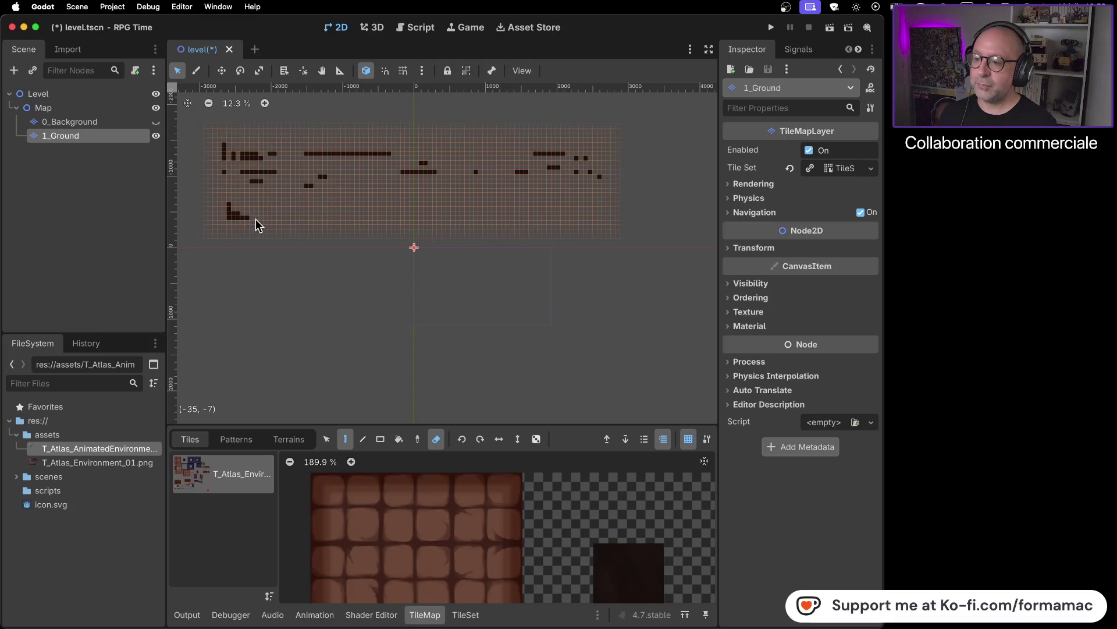
left_click_drag(222, 210, 233, 212)
left_click(231, 214)
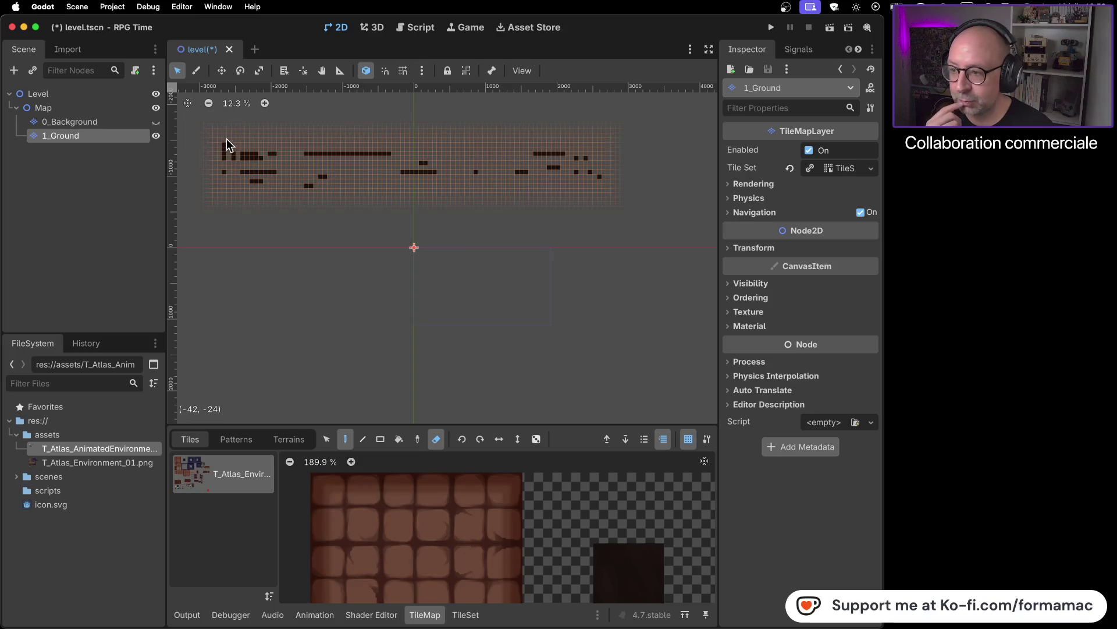
mouse_move(226, 158)
left_mouse_down()
mouse_move(244, 151)
mouse_move(236, 170)
mouse_move(313, 171)
mouse_move(311, 184)
left_mouse_up()
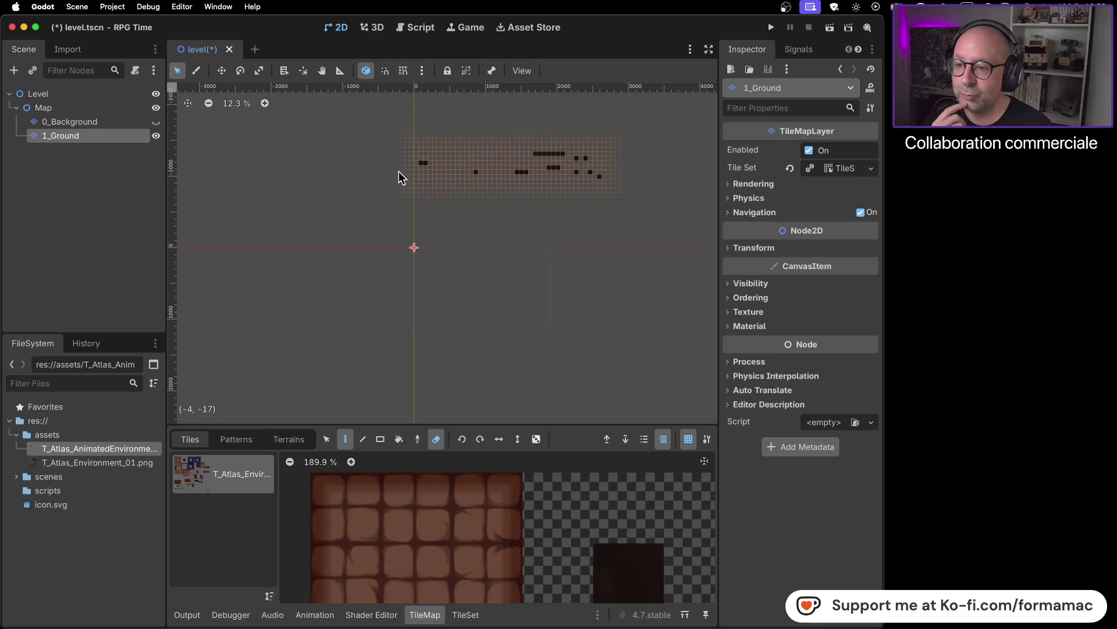
left_click(426, 163)
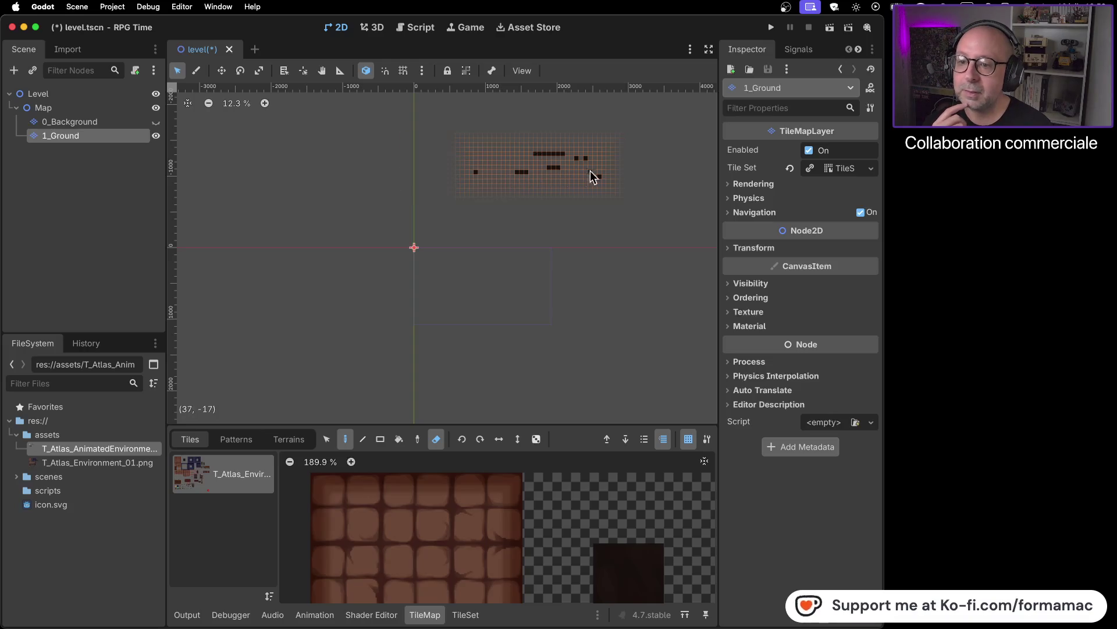
mouse_move(591, 158)
left_mouse_down()
mouse_move(540, 153)
mouse_move(556, 166)
left_mouse_up()
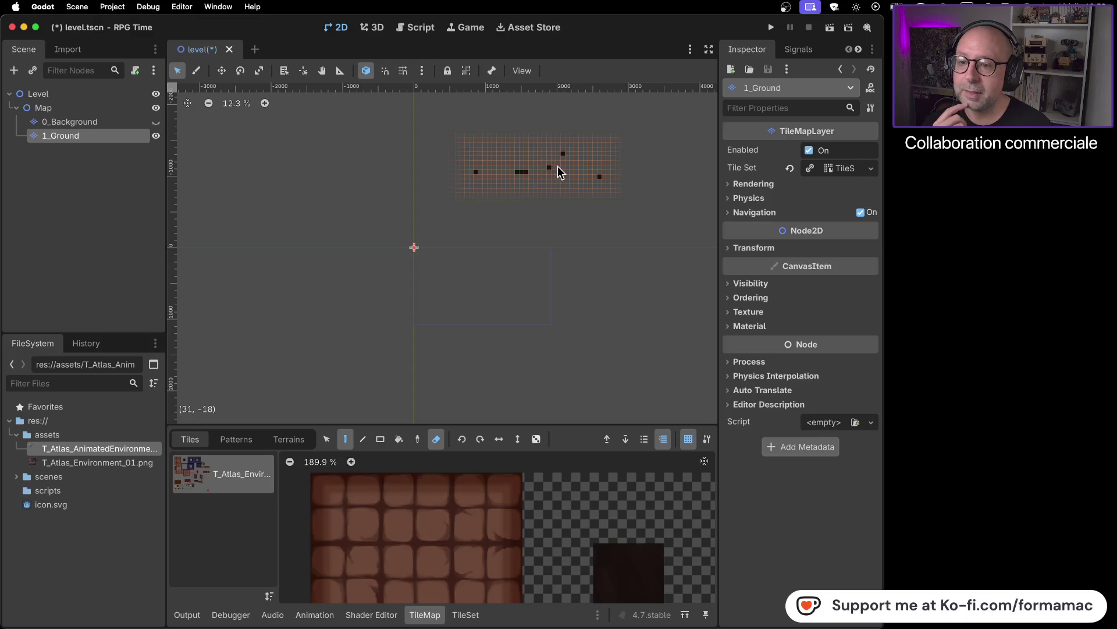
left_click(600, 177)
left_click(563, 153)
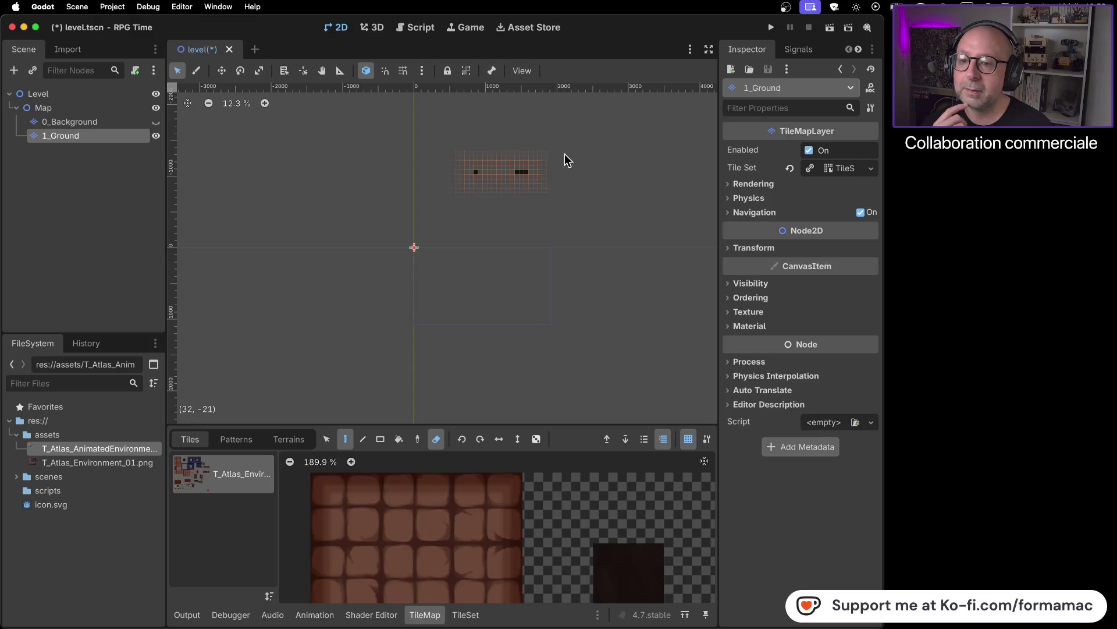
left_click(526, 172)
left_click(477, 172)
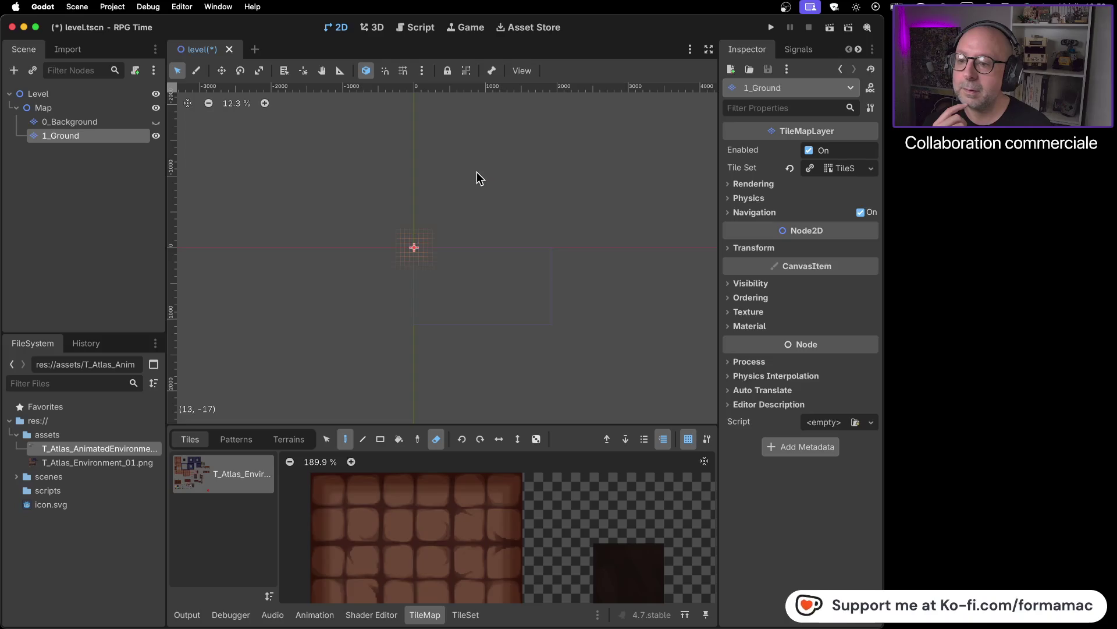
- Show 0_Background again, recentre the map view and switch to the YouTube tutorial
scroll(427, 199, "up", 1)
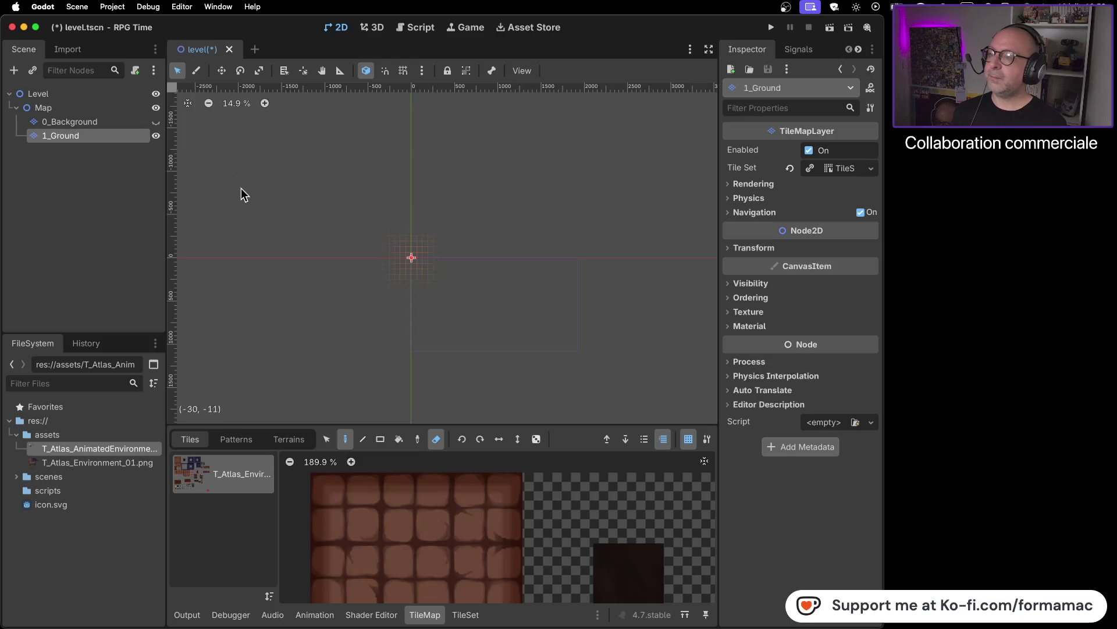
left_click(156, 122)
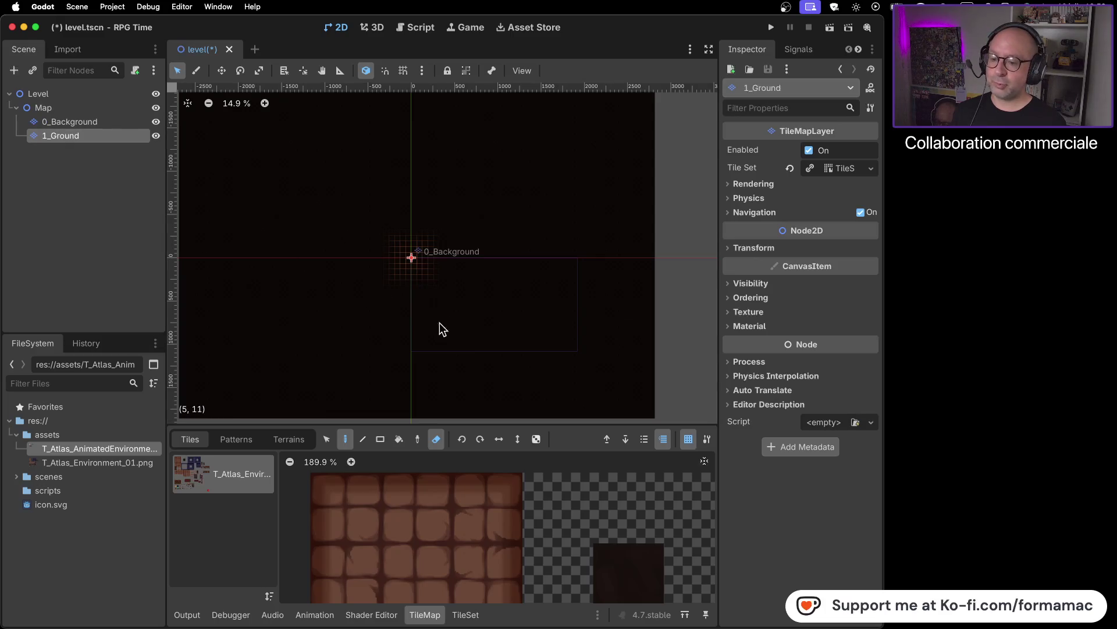
scroll(436, 279, "down", 3)
scroll(477, 261, "up", 2)
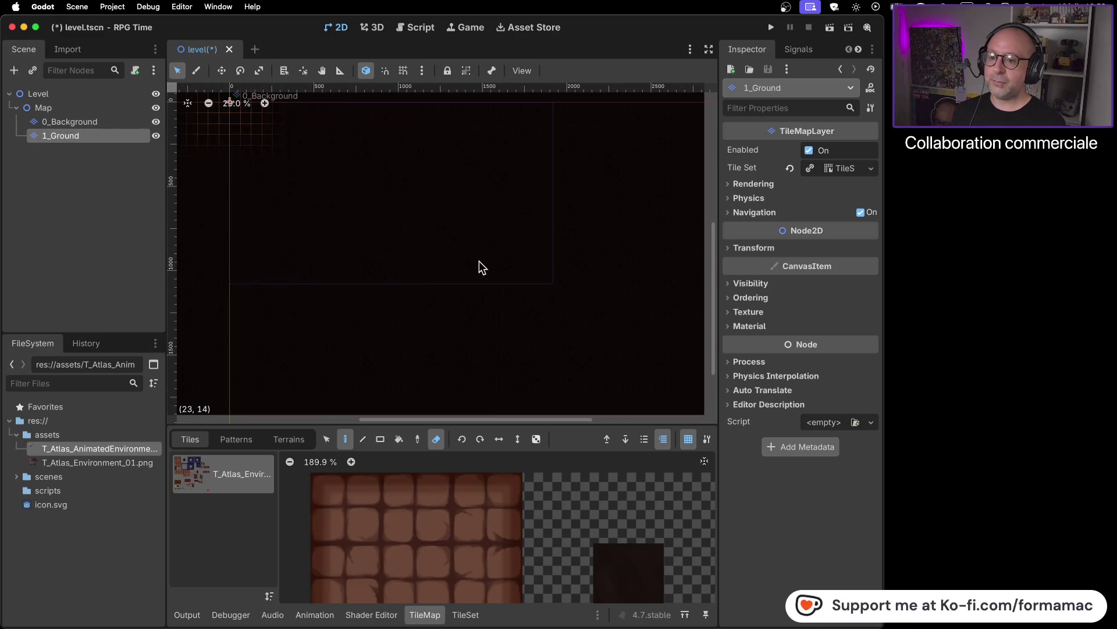
scroll(477, 279, "up", 1)
scroll(502, 259, "up", 1)
scroll(503, 256, "down", 1)
scroll(442, 183, "down", 2)
left_click_drag(438, 183, 490, 238)
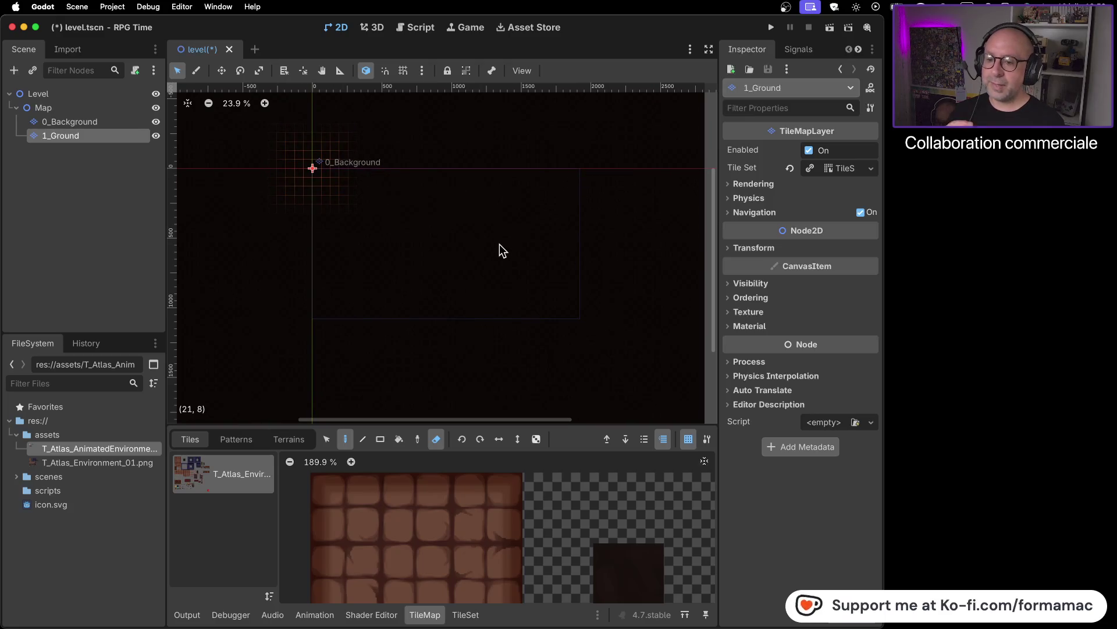
scroll(483, 250, "up", 2)
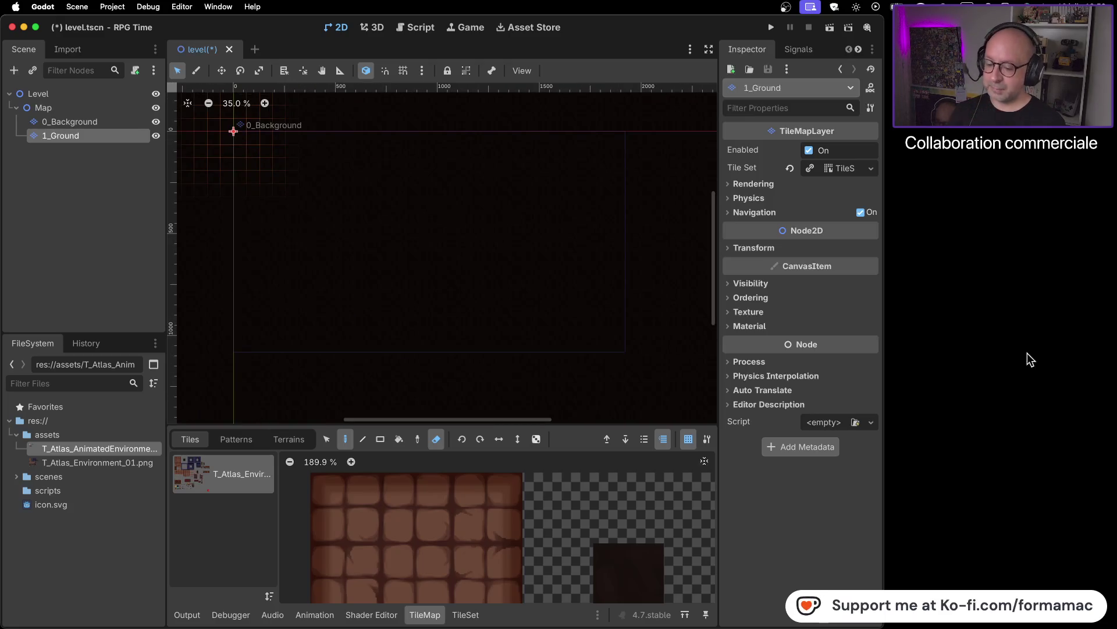
key("super+Tab")
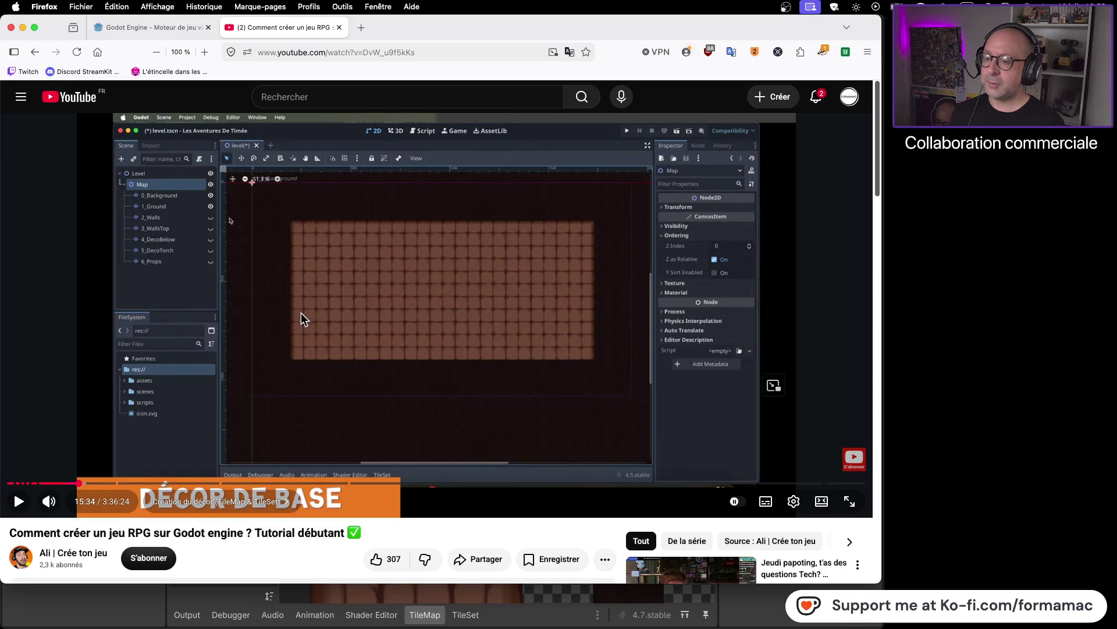
key("super+Tab")
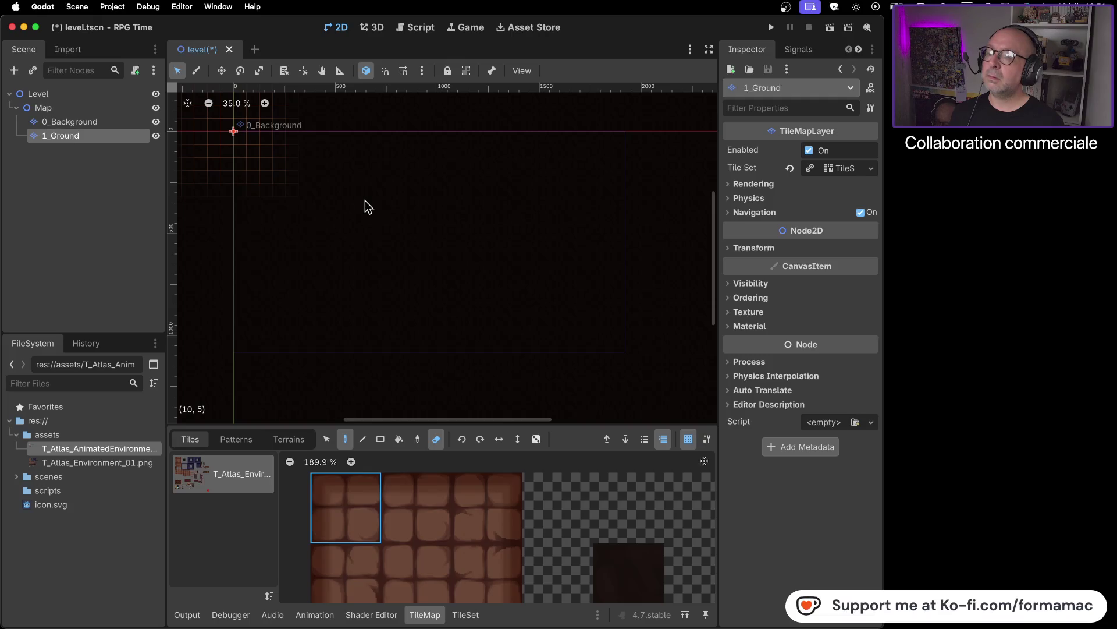
- Pick the second brick tile, make 1_Ground the edited layer with 0_Background hidden, and turn off the eraser
left_click(156, 122)
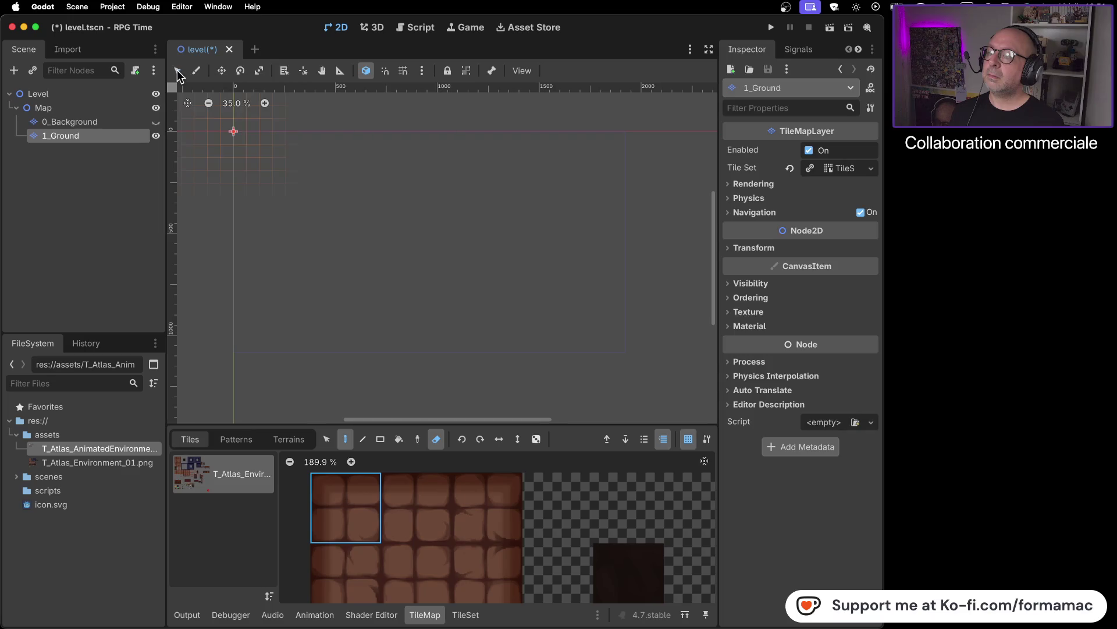
left_click(136, 123)
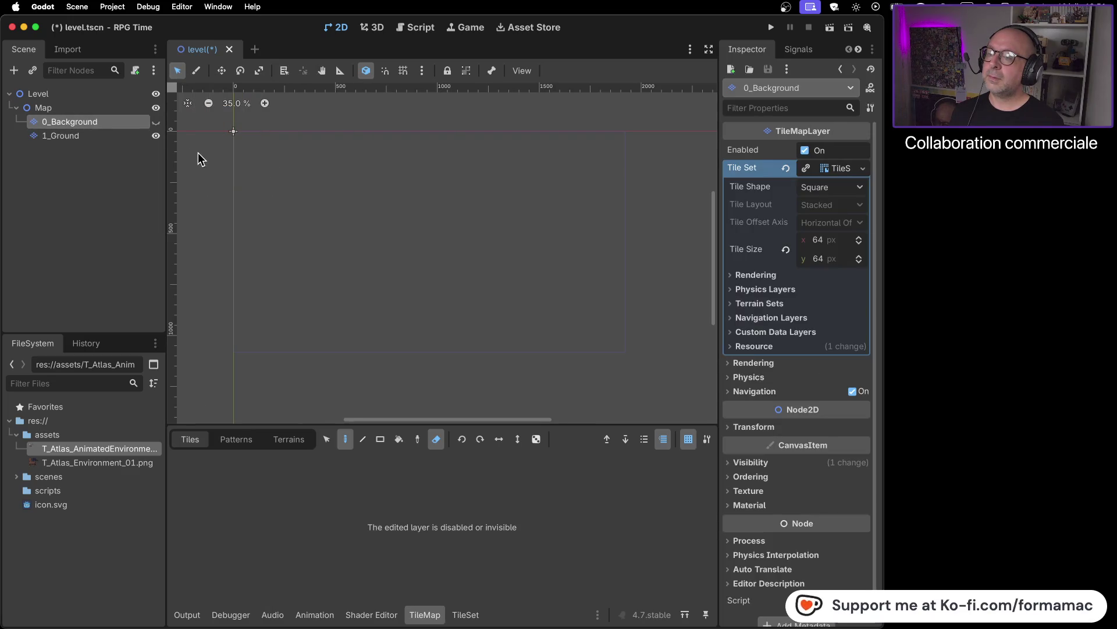
left_click(156, 121)
left_click(424, 509)
scroll(484, 343, "up", 5)
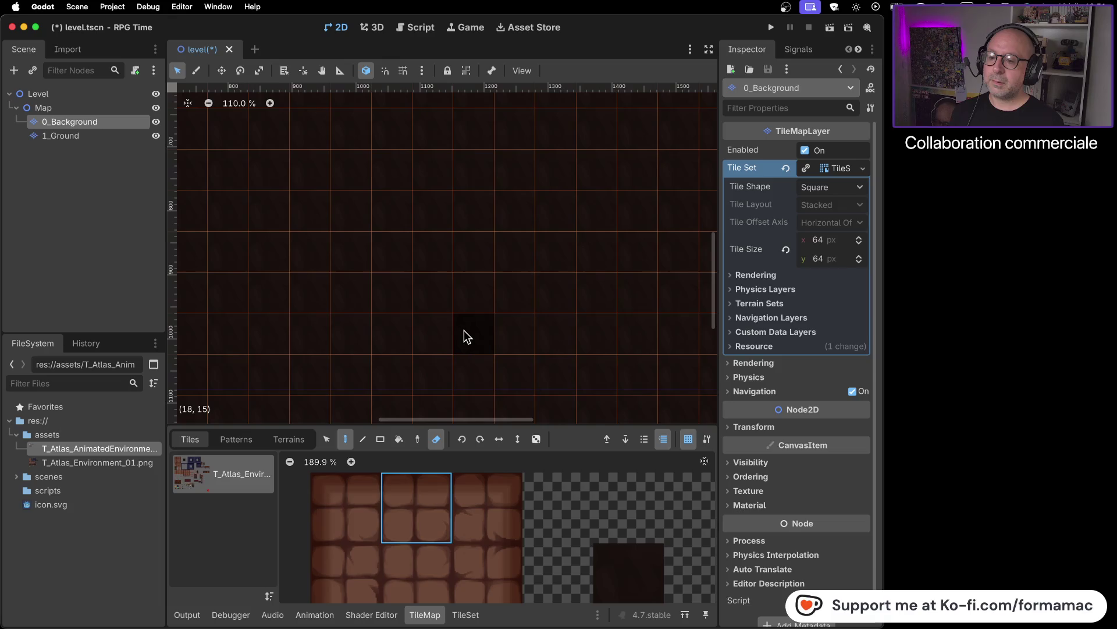
left_click(120, 135)
left_click(156, 121)
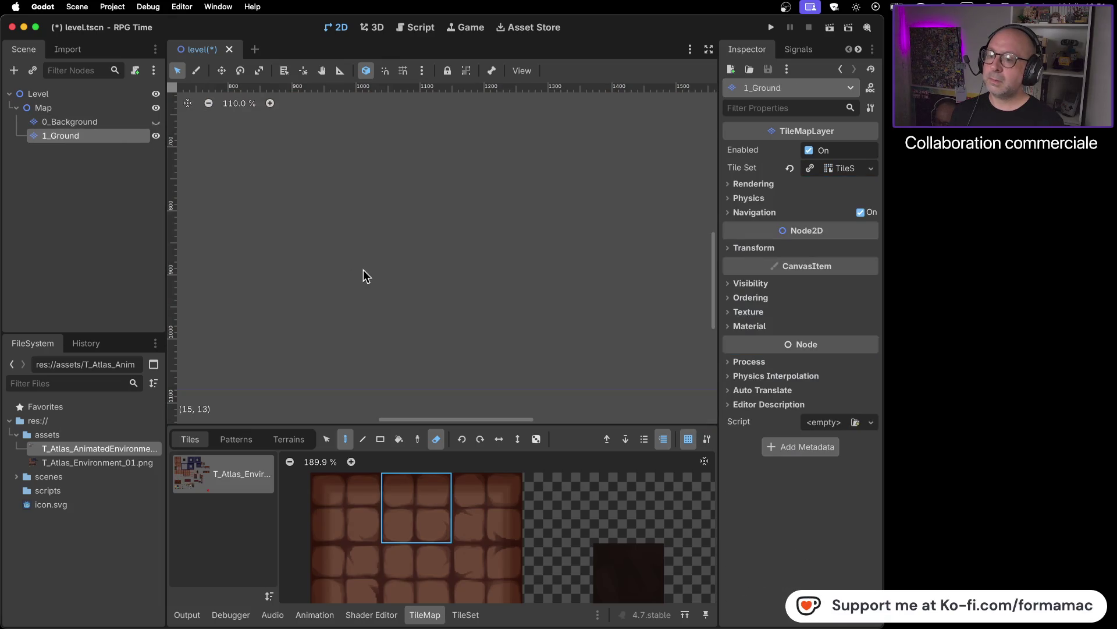
scroll(428, 338, "down", 4)
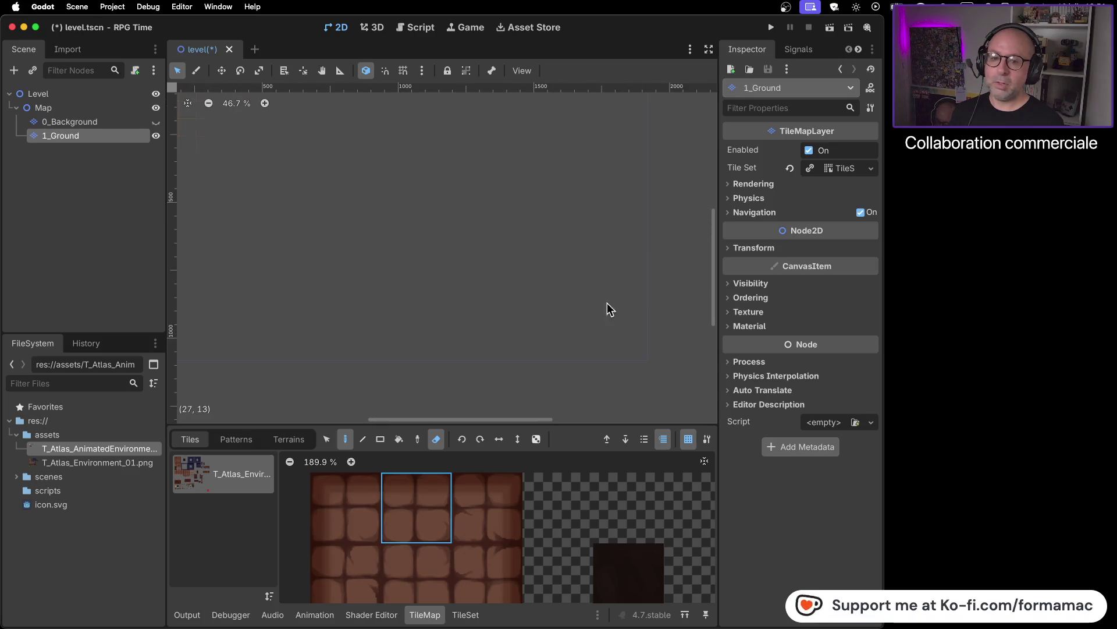
scroll(428, 256, "down", 3)
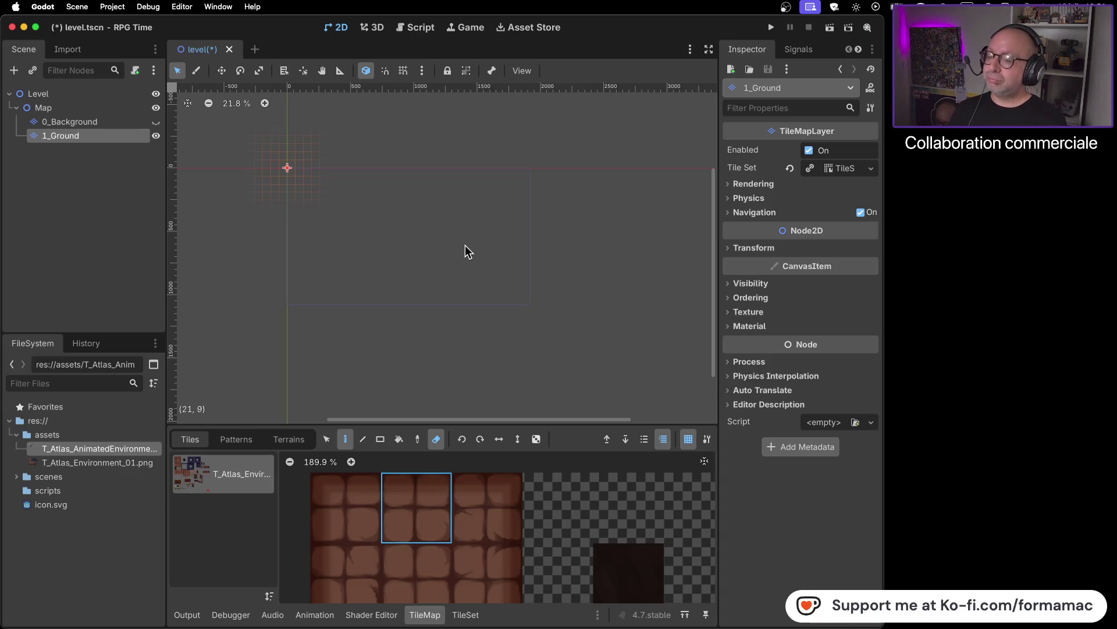
left_click(437, 439)
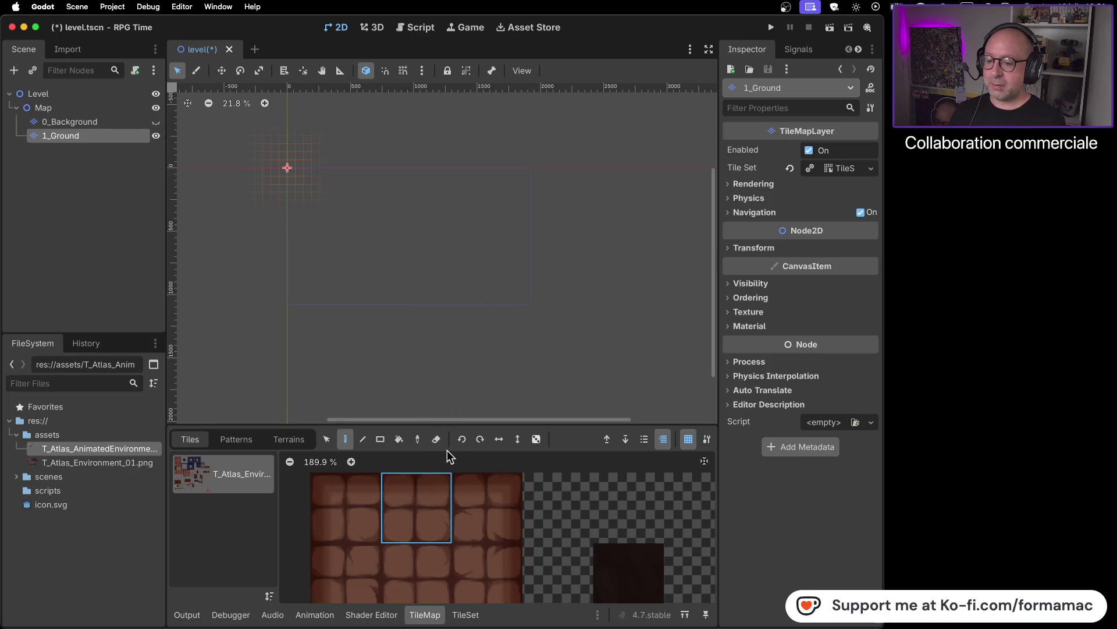
- Show 0_Background, choose the first brick tile and frame the view near the map origin
scroll(446, 250, "up", 3)
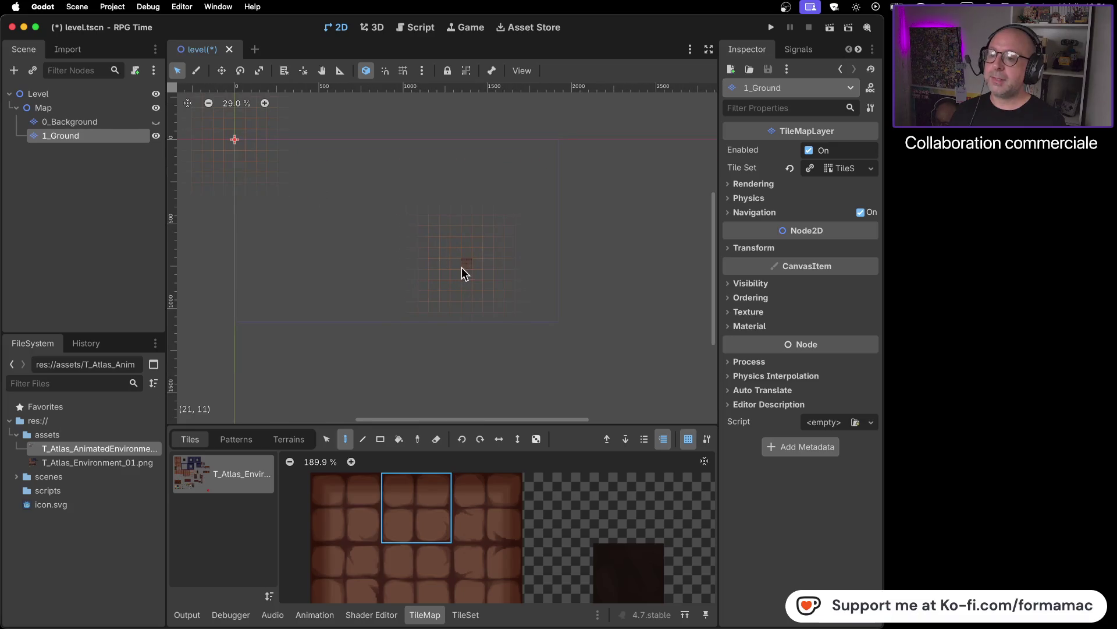
left_click(155, 122)
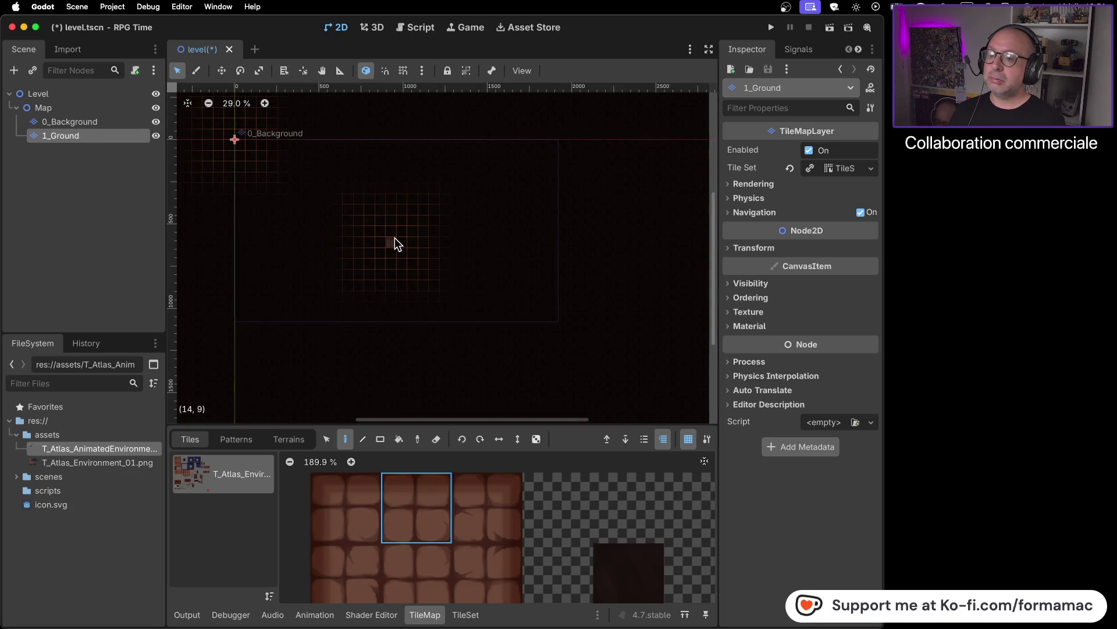
scroll(383, 232, "up", 5)
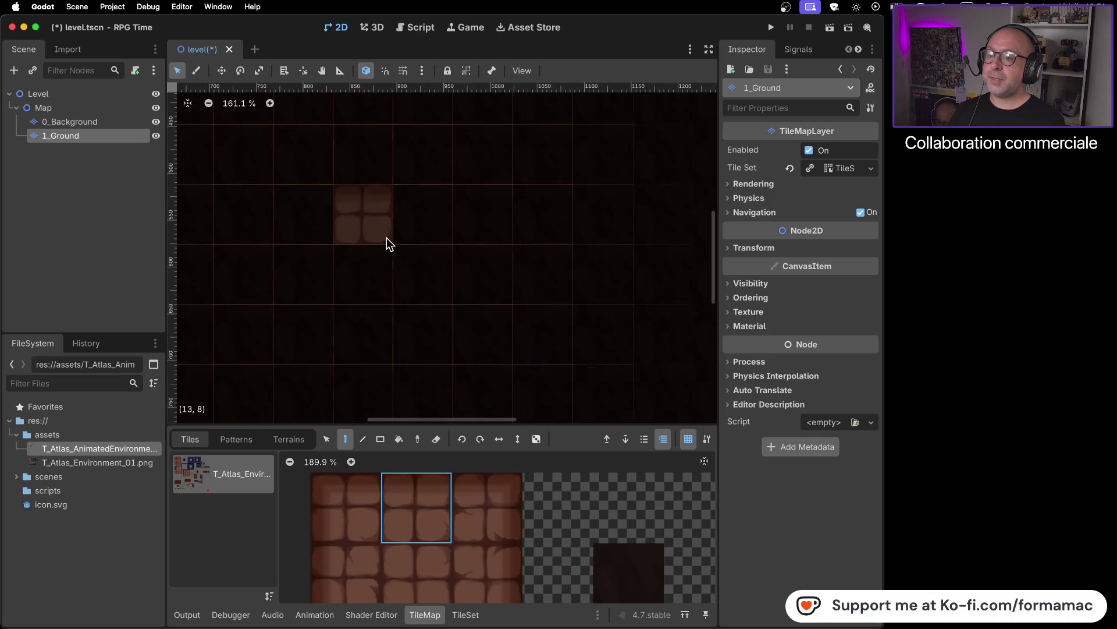
scroll(387, 237, "up", 2)
left_click(348, 511)
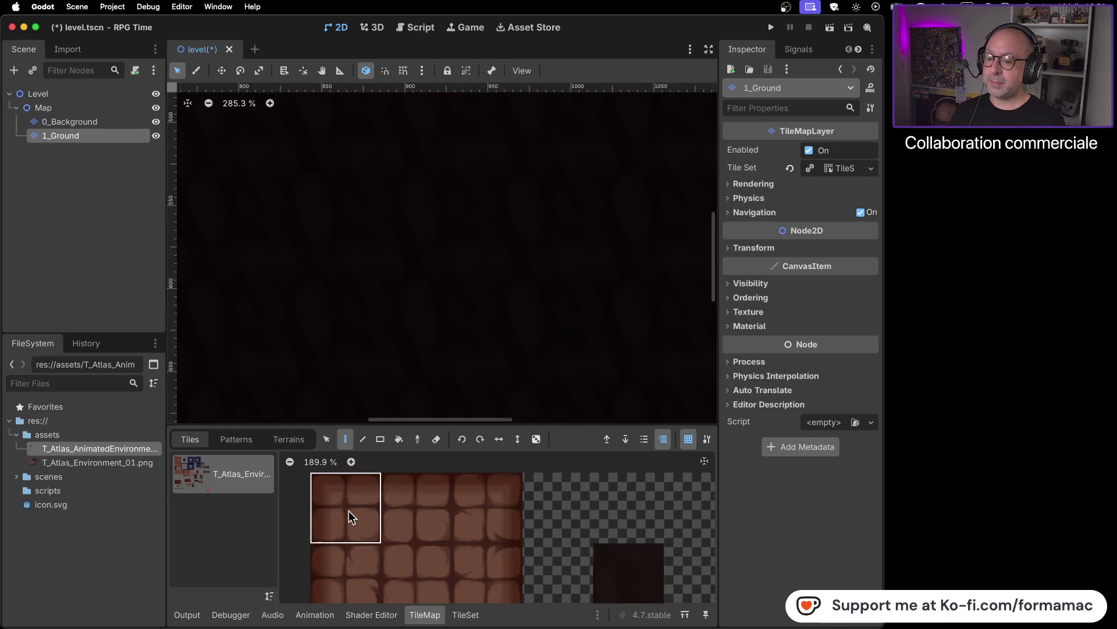
scroll(369, 187, "down", 8)
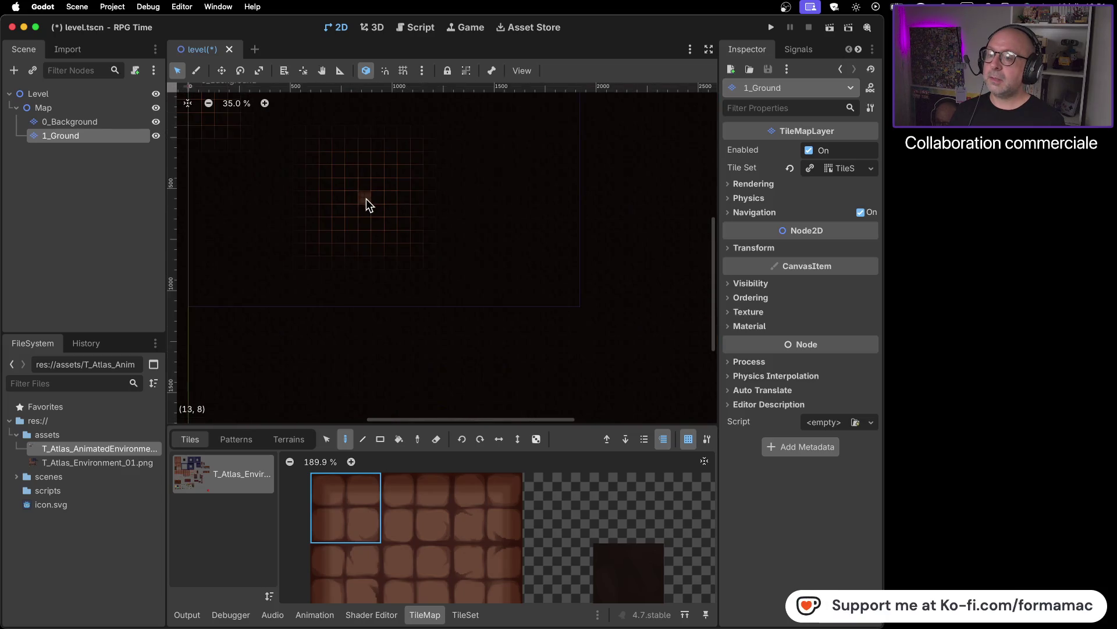
scroll(361, 215, "up", 1)
scroll(356, 225, "up", 4)
mouse_move(355, 221)
left_mouse_down()
mouse_move(479, 302)
mouse_move(385, 237)
mouse_move(398, 231)
left_mouse_up()
scroll(398, 230, "down", 1)
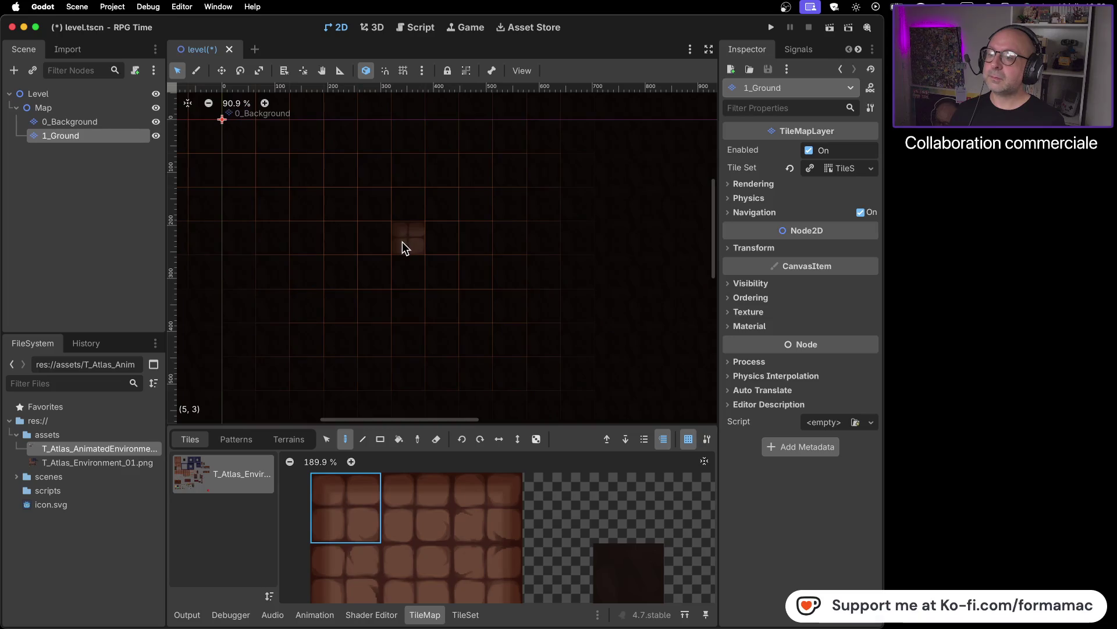
key("super+Tab")
key("super+Tab")
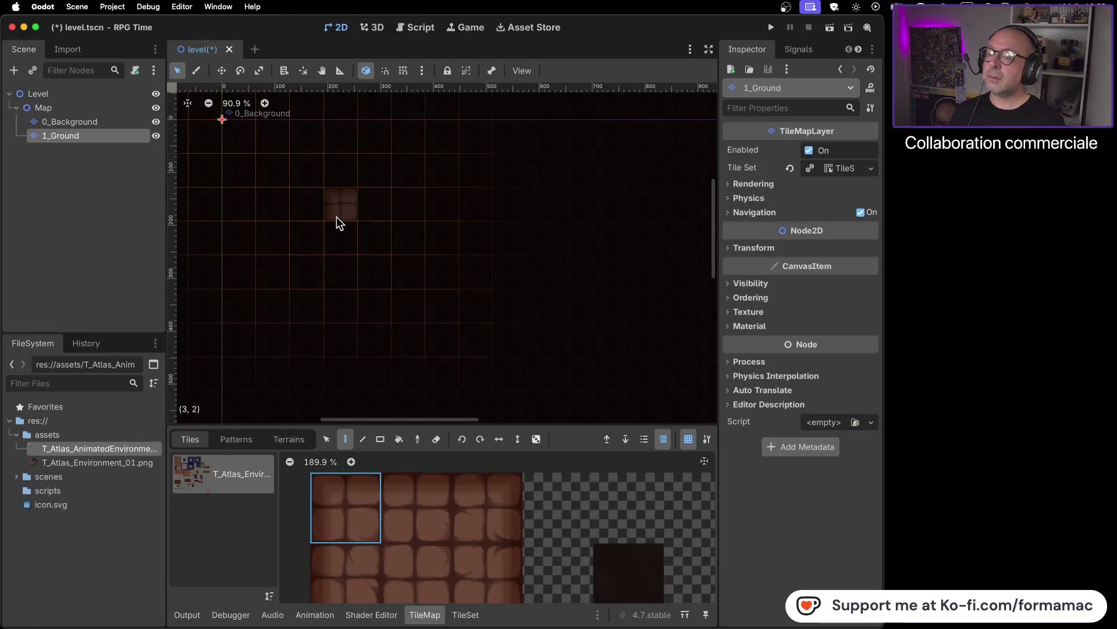
- Paint a vertical brick column down column 3, capping its bottom with the second-row tile
left_click(350, 234)
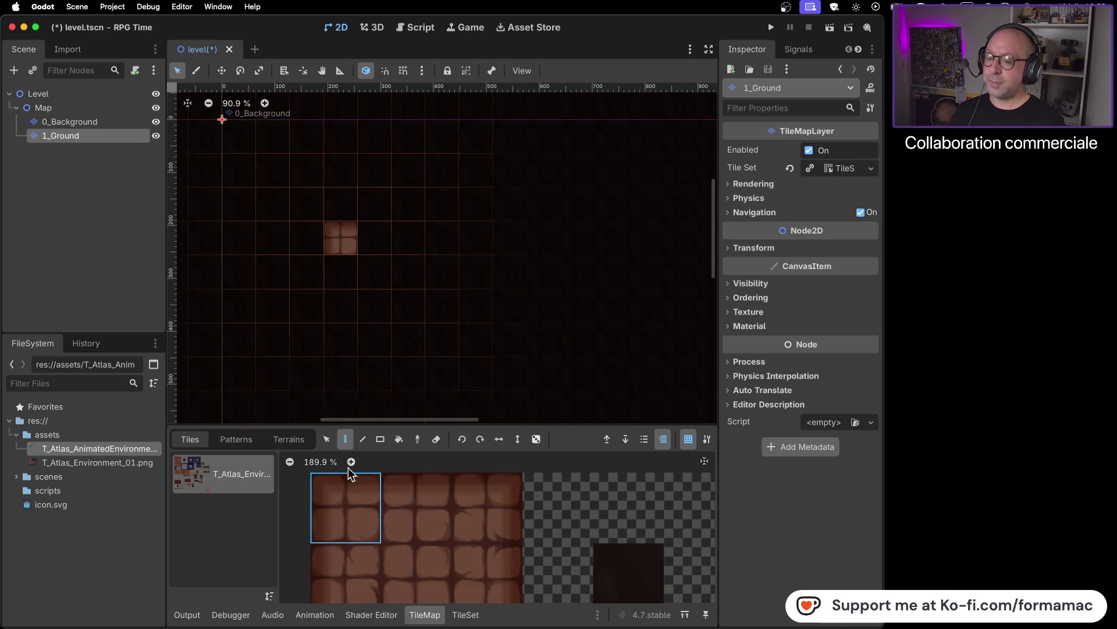
left_click(353, 575)
scroll(446, 292, "down", 2)
scroll(446, 251, "down", 5)
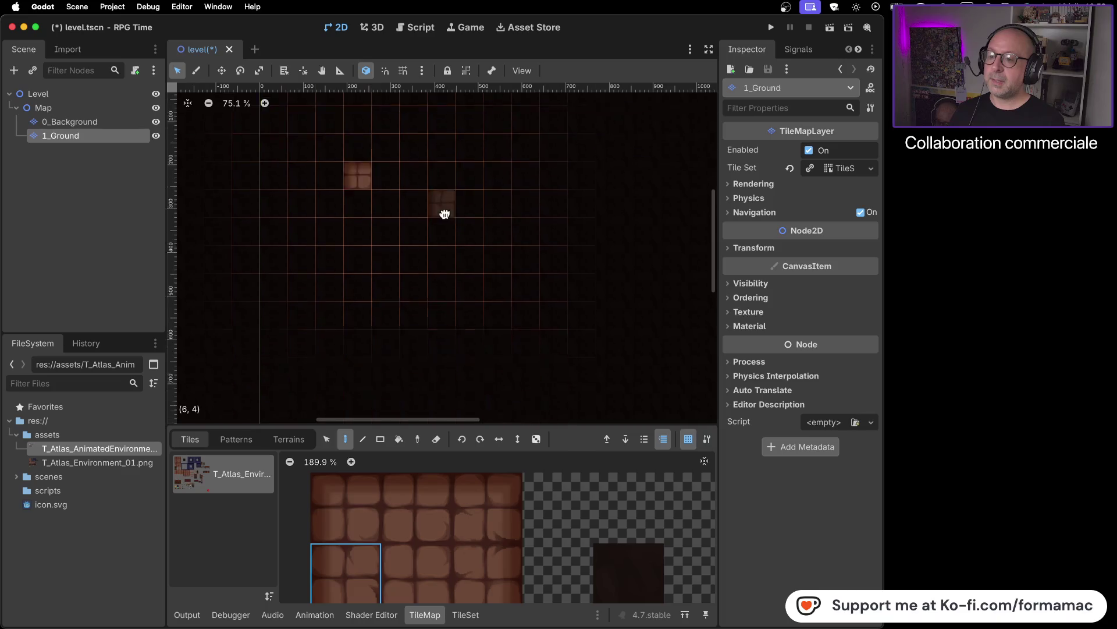
left_click_drag(362, 116, 370, 353)
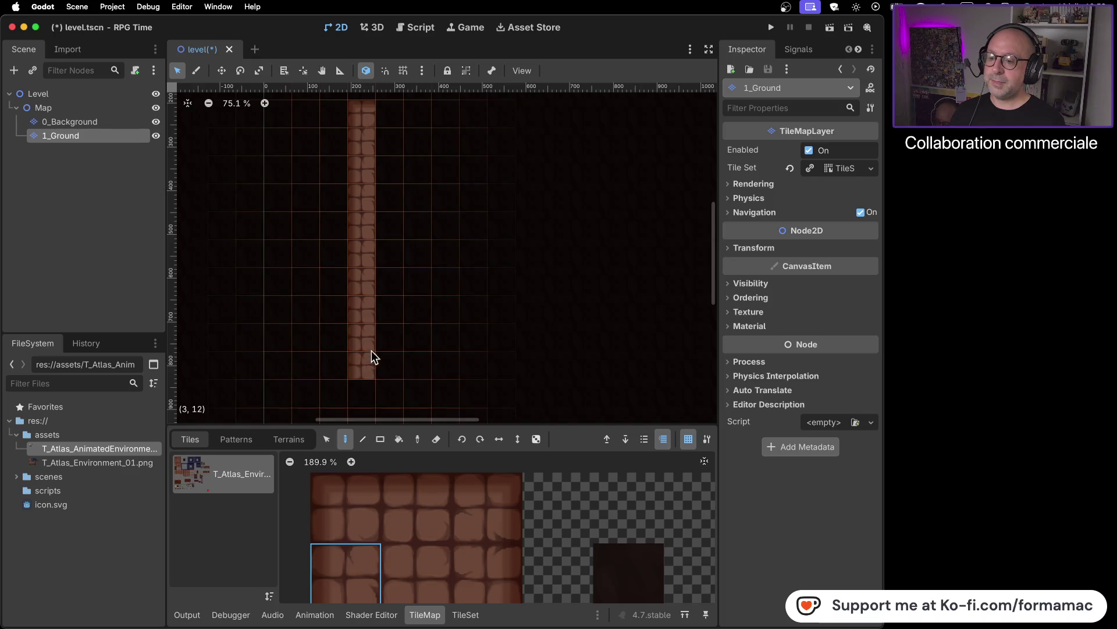
scroll(439, 574, "down", 2)
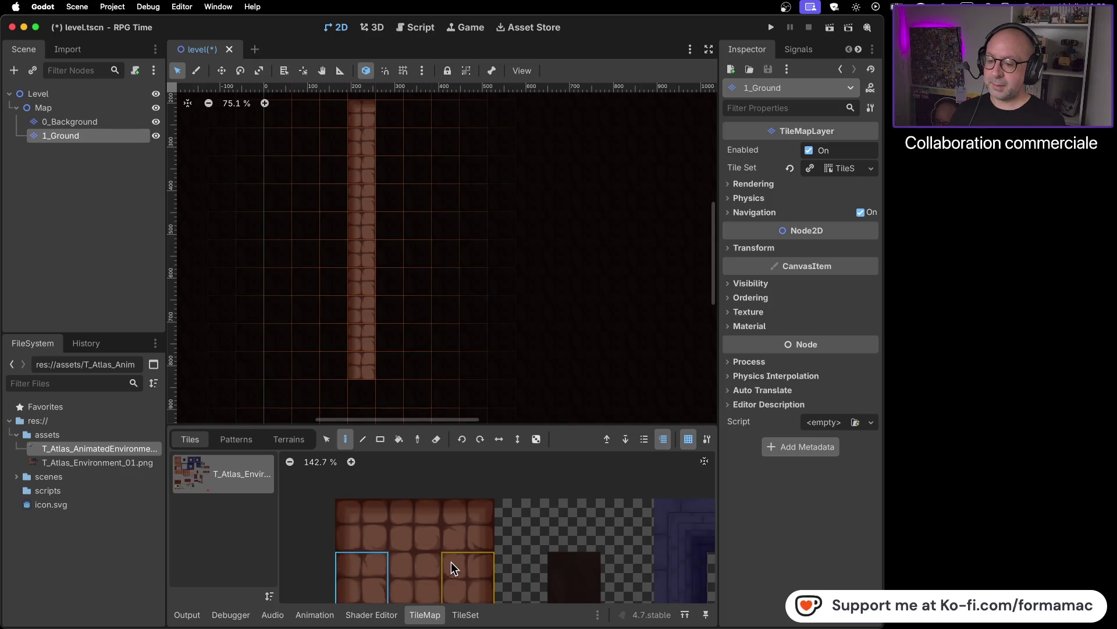
left_click(361, 545)
left_click(362, 400)
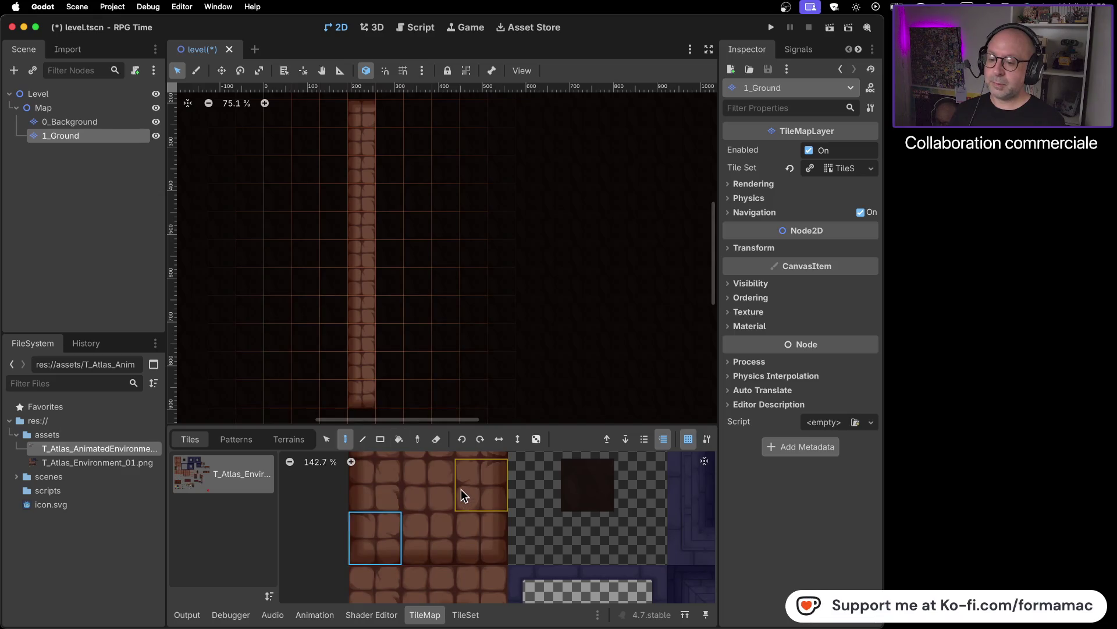
key("super+Tab")
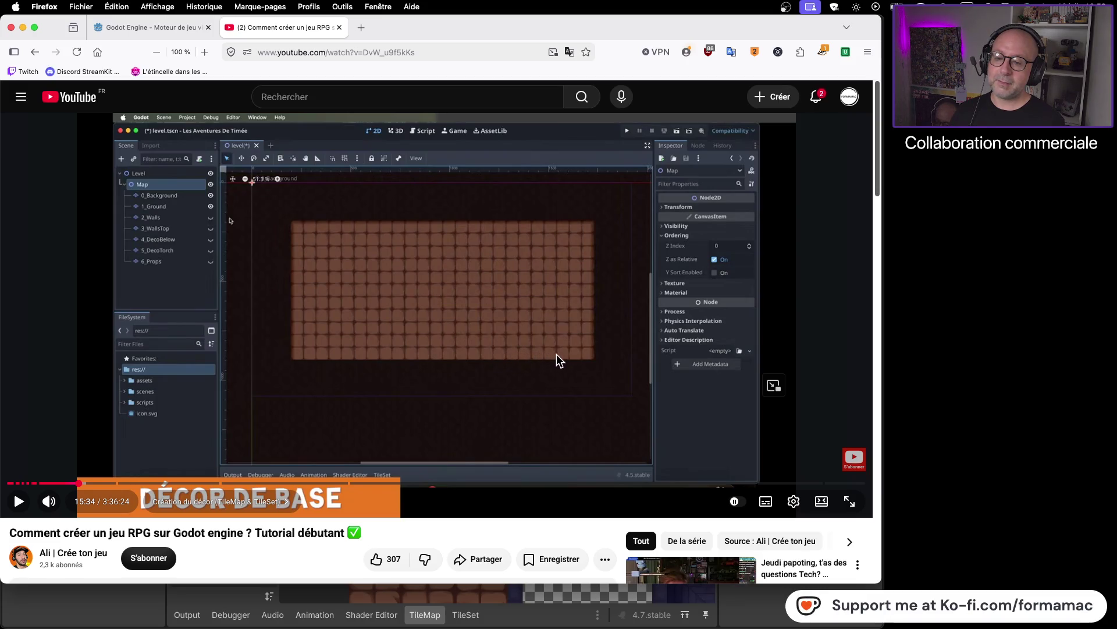
key("super+Tab")
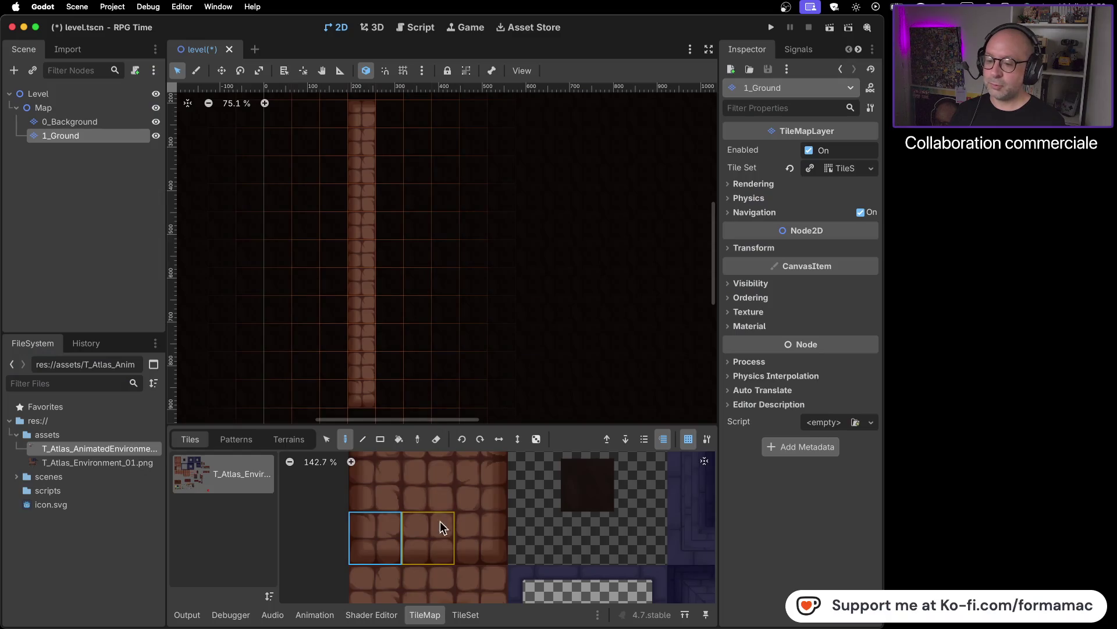
- Paint the bottom row of brick tiles rightward, ending with a corner tile
left_click(427, 544)
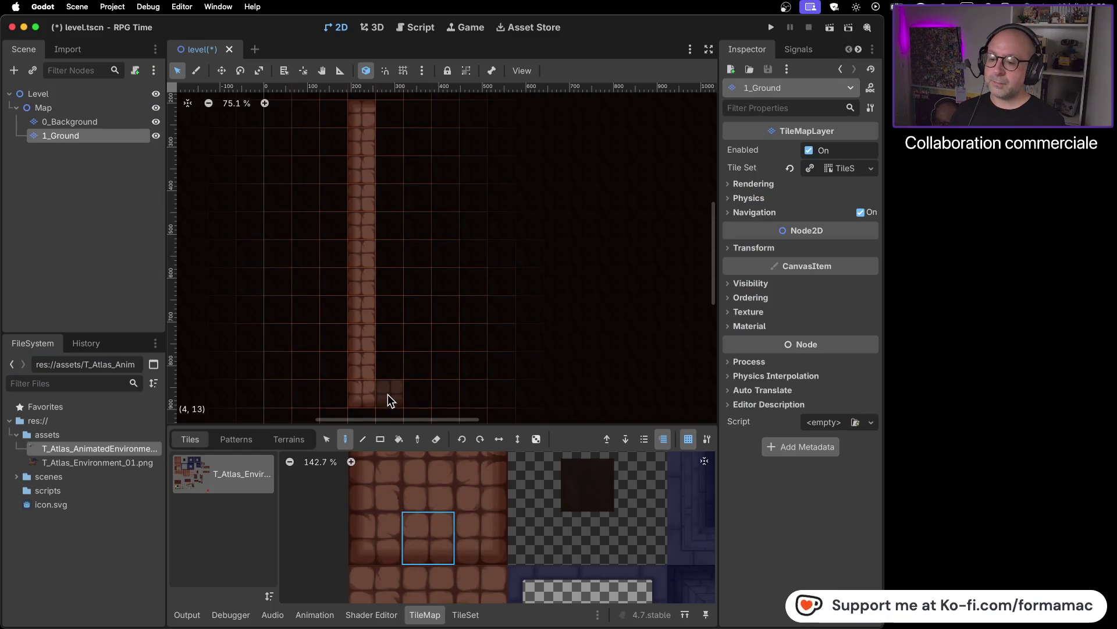
left_click_drag(408, 391, 446, 395)
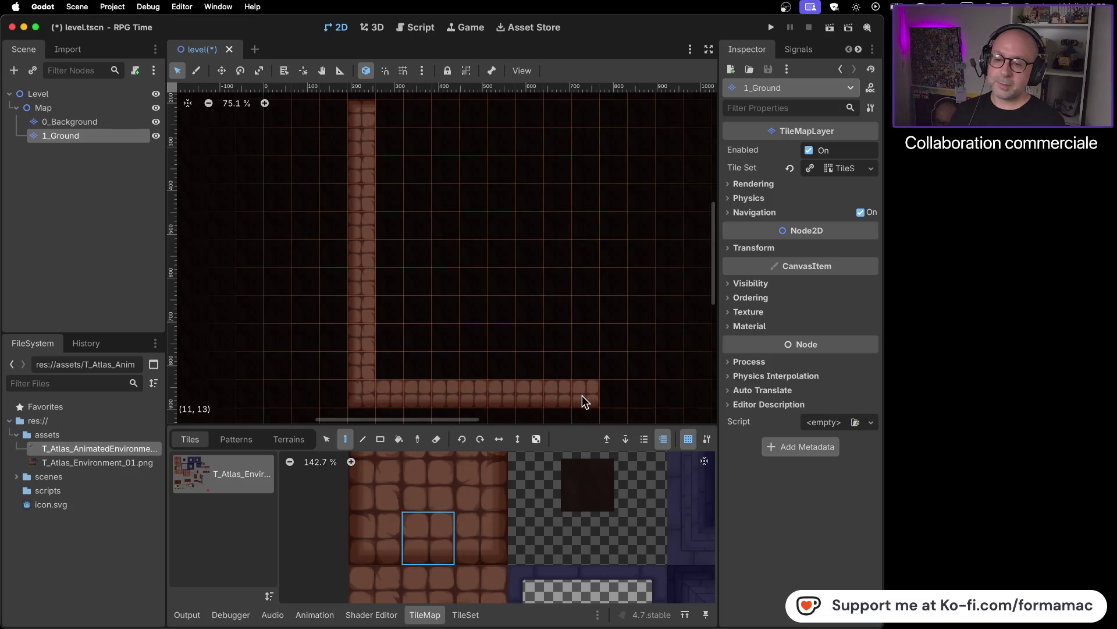
left_click_drag(614, 397, 689, 396)
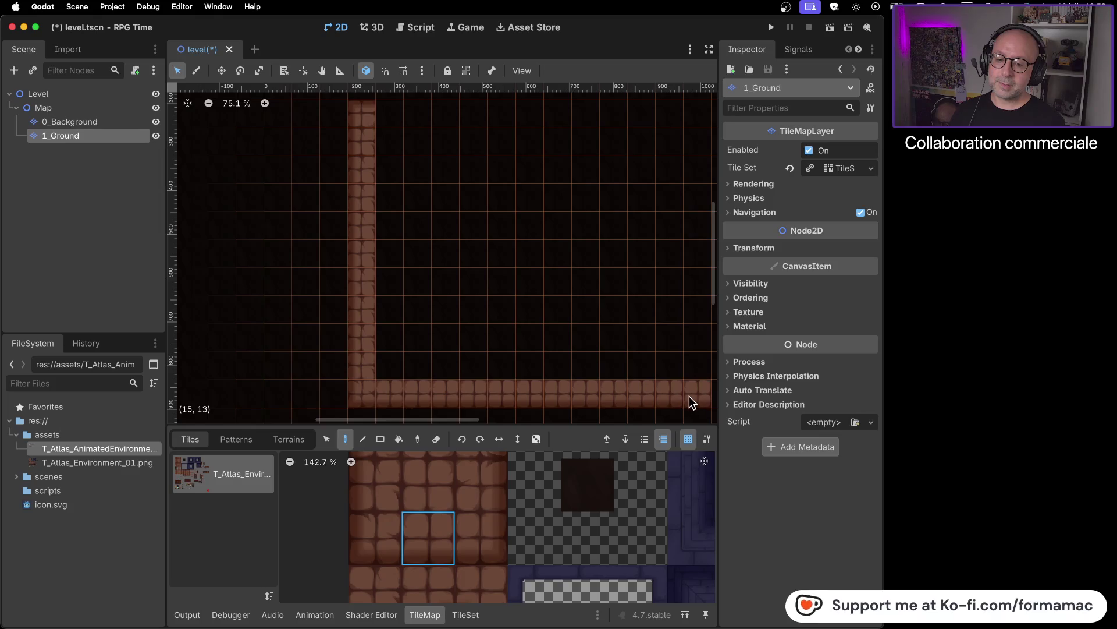
scroll(524, 341, "down", 3)
left_click_drag(613, 320, 312, 215)
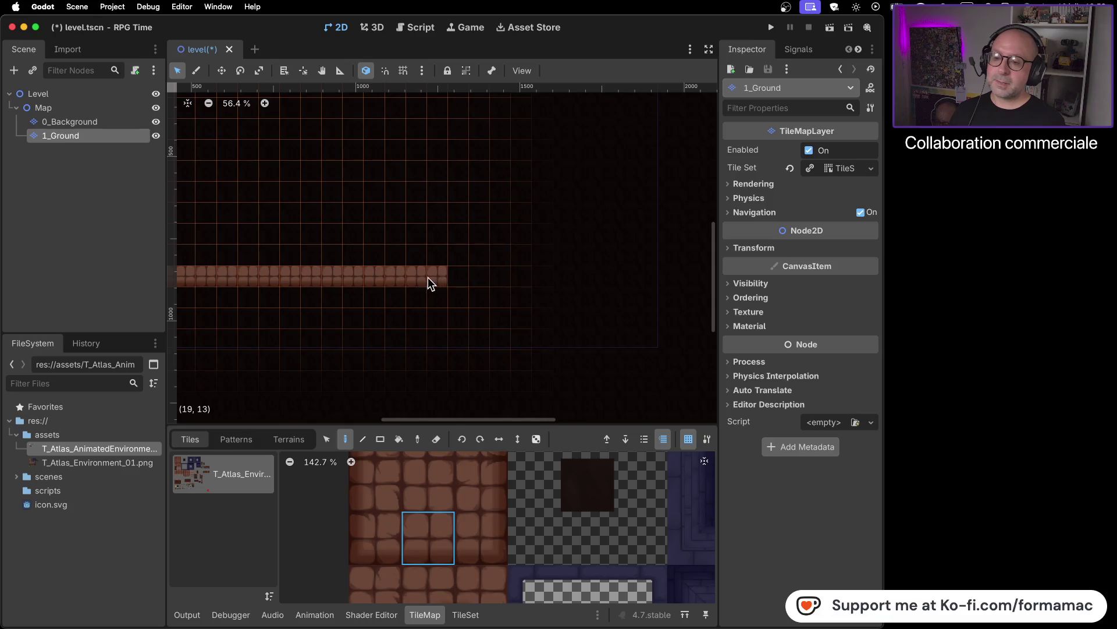
left_click_drag(448, 278, 555, 280)
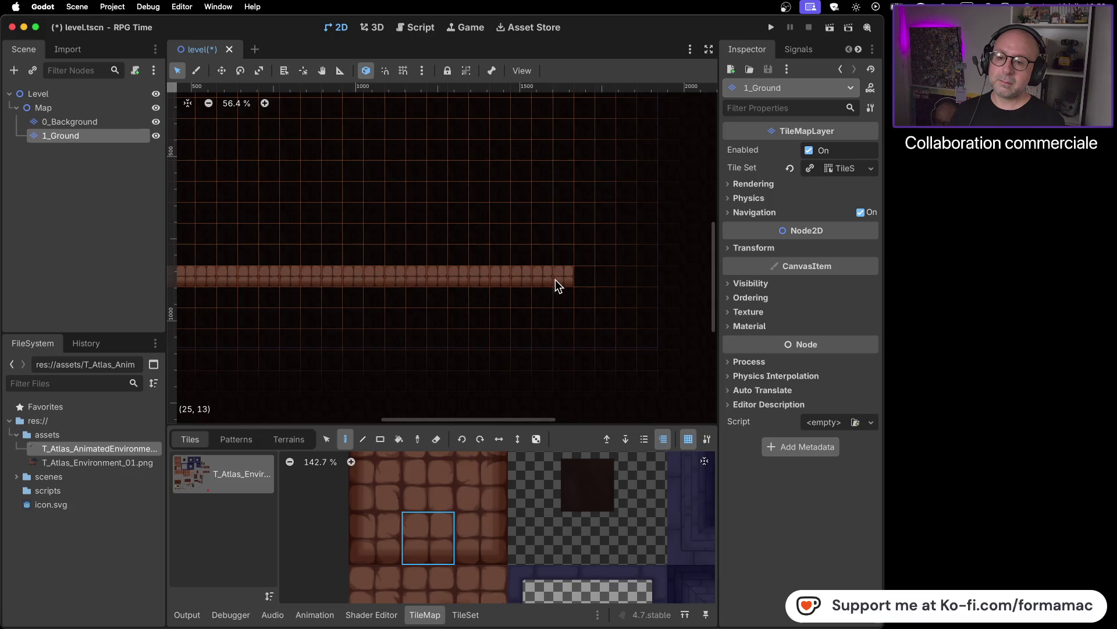
mouse_move(327, 220)
left_mouse_down()
mouse_move(699, 229)
mouse_move(256, 213)
left_mouse_up()
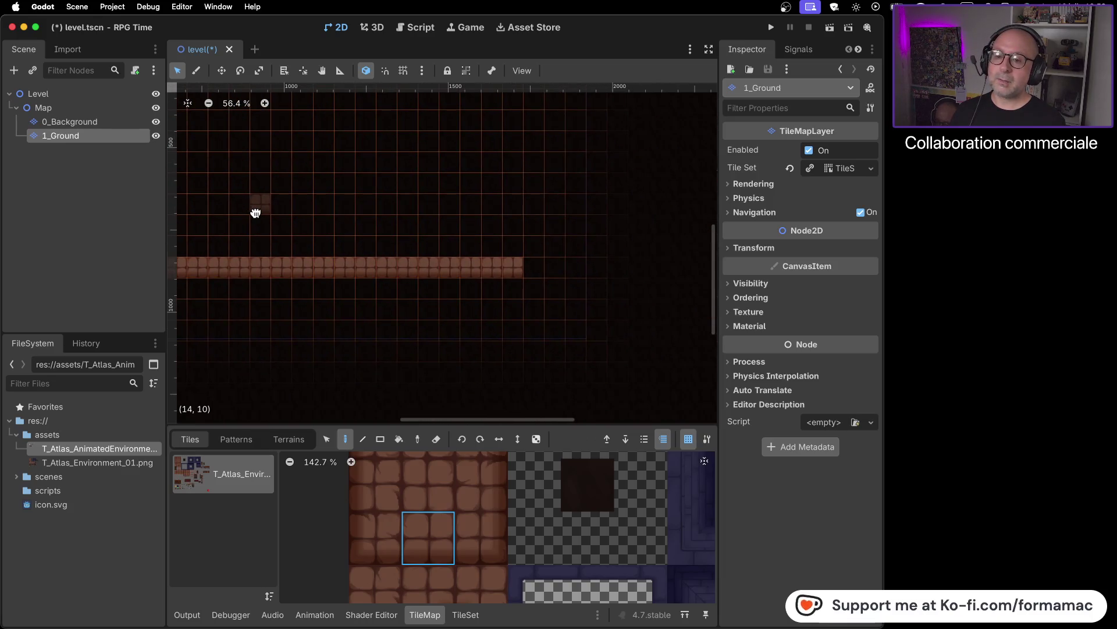
scroll(281, 223, "up", 1)
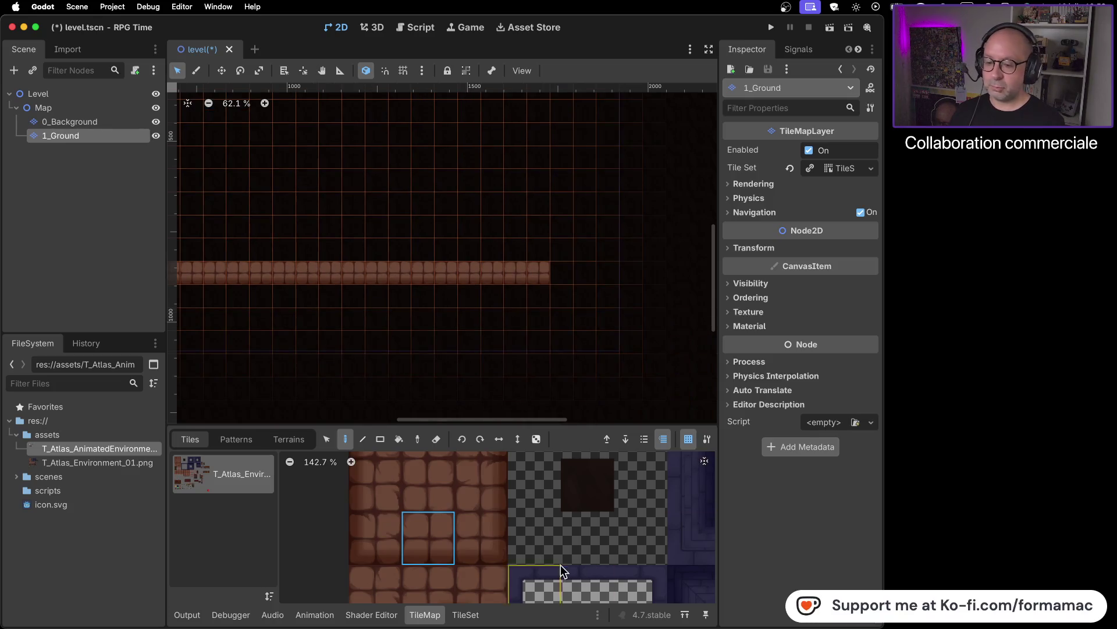
left_click(481, 532)
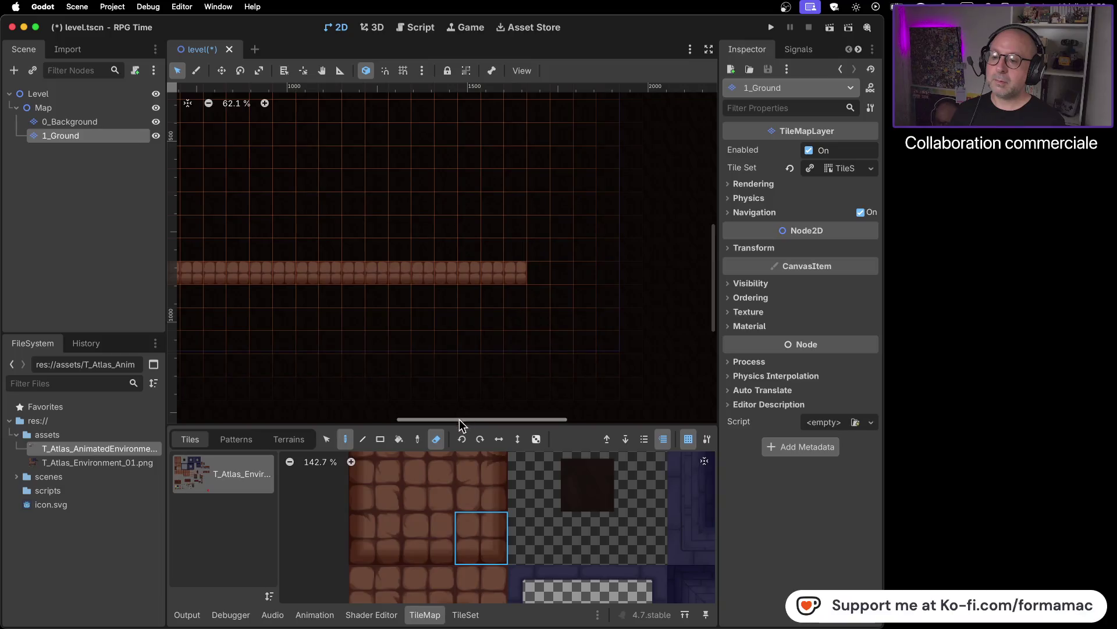
left_click(536, 275)
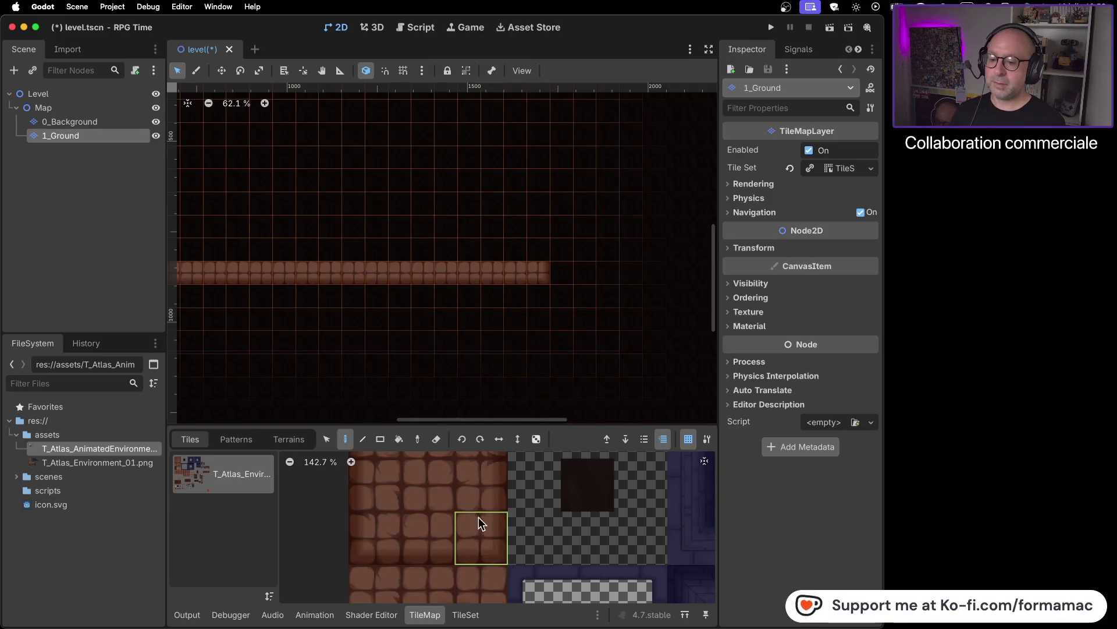
- Paint the right wall column, undoing an overshoot, then the top row leftward
left_click(498, 483)
scroll(501, 513, "up", 2)
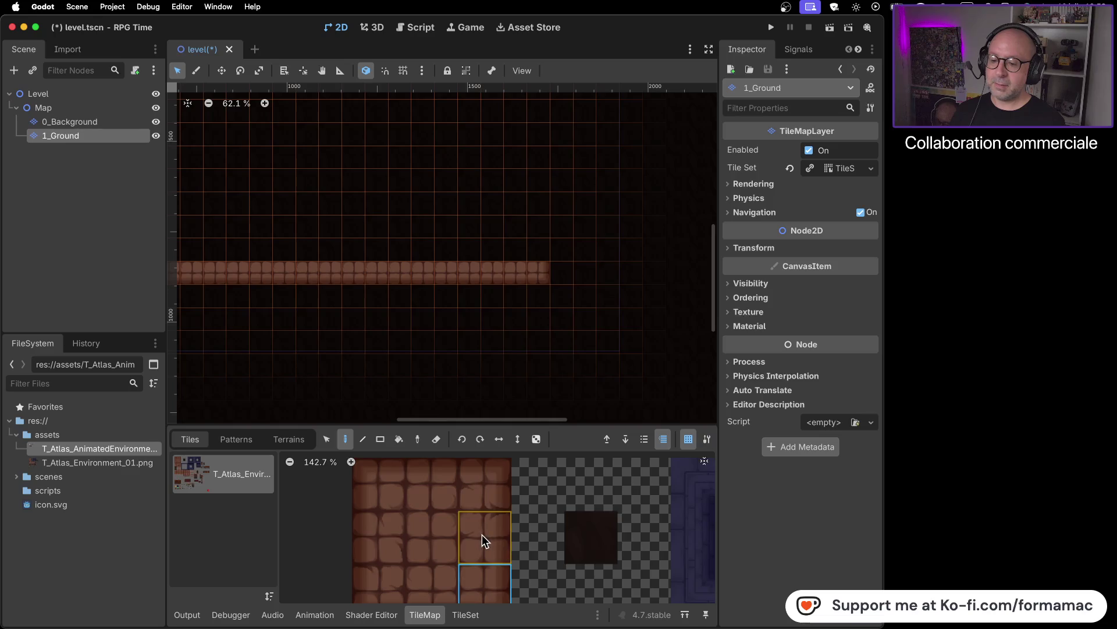
scroll(614, 99, "up", 3)
scroll(641, 233, "down", 2)
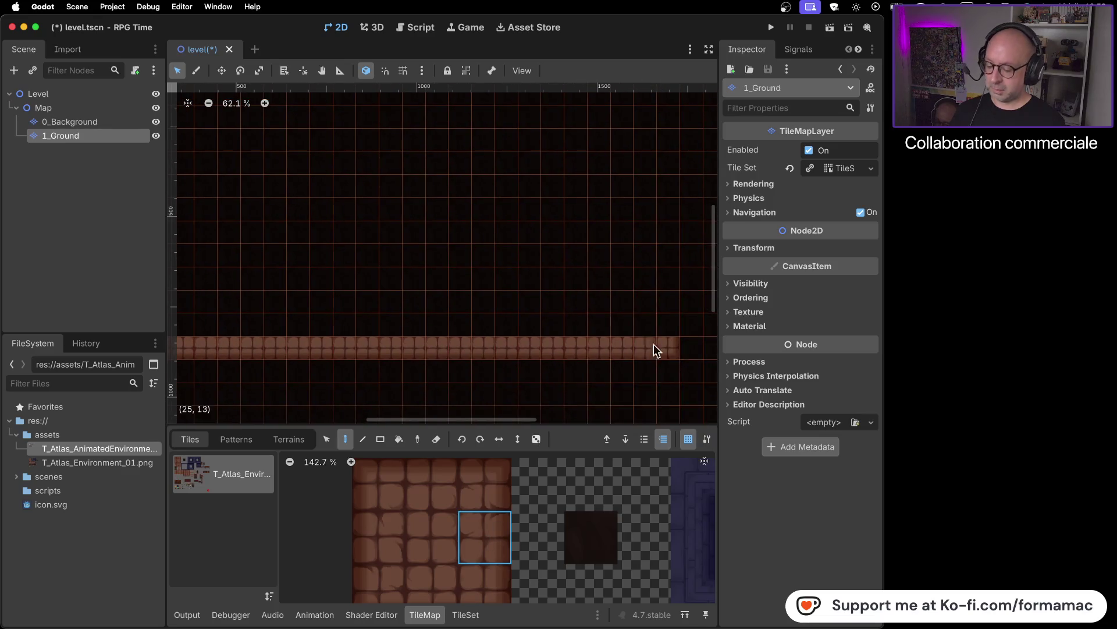
scroll(530, 209, "down", 5)
scroll(554, 216, "right", 3)
left_click_drag(564, 178, 571, 300)
key("super+z")
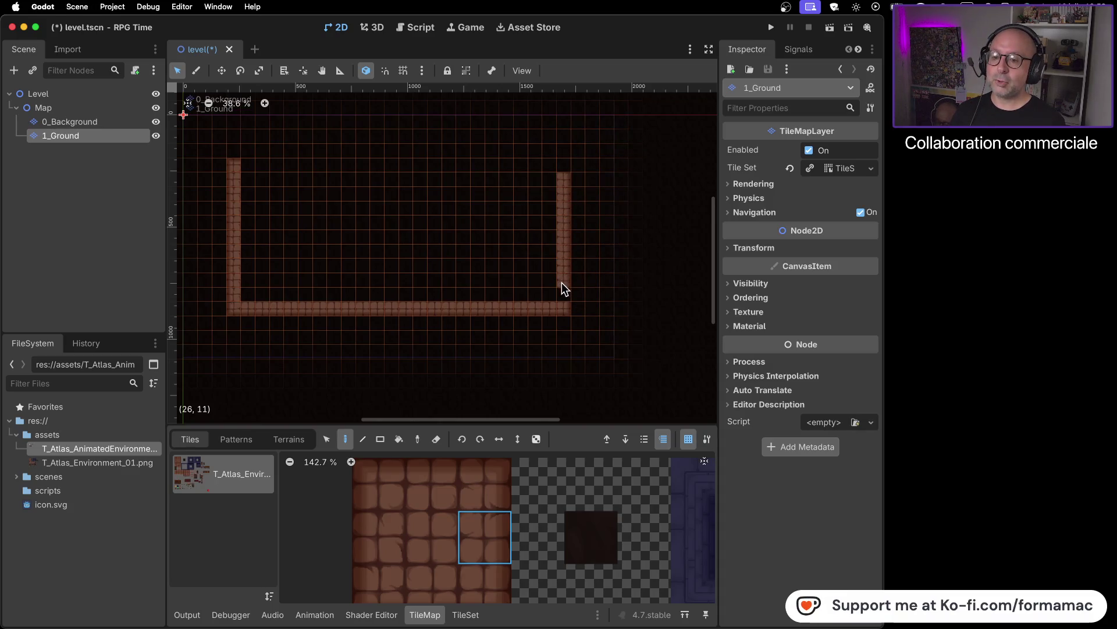
left_click(501, 476)
left_click(565, 164)
left_click(431, 483)
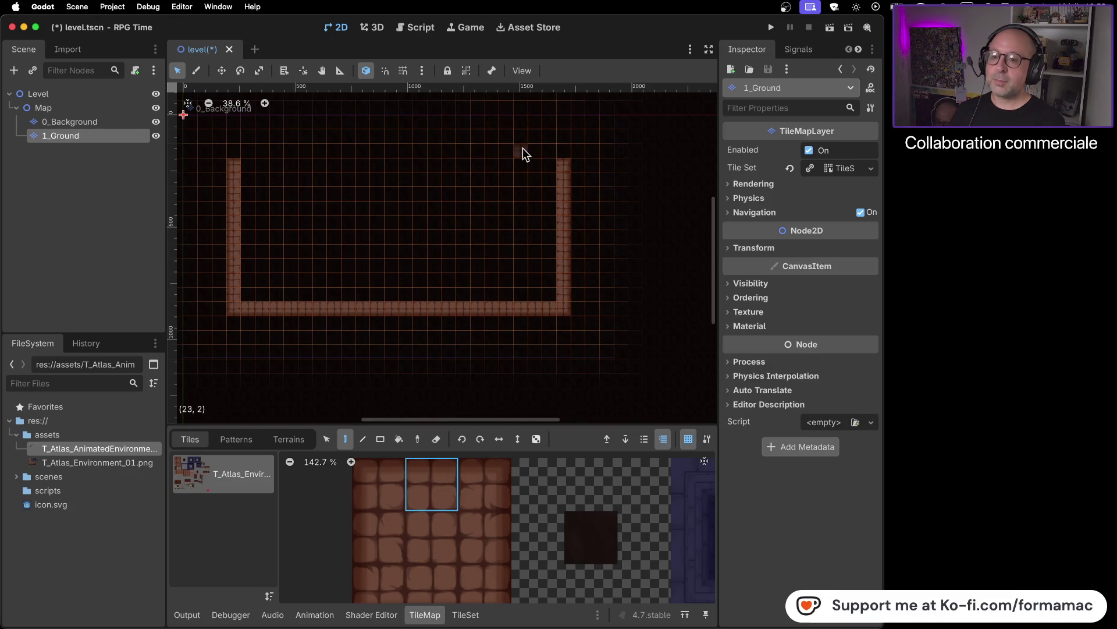
left_click_drag(544, 164, 512, 165)
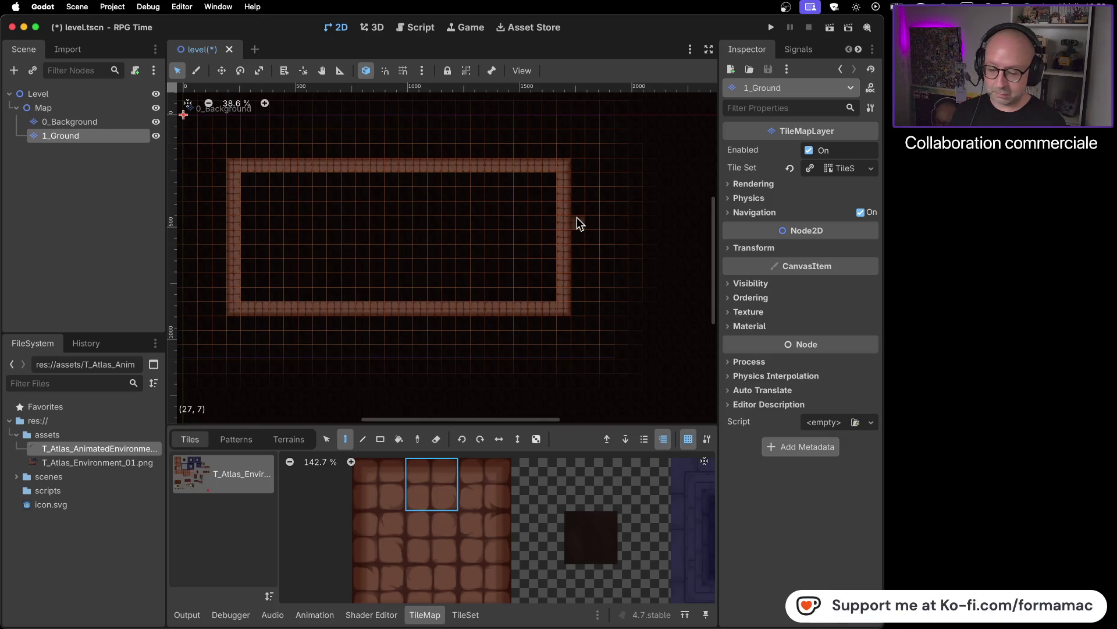
- Return to Godot and select the plain brick floor tile one row down in the atlas
mouse_move(669, 627)
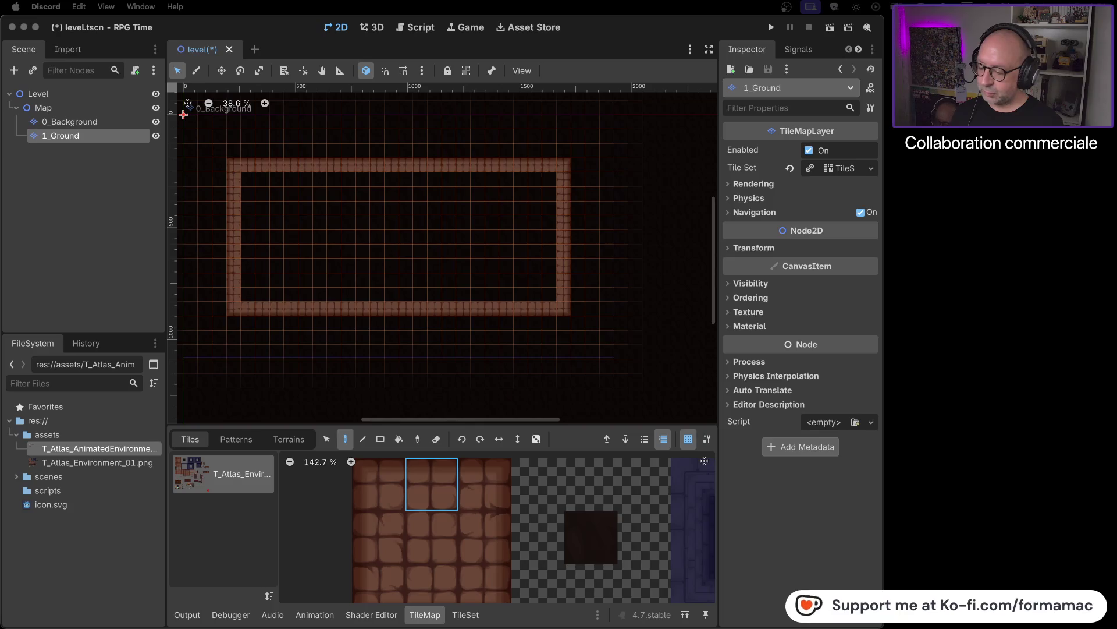
key("super+Tab")
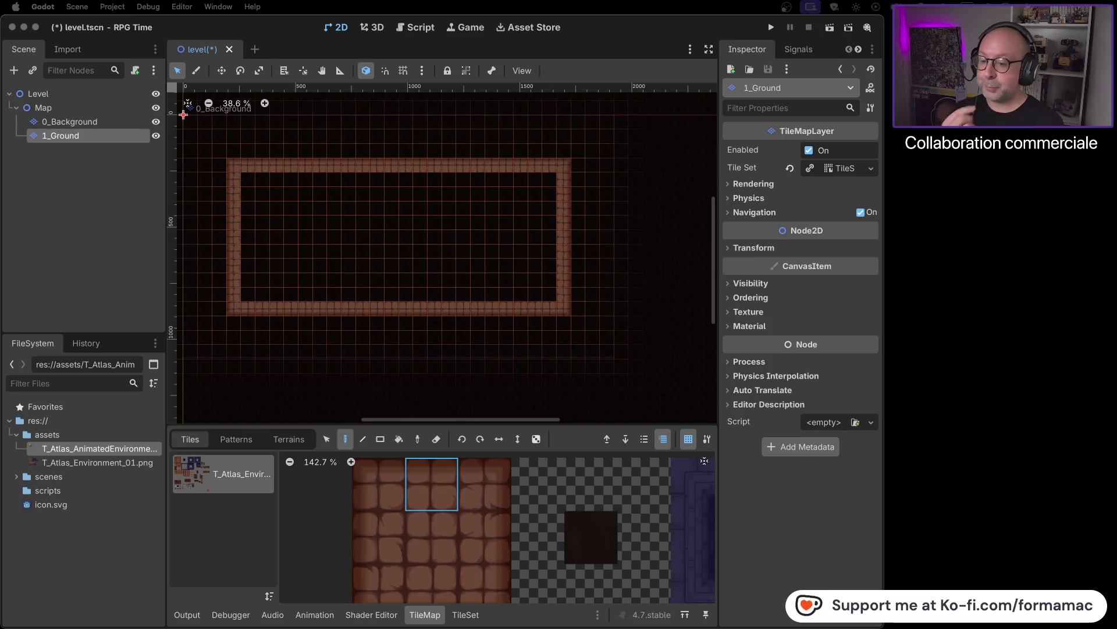
left_click(446, 533)
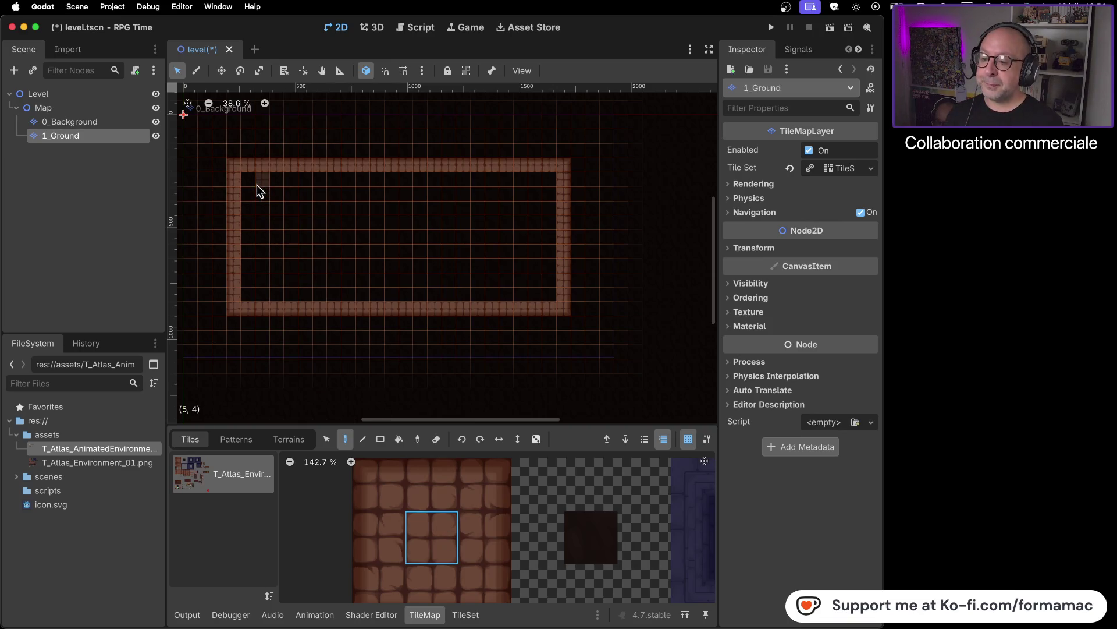
- Fill the inside of the brick border with a 22x9 rectangle of floor tiles and save the scene
left_click(380, 439)
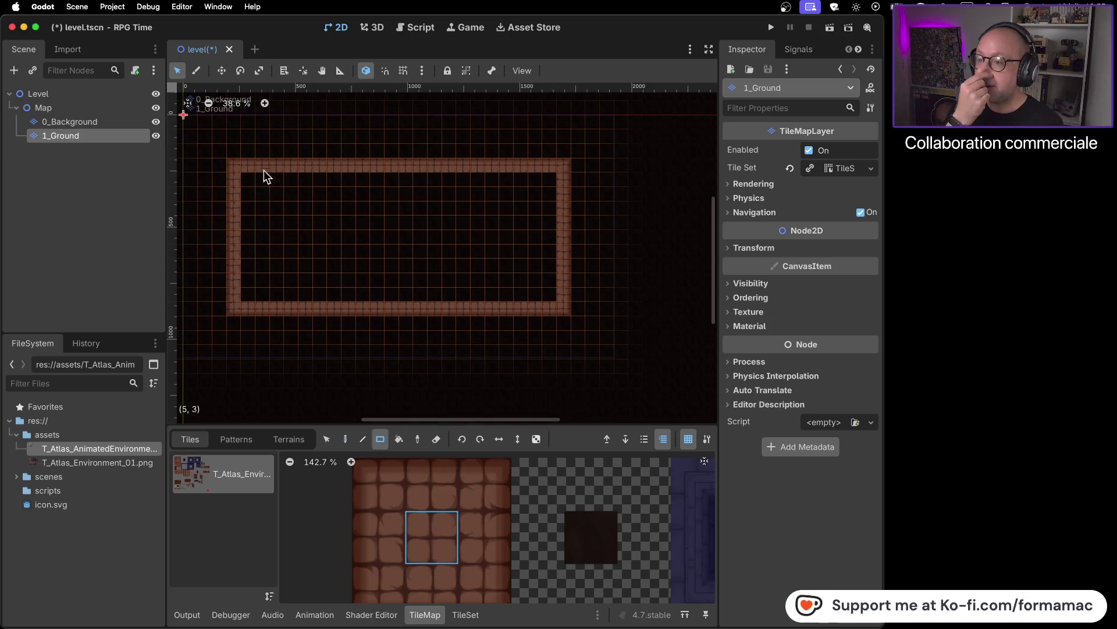
left_click_drag(251, 183, 547, 287)
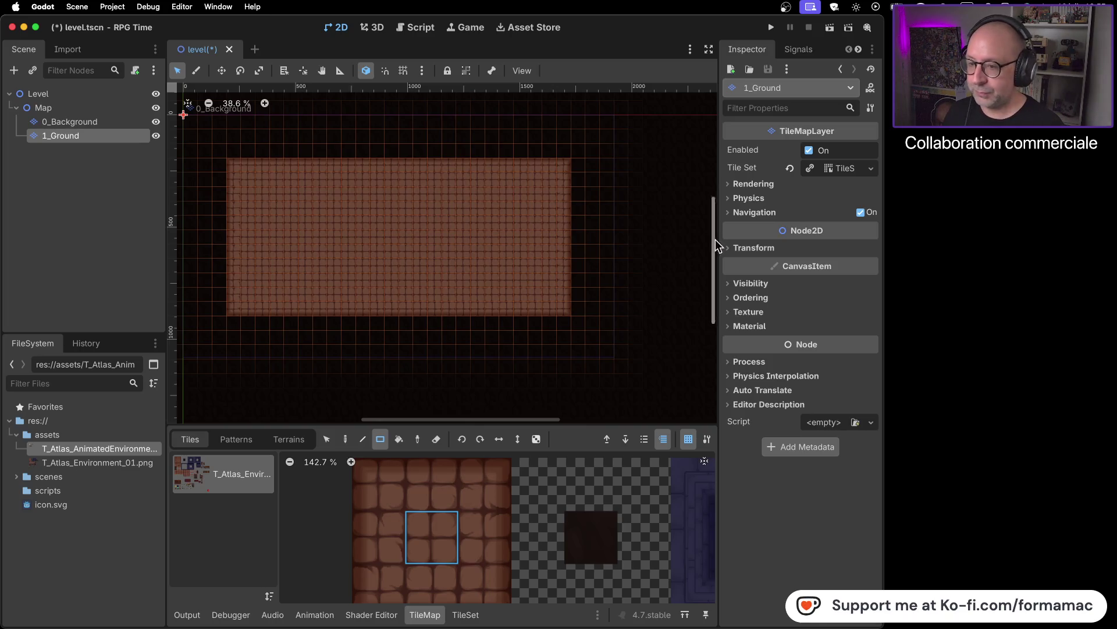
key("super+s")
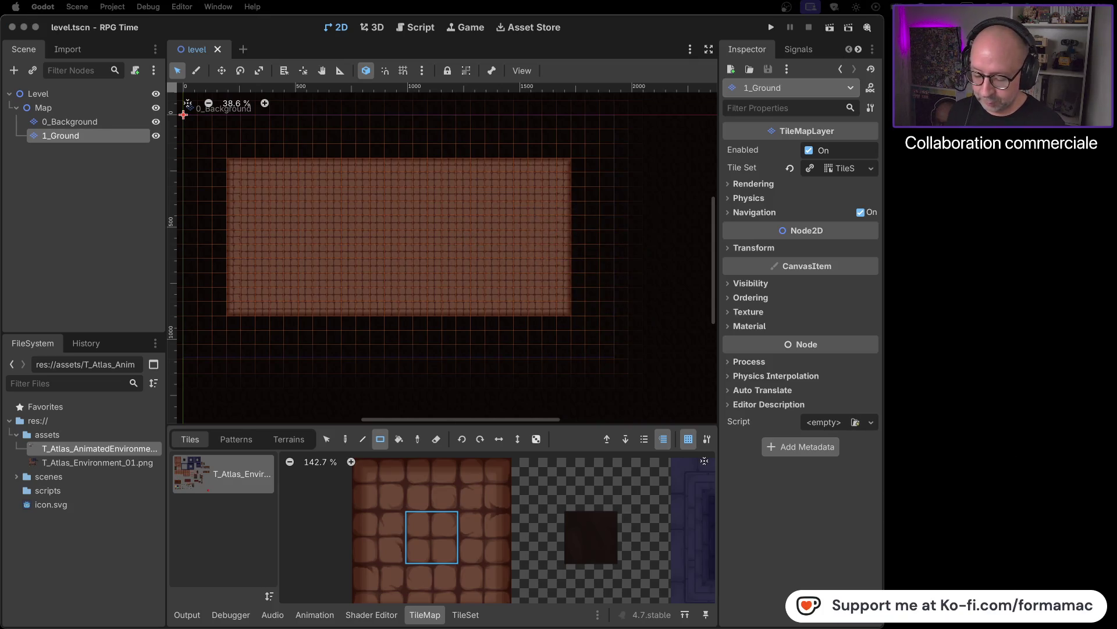
key("super+Tab")
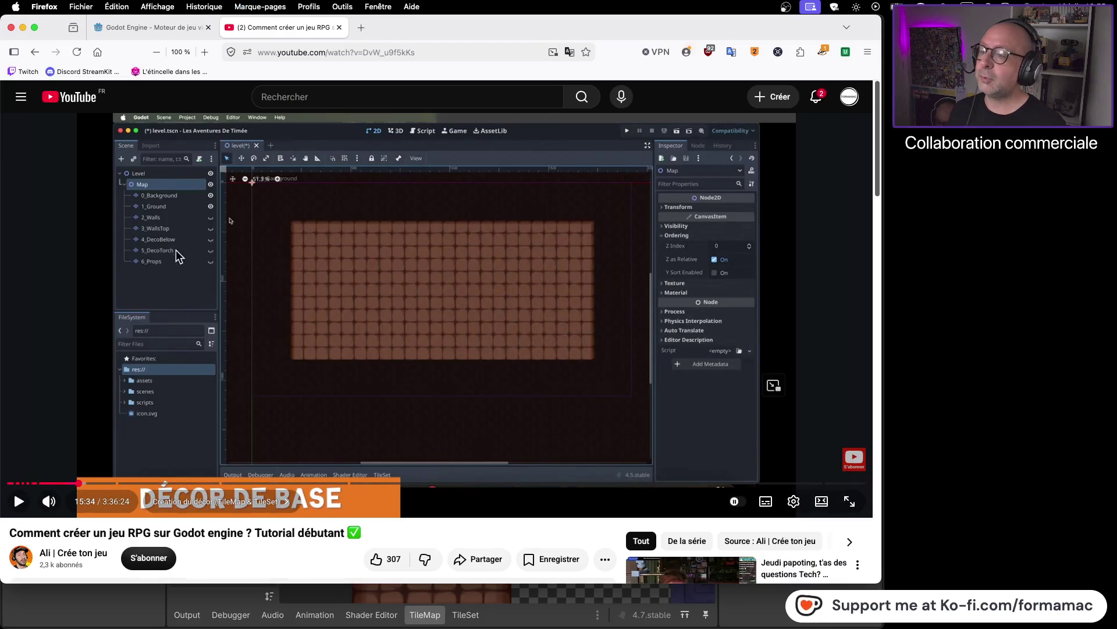
- Play the tutorial to the walls step, pause it, and compare its tiled room with the Godot level
left_click(303, 388)
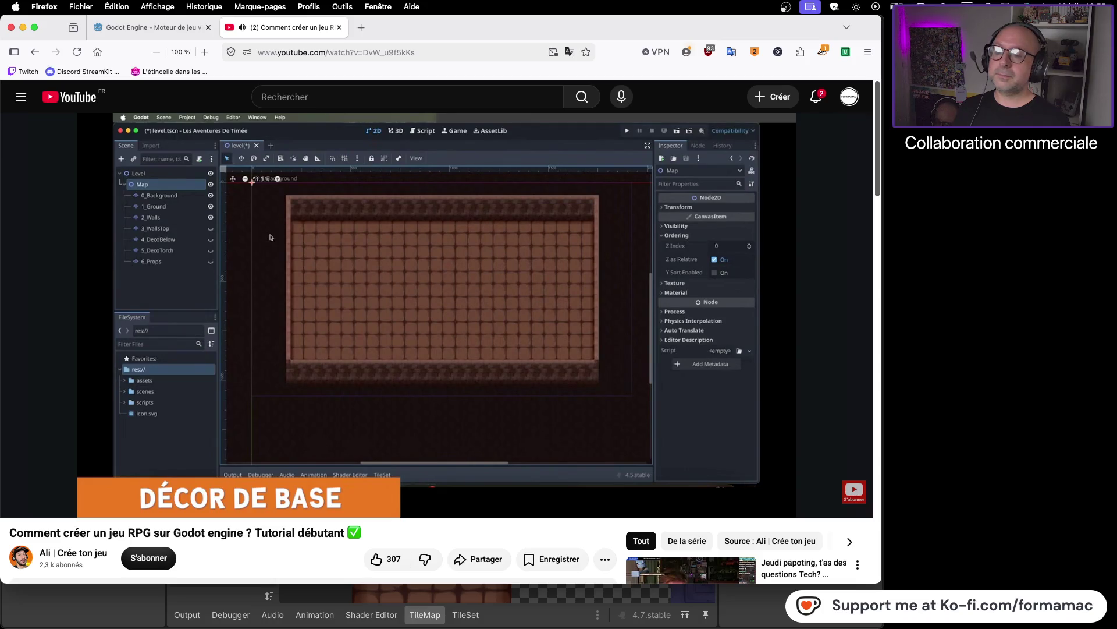
left_click(600, 361)
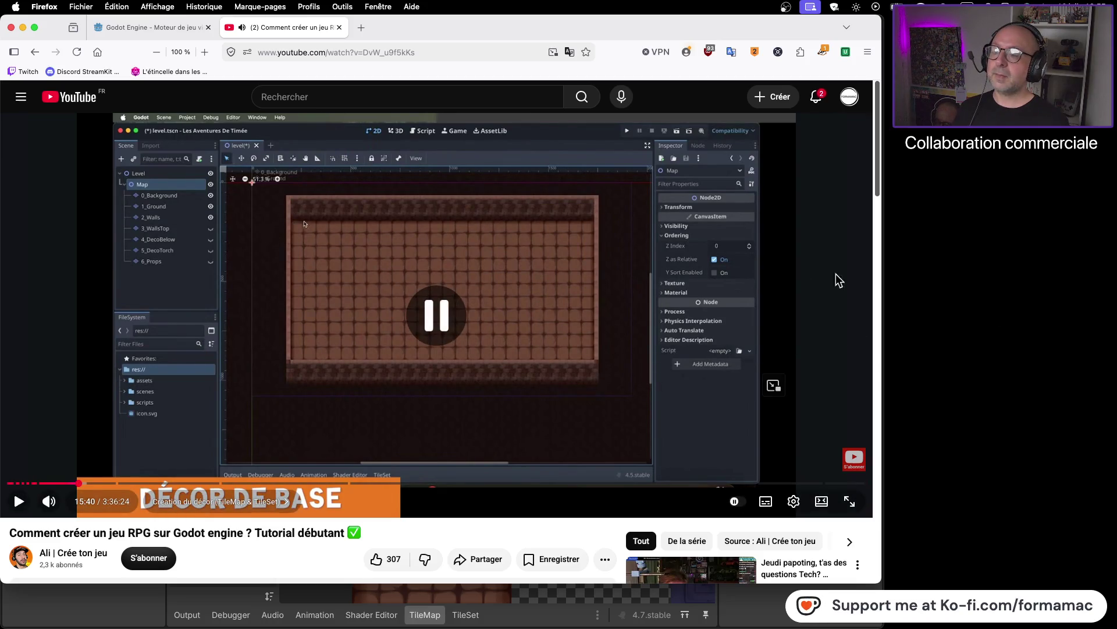
left_click(965, 248)
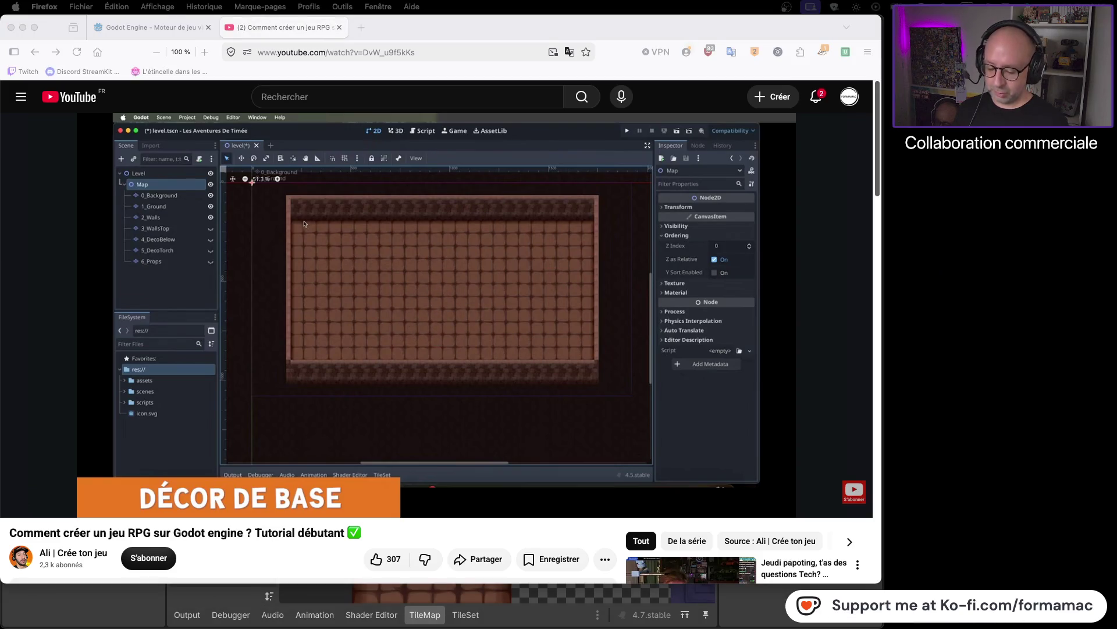
key("super+Tab")
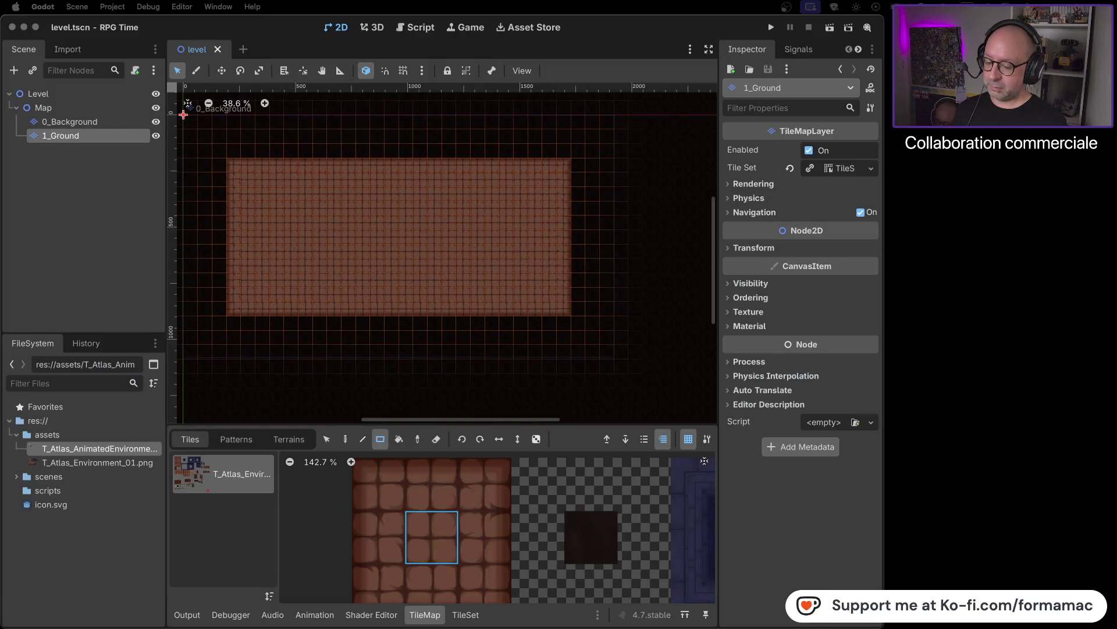
key("super+Tab")
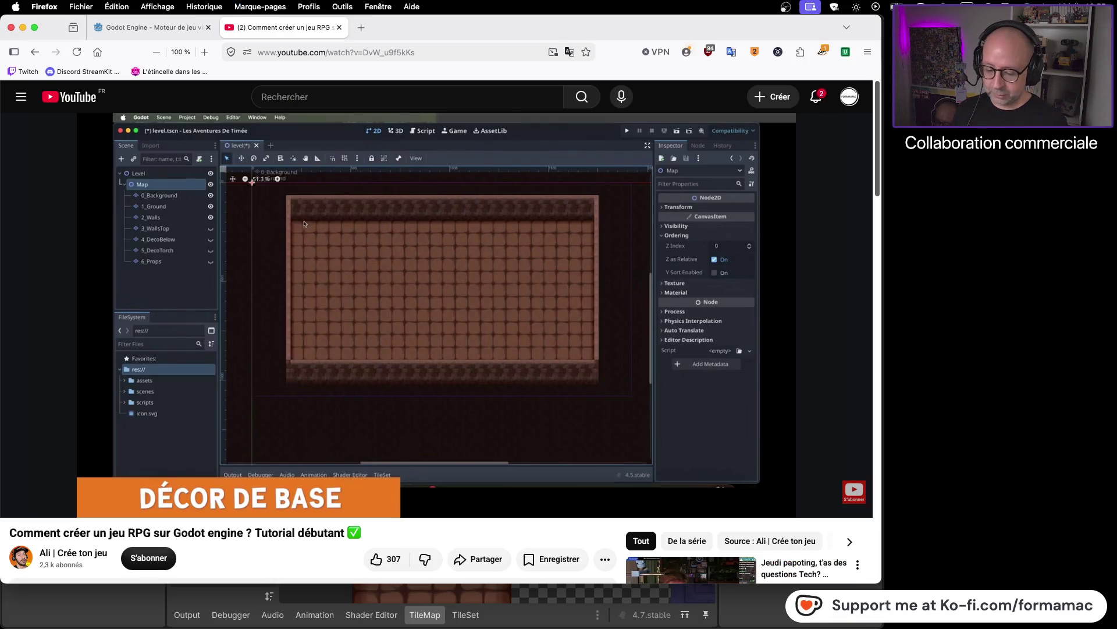
key("super+Tab")
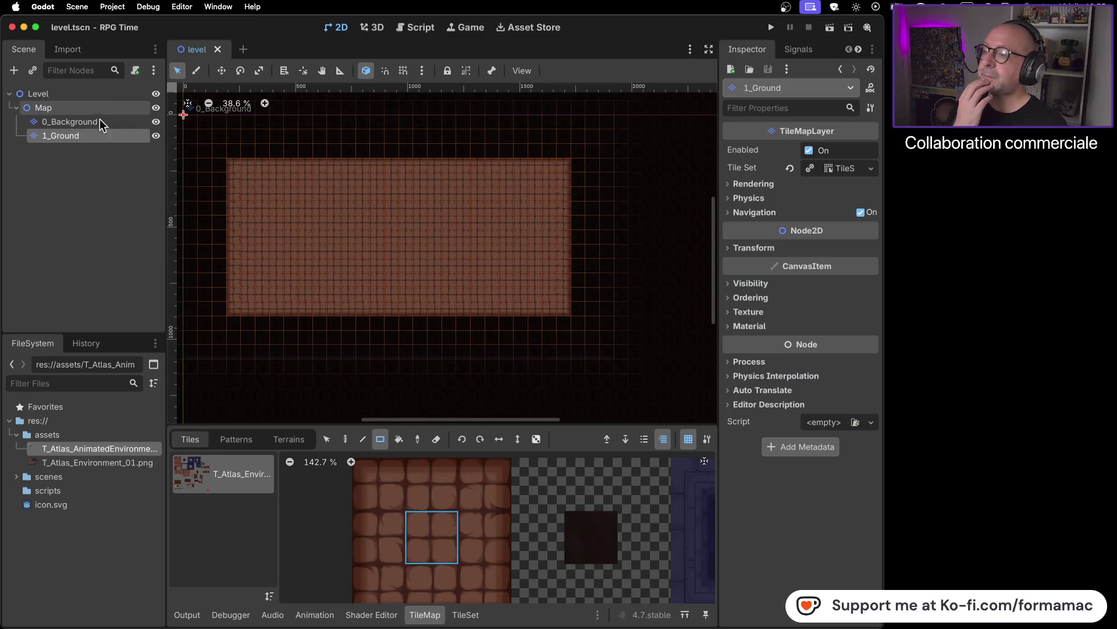
- Hide 1_Ground, select 0_Background and zoom out to frame the whole map
left_click(156, 136)
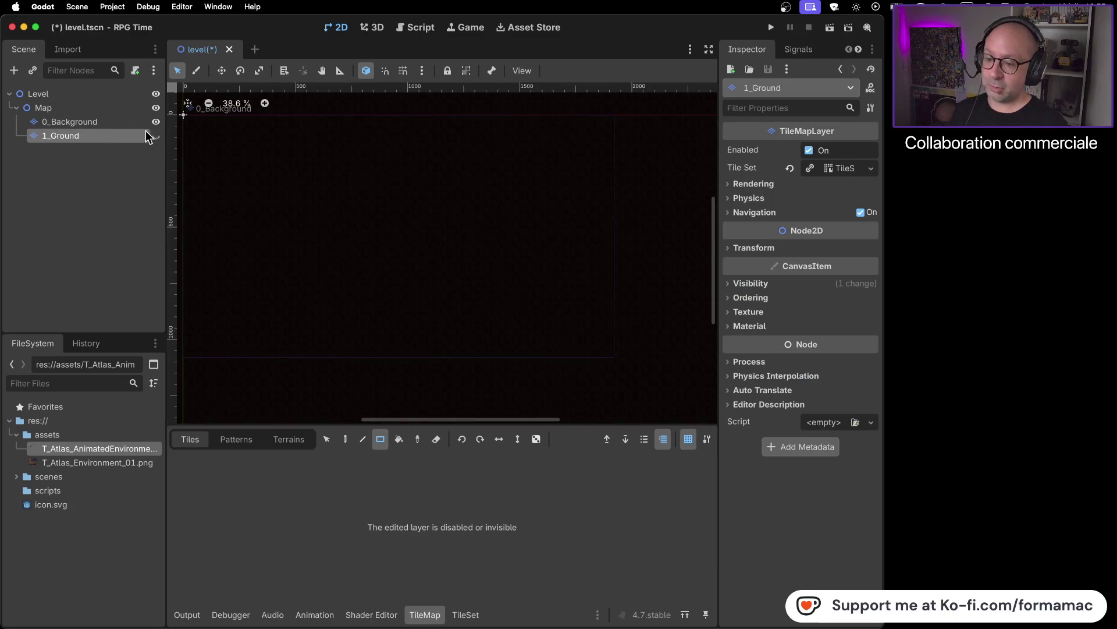
left_click(110, 121)
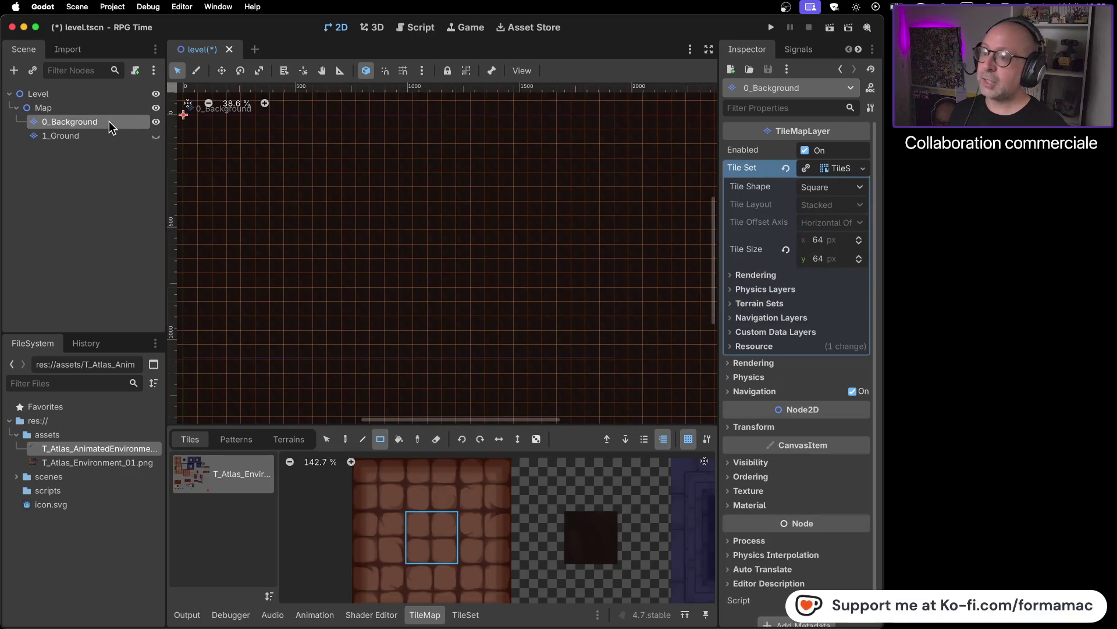
scroll(368, 208, "down", 2)
scroll(368, 208, "down", 5)
mouse_move(365, 201)
left_mouse_down()
mouse_move(536, 324)
mouse_move(483, 292)
left_mouse_up()
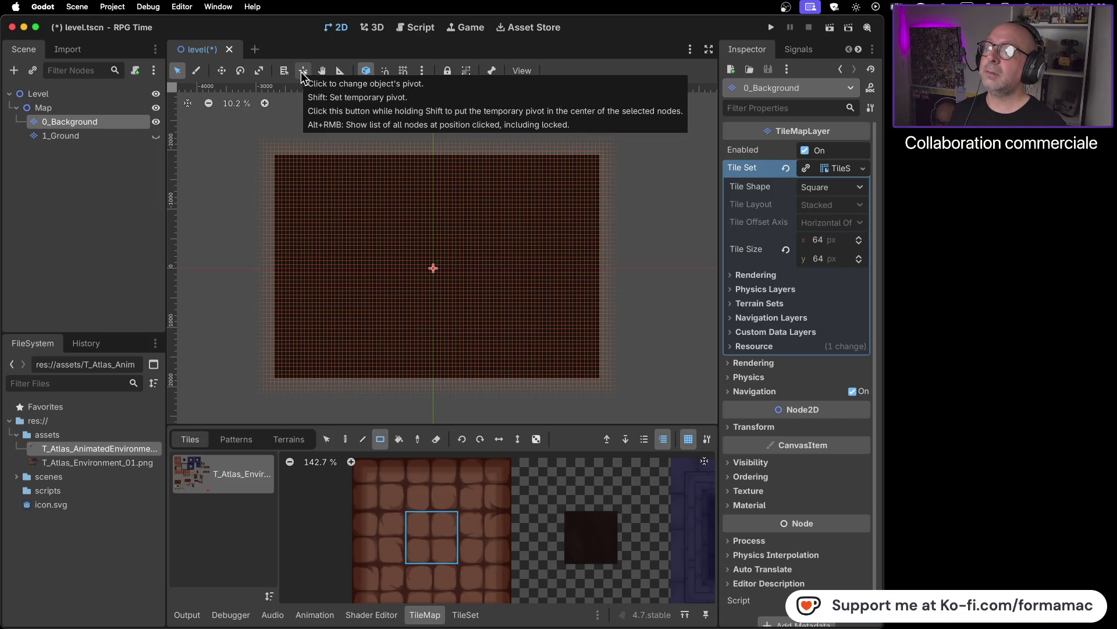
- Paint a rectangle of background tiles across the map, then erase a rectangle of them with the eraser
left_click_drag(252, 139, 647, 397)
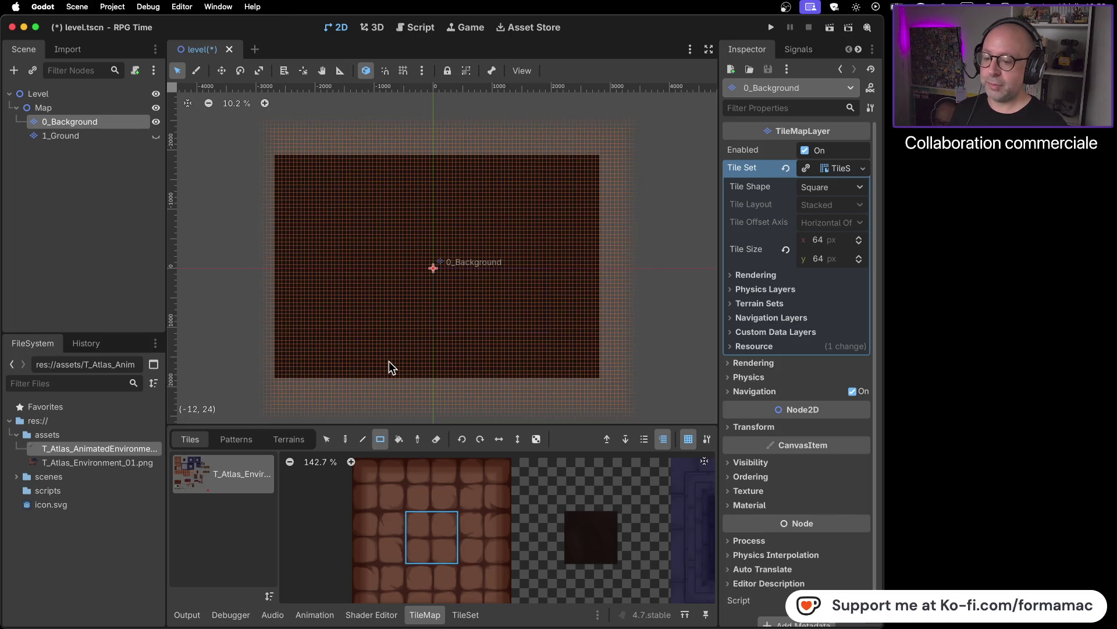
left_click(438, 440)
left_click_drag(240, 135, 610, 385)
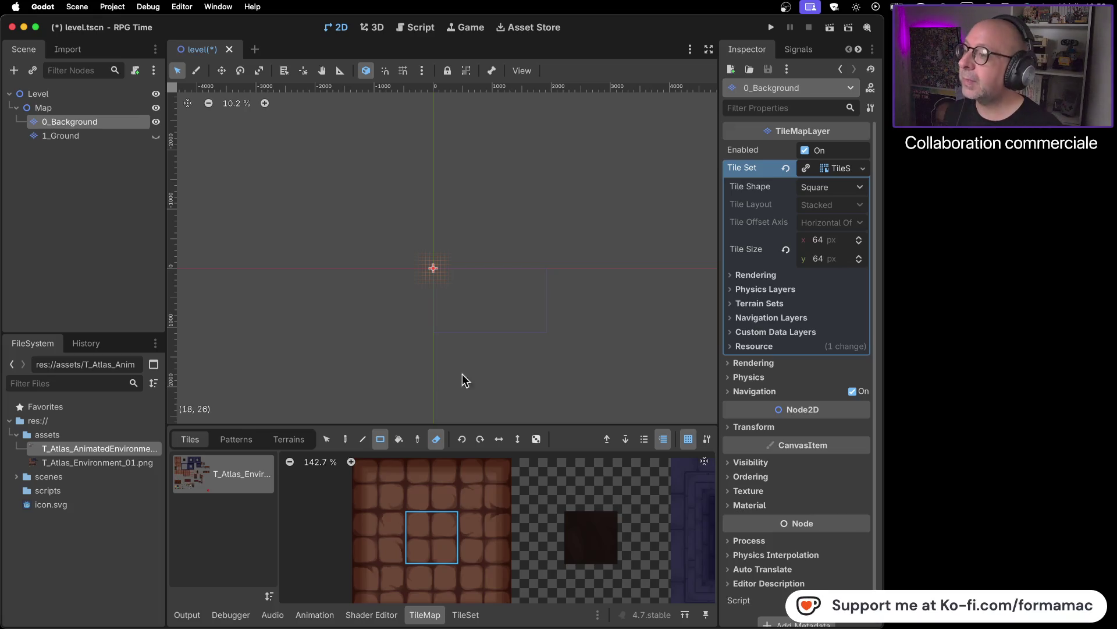
right_click(96, 125)
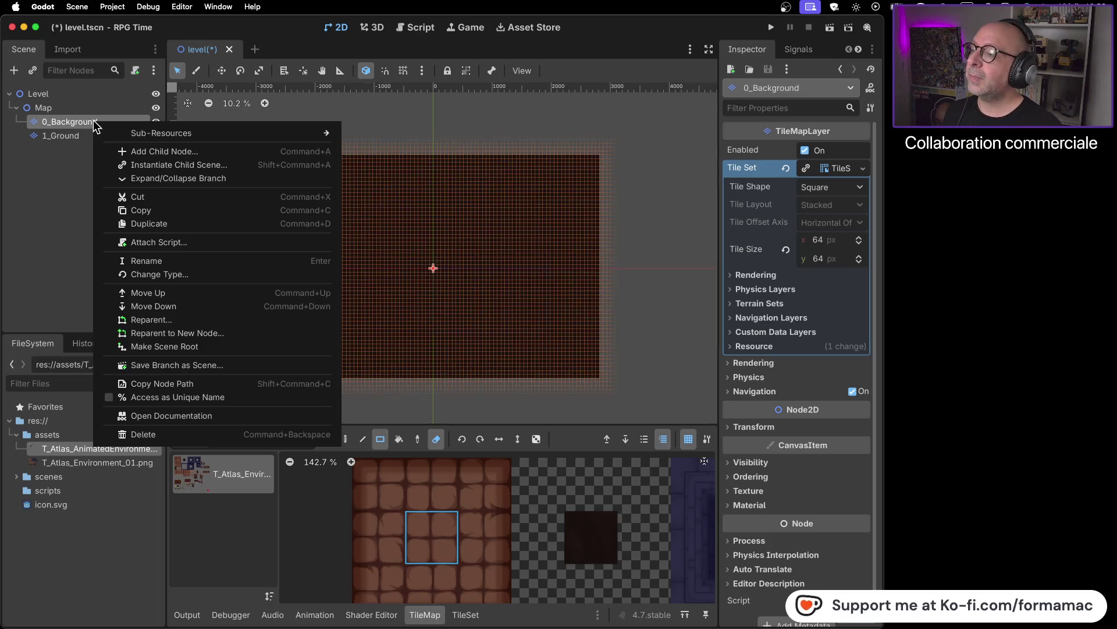
- Duplicate 0_Background as 0_Background2, move it to the top, and erase all its tiles
left_click(164, 223)
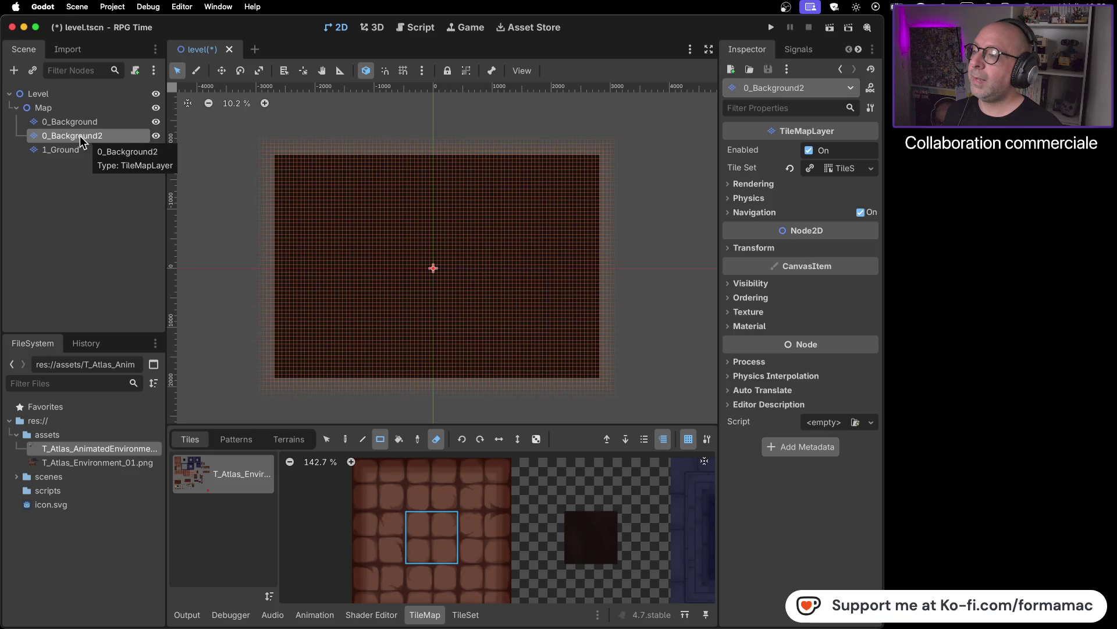
left_click_drag(79, 135, 100, 113)
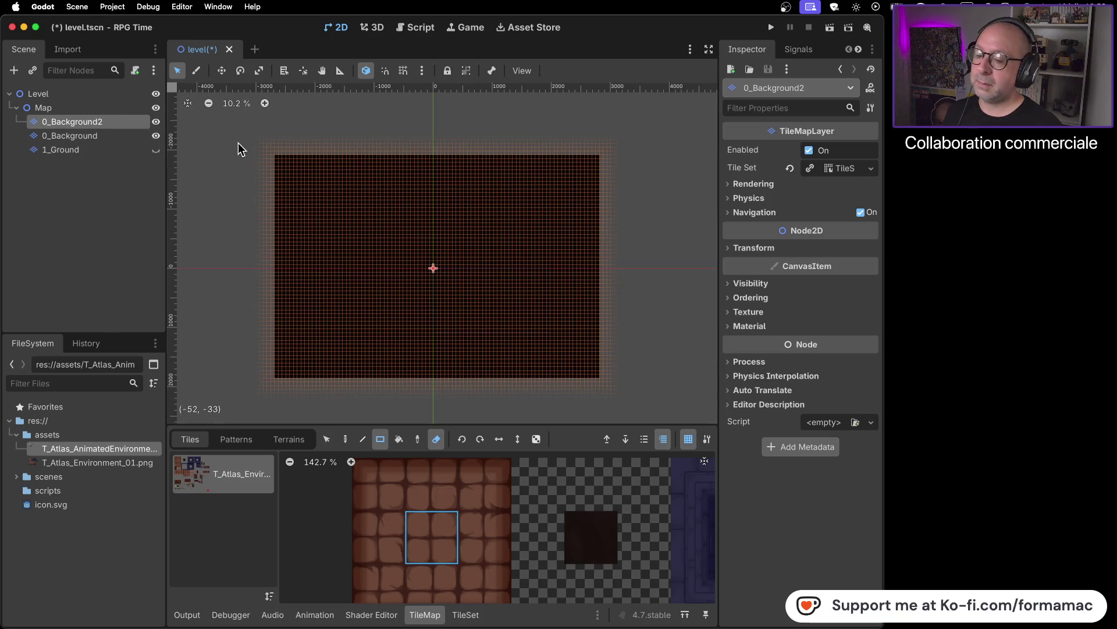
mouse_move(246, 140)
left_mouse_down()
mouse_move(502, 270)
mouse_move(639, 372)
mouse_move(644, 392)
left_mouse_up()
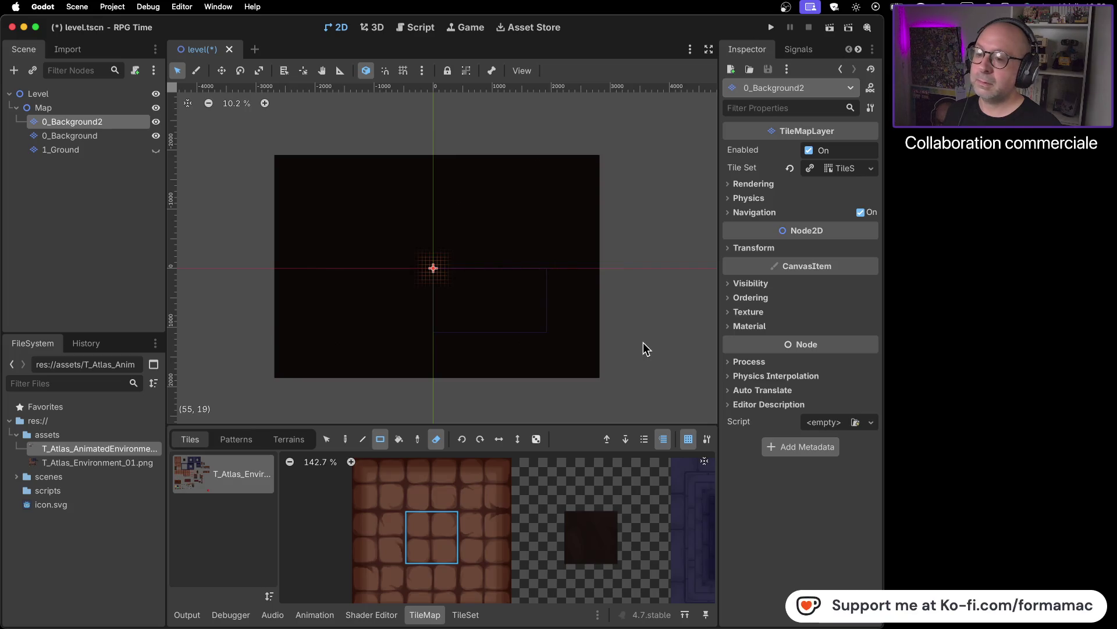
scroll(483, 278, "up", 2)
scroll(483, 278, "down", 4)
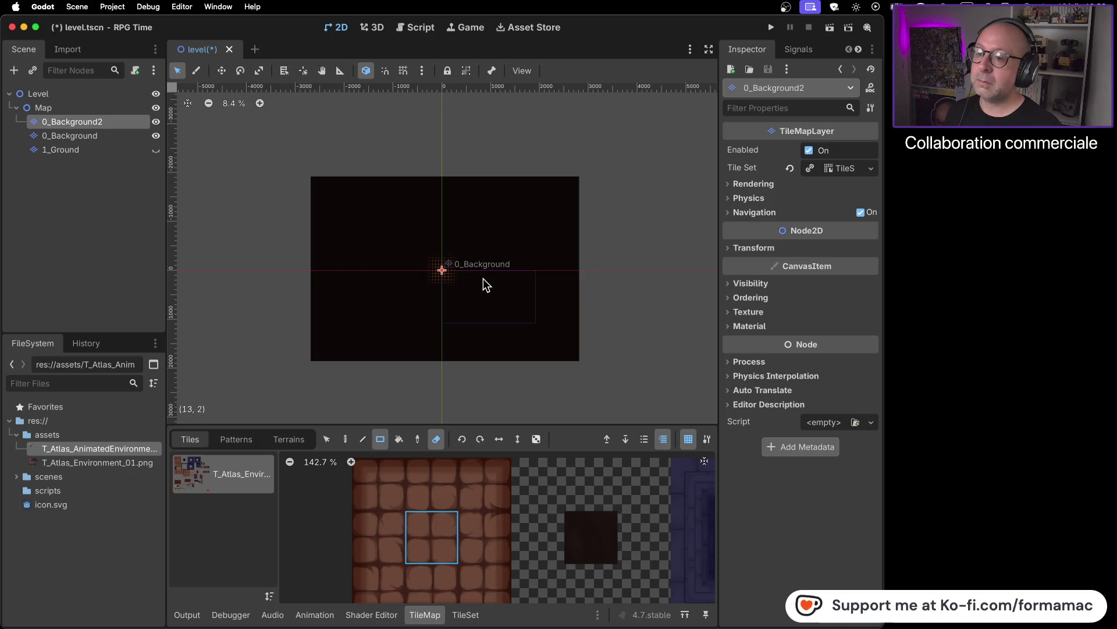
key("ctrl+Down")
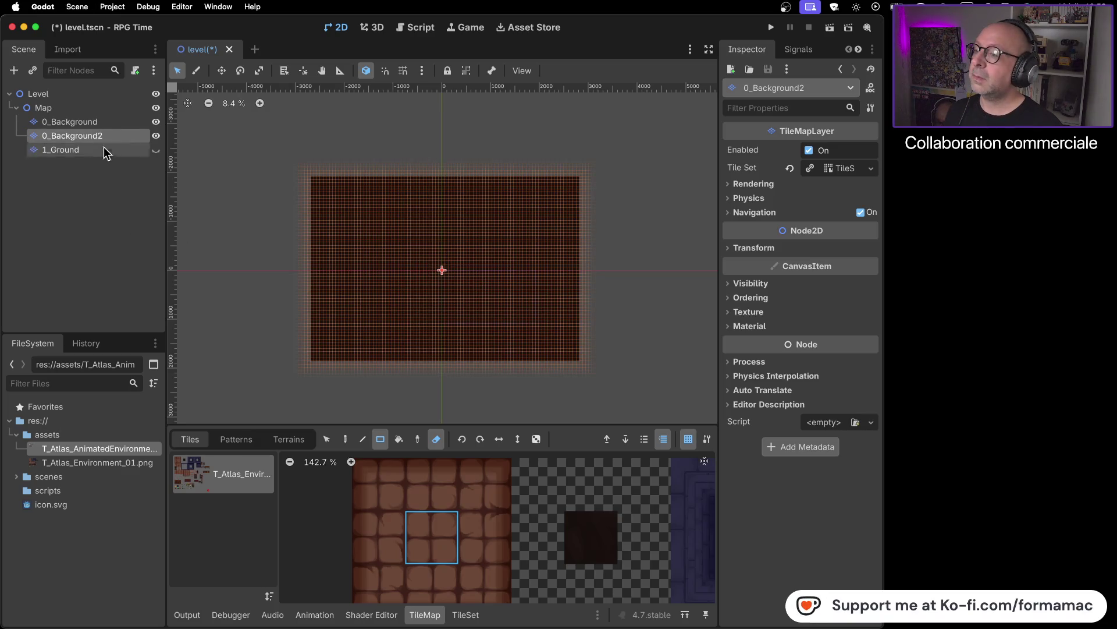
left_click_drag(36, 140, 43, 117)
left_click(157, 137)
left_click_drag(312, 167, 658, 388)
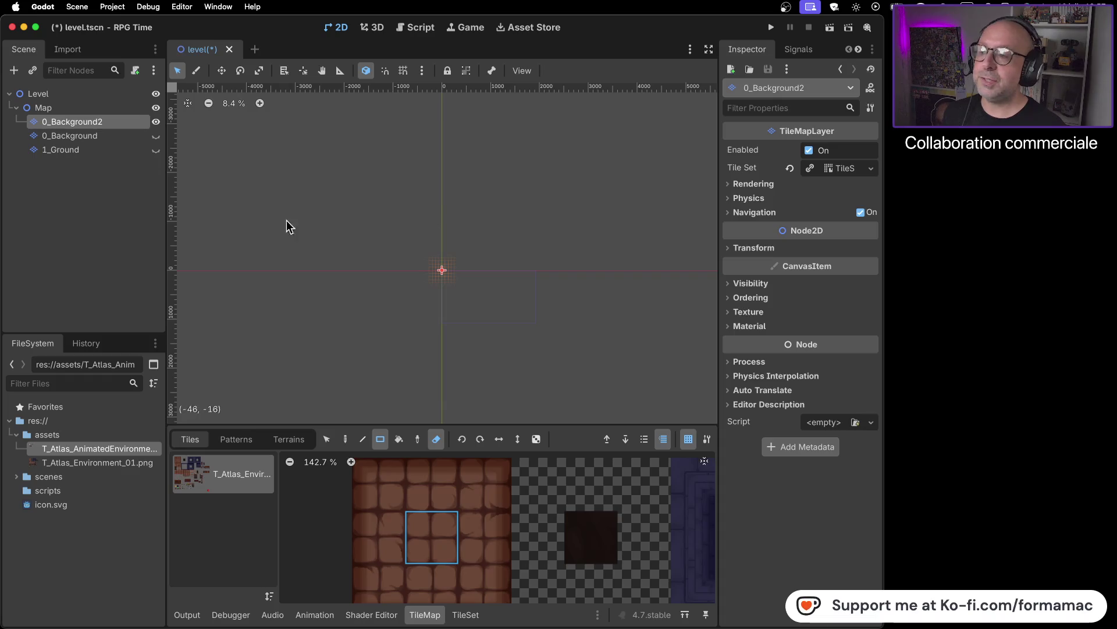
- Duplicate the empty 0_Background2 as 0_Background3 and move it below 1_Ground
right_click(113, 123)
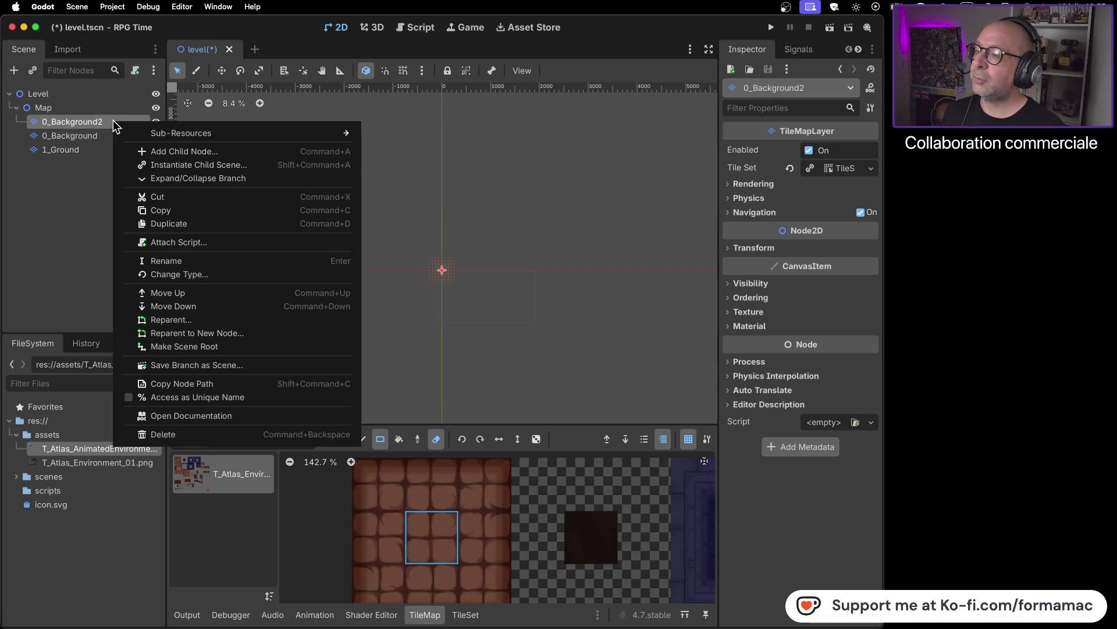
left_click(146, 223)
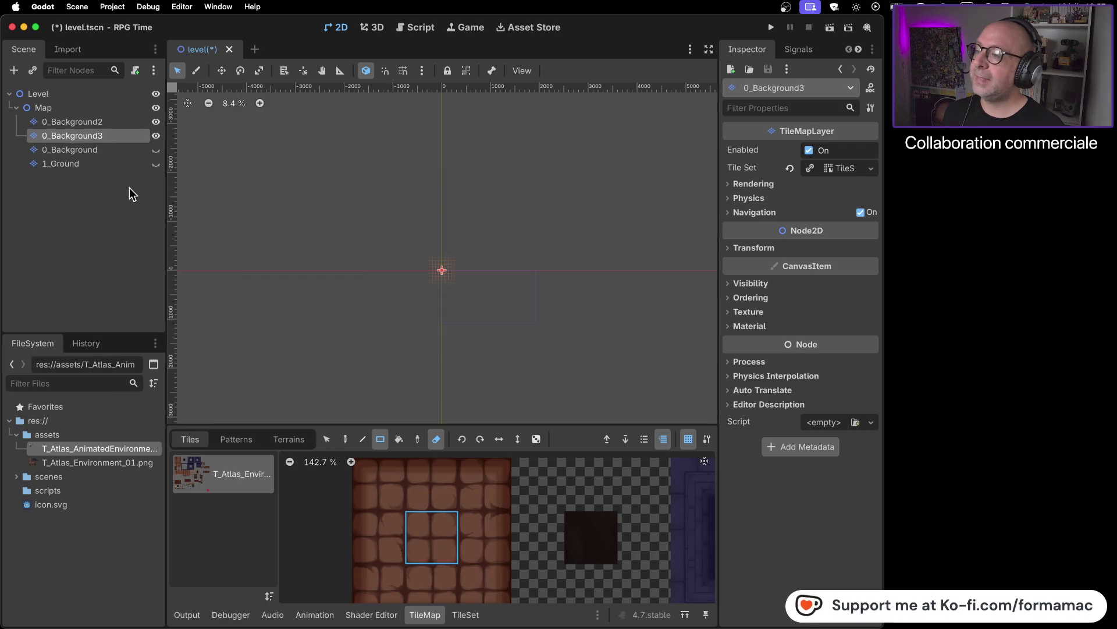
mouse_move(75, 135)
left_mouse_down()
mouse_move(88, 181)
mouse_move(70, 169)
left_mouse_up()
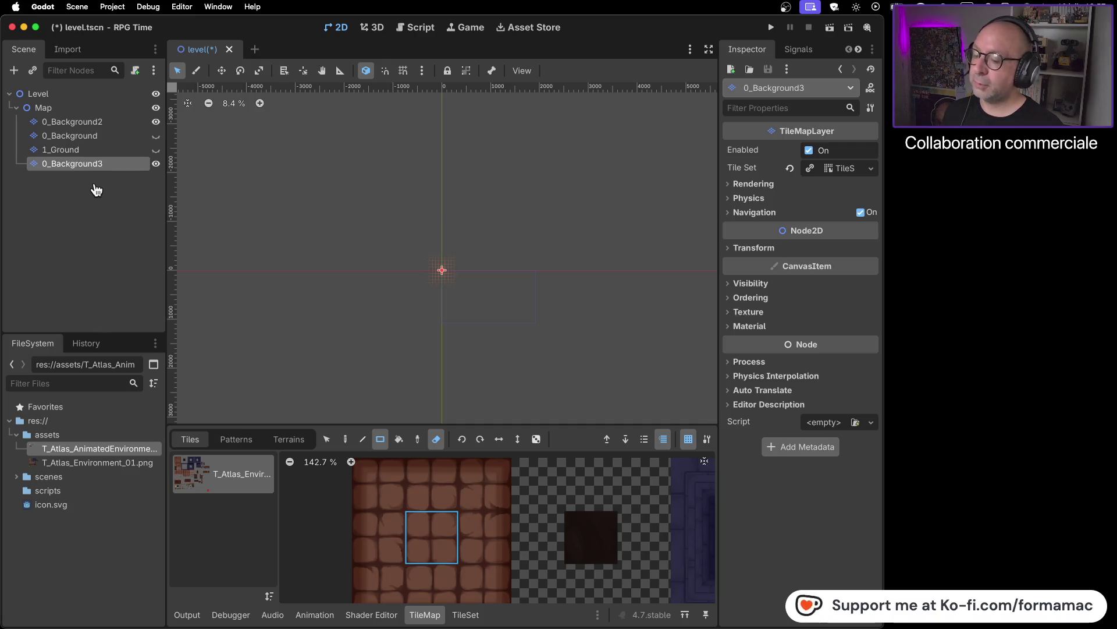
key("super+Tab")
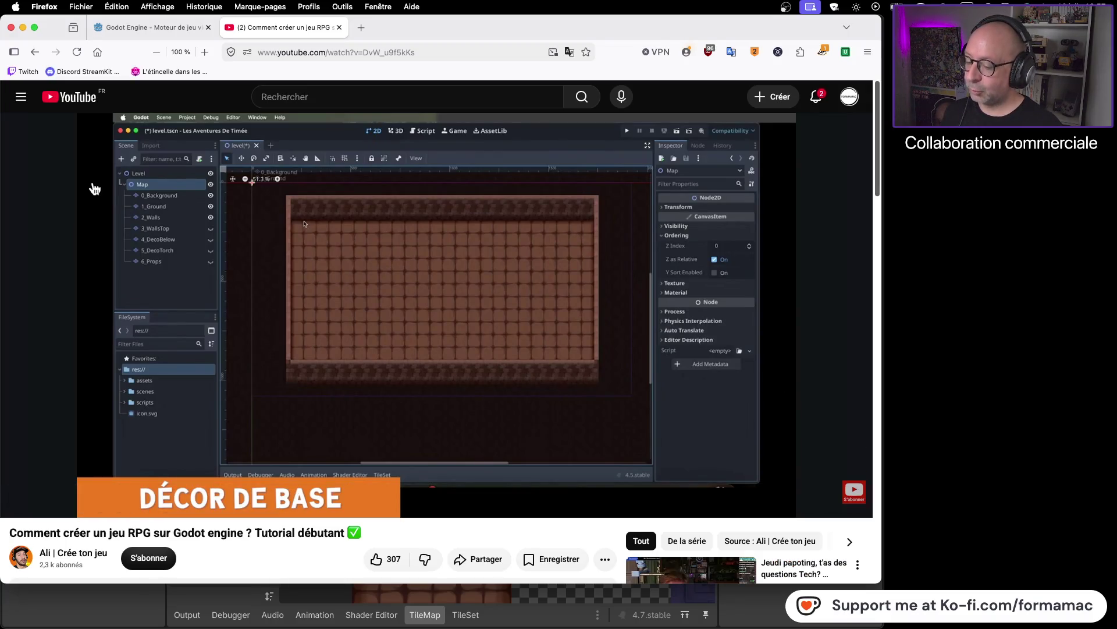
- Rename the 0_Background3 layer to 2_Walls
key("super+Tab")
right_click(69, 164)
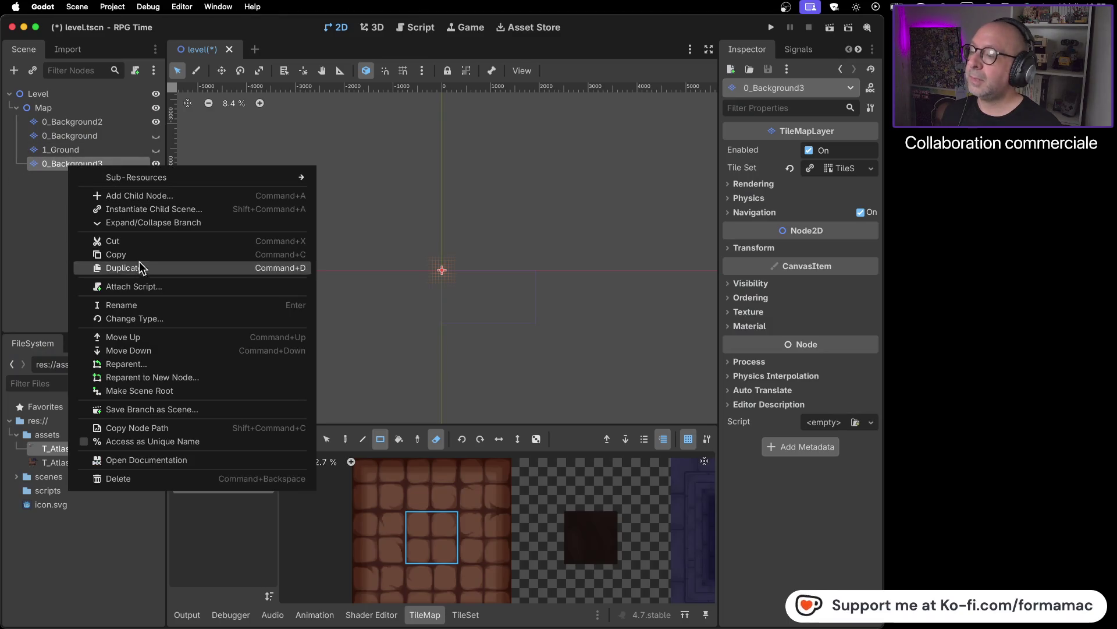
left_click(150, 303)
type("2")
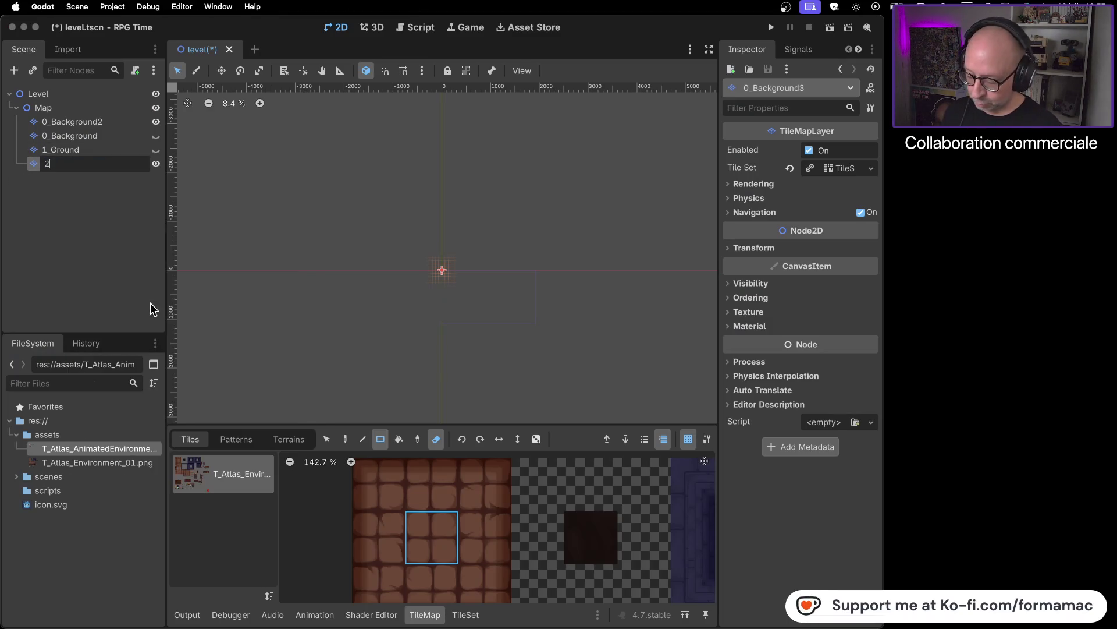
type("_Walls")
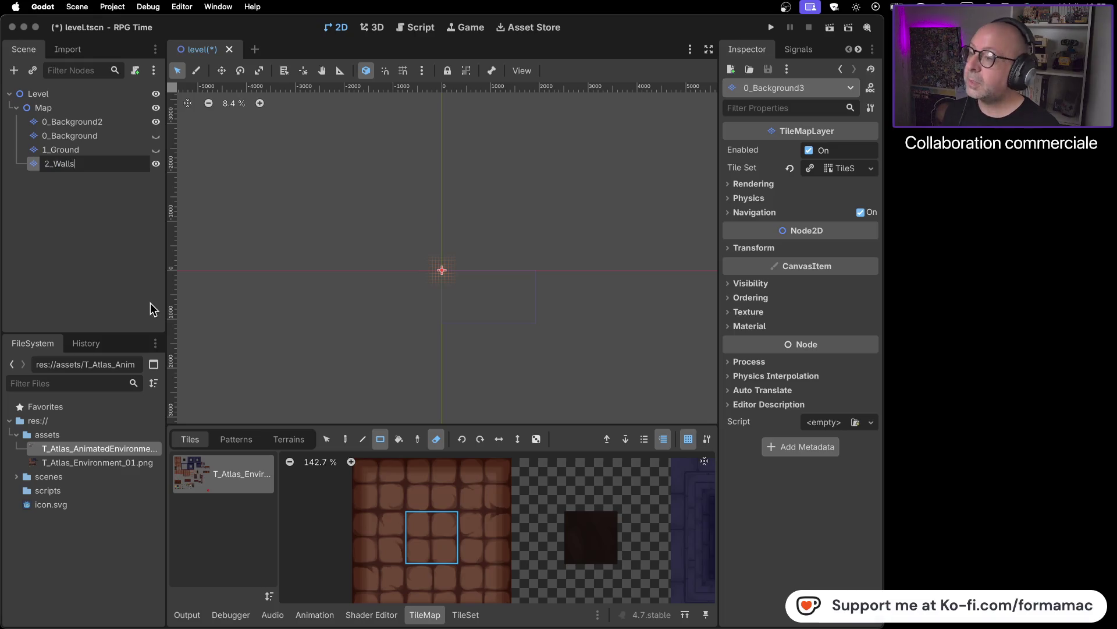
key("Return")
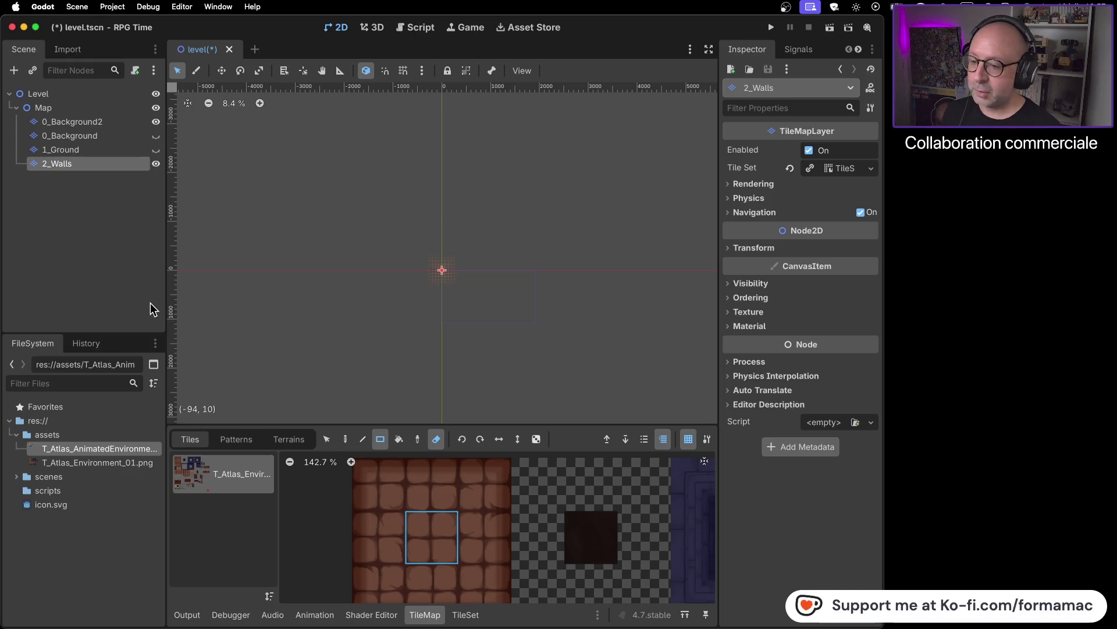
key("super+Tab")
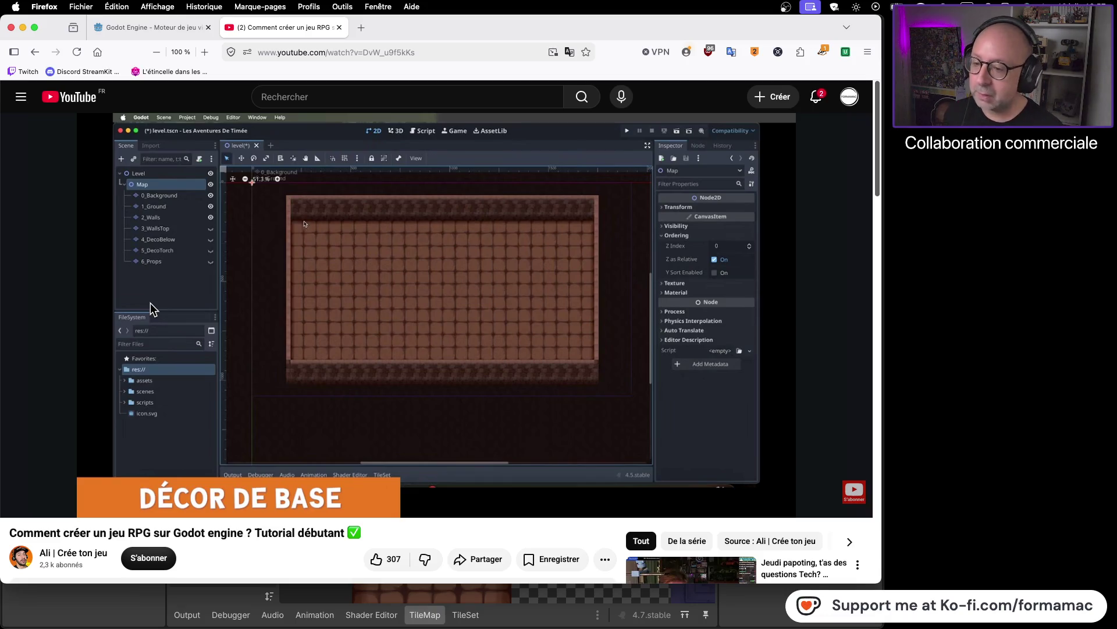
- Toggle visibility of 0_Background2, 0_Background and 1_Ground to compare the layers
key("super+Tab")
key("super+Tab")
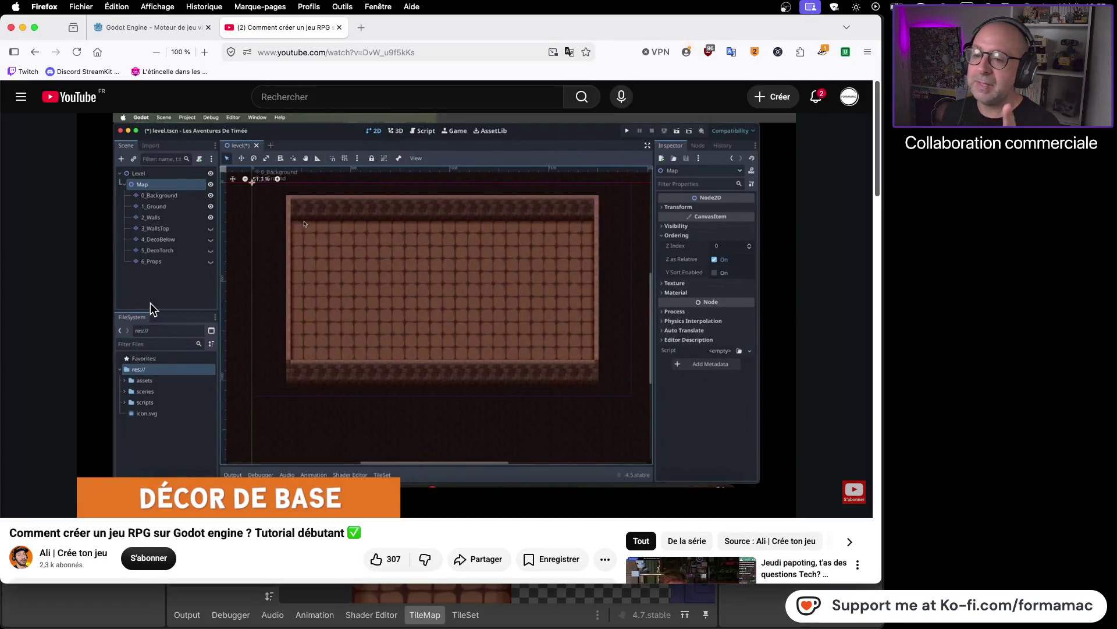
key("super+Tab")
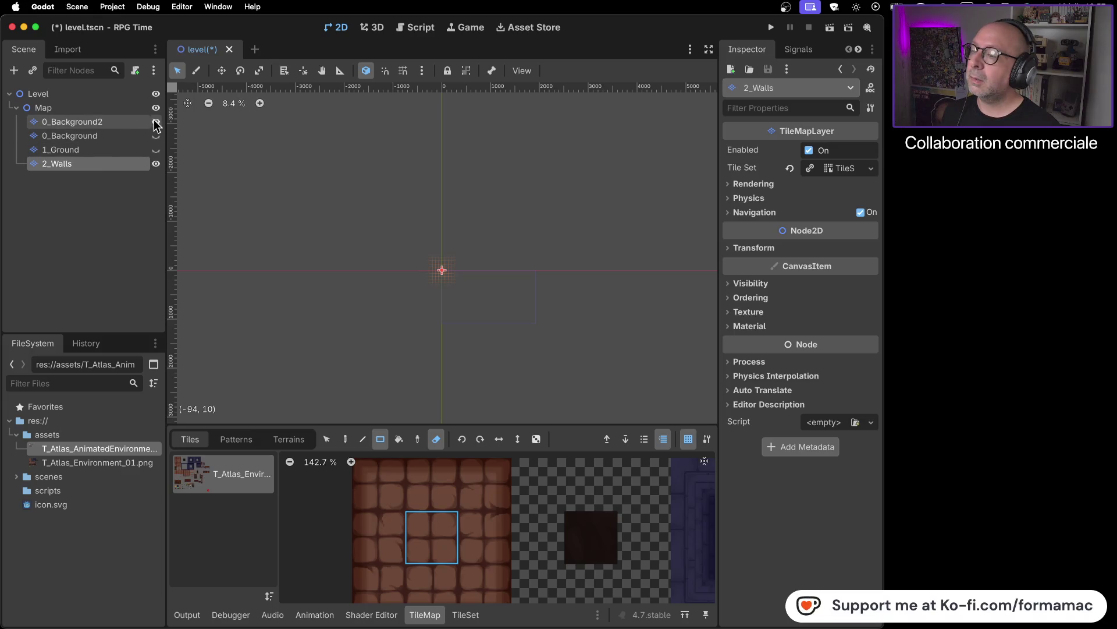
left_click(156, 123)
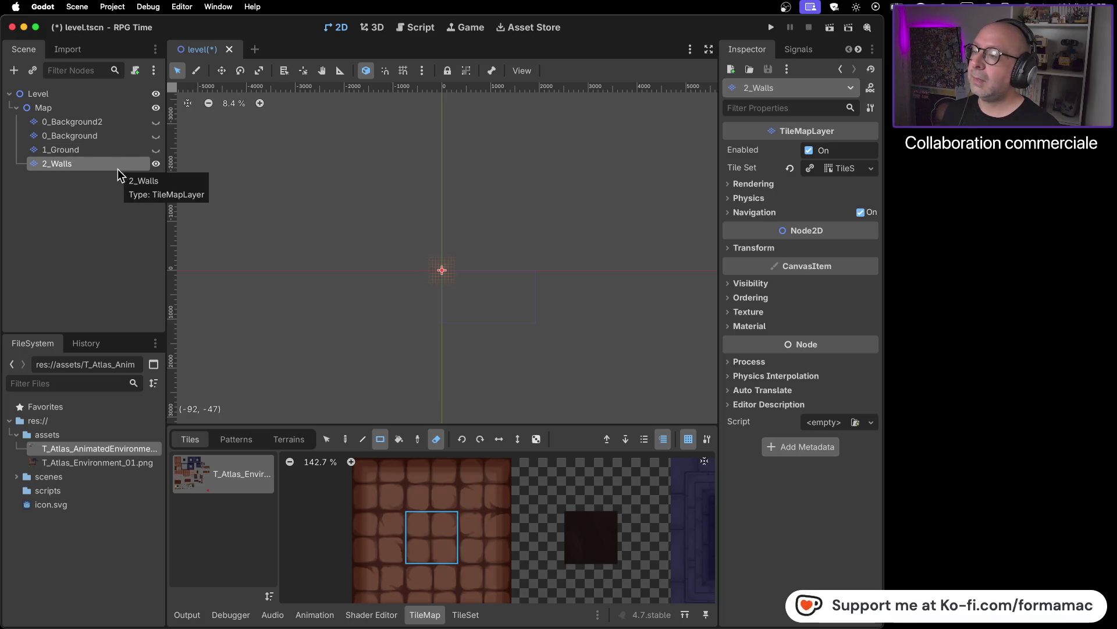
left_click(156, 136)
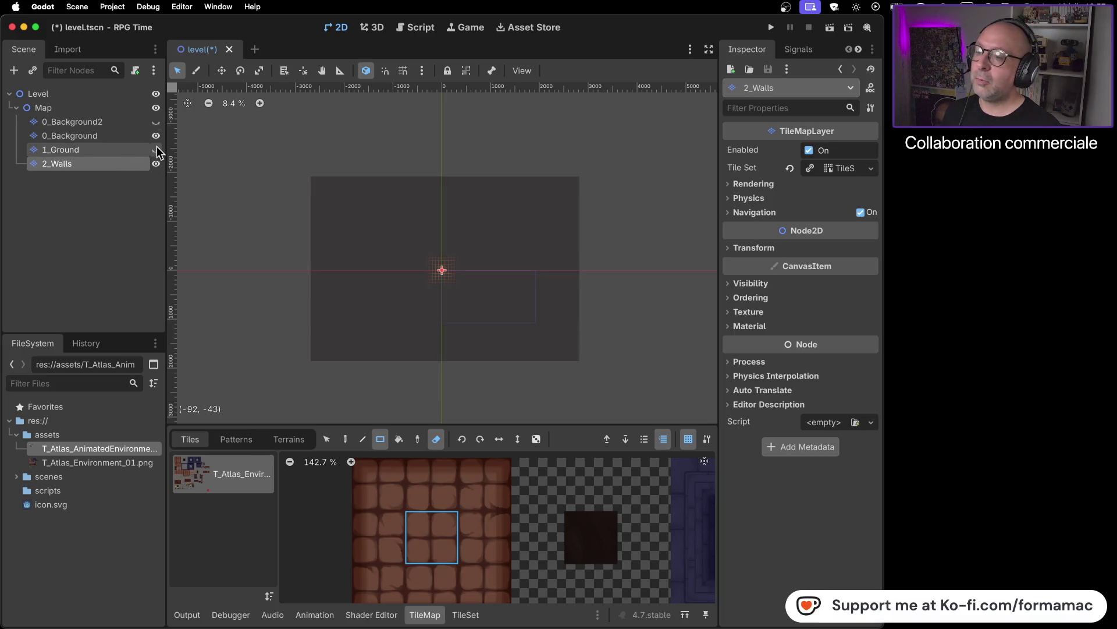
left_click(156, 150)
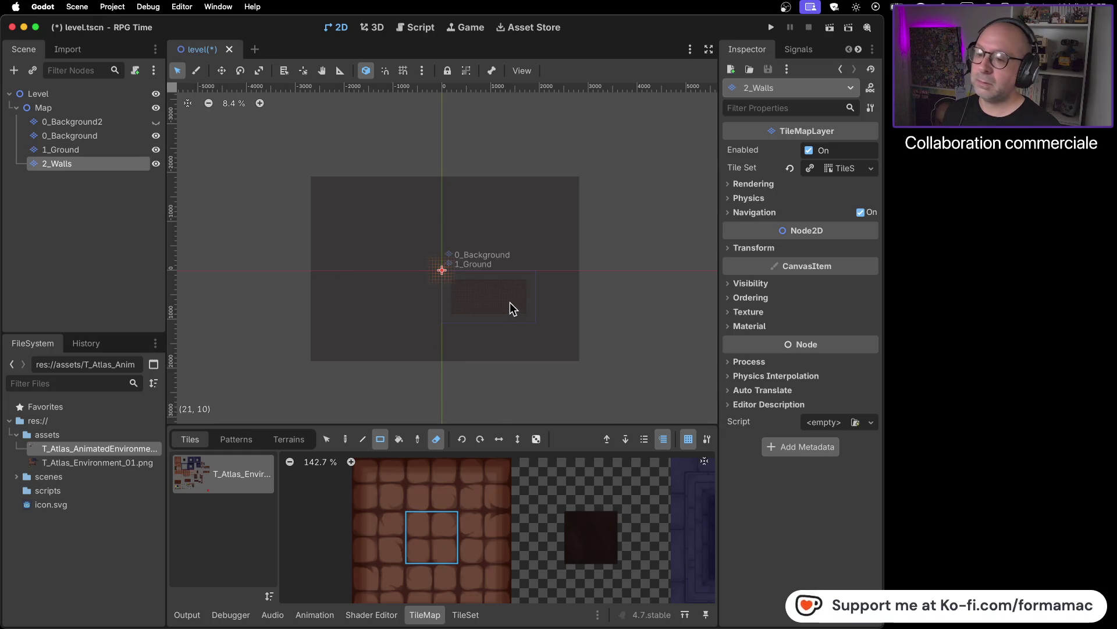
scroll(512, 305, "up", 8)
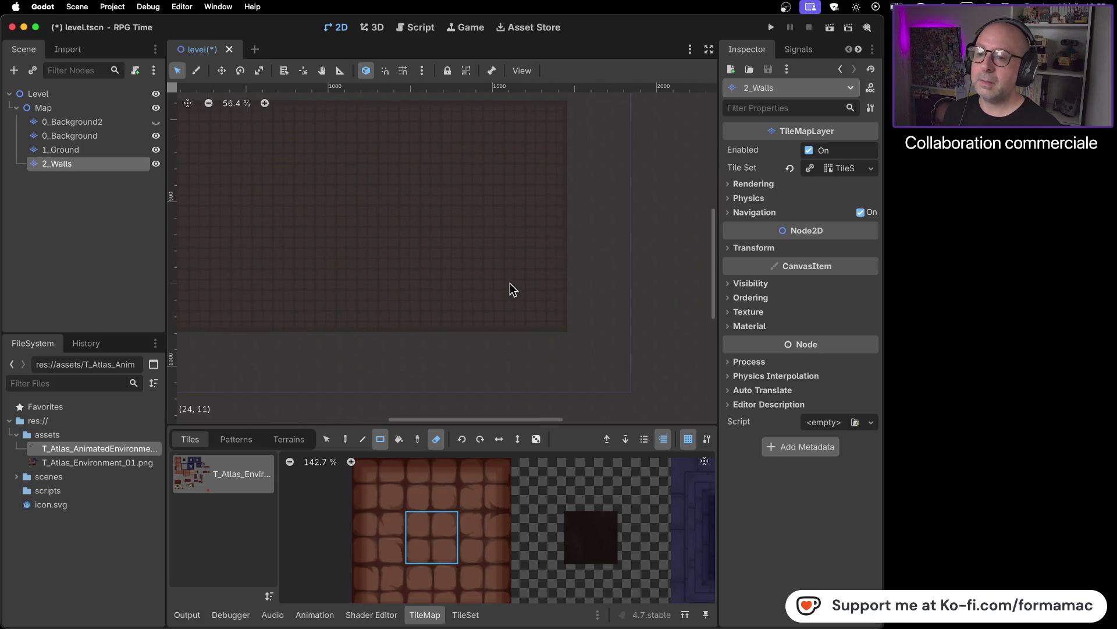
scroll(610, 334, "down", 2)
scroll(575, 327, "down", 2)
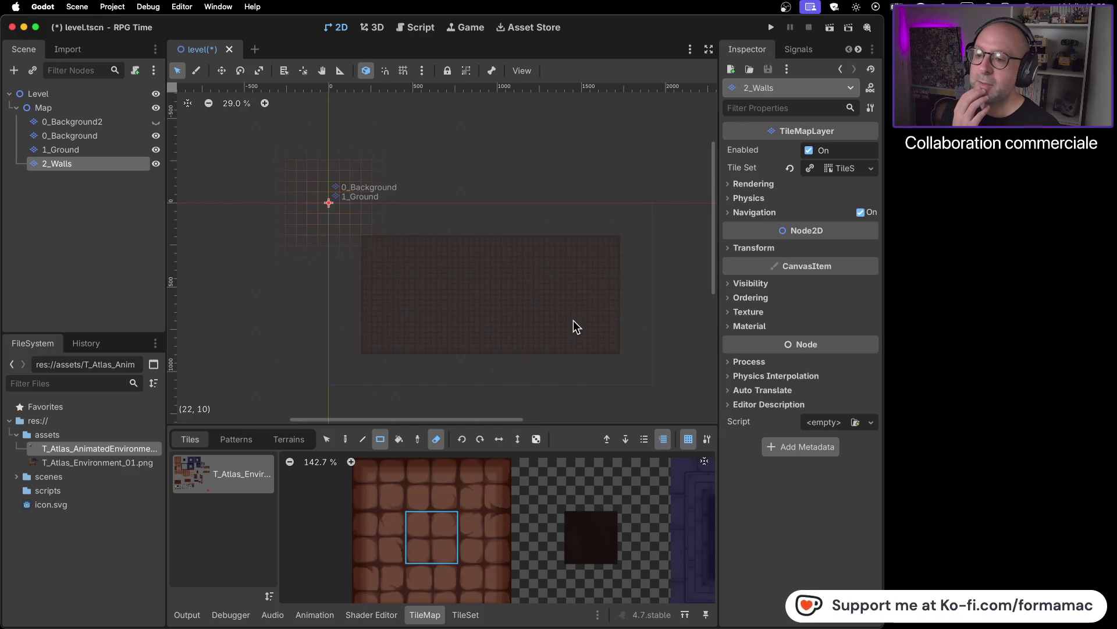
scroll(574, 320, "up", 2)
scroll(574, 322, "up", 2)
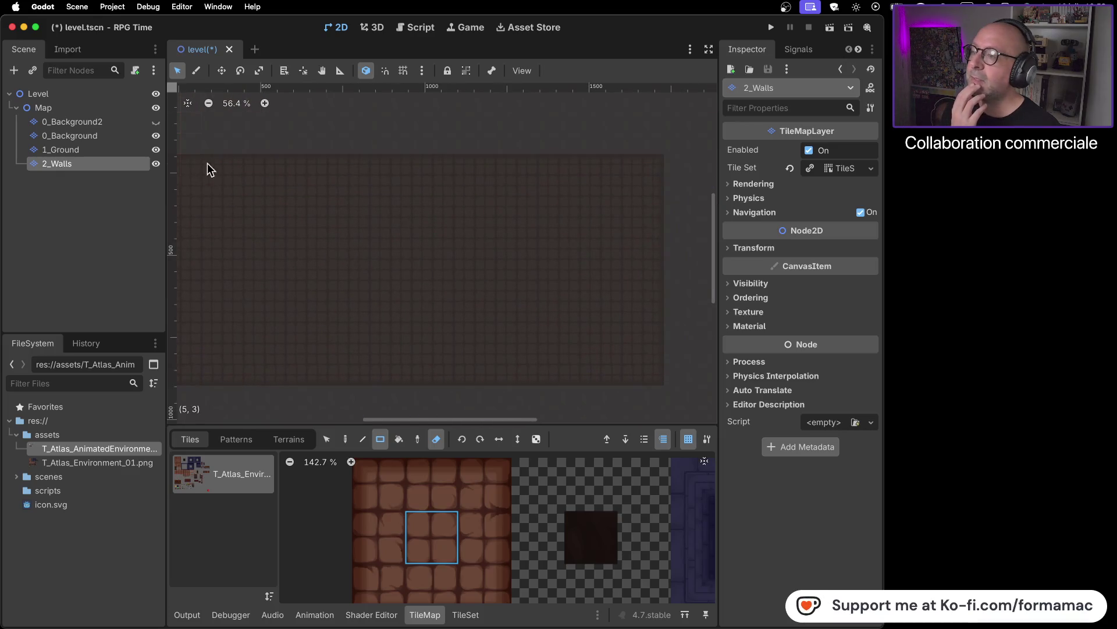
- Hide 0_Background2, 0_Background and 2_Walls so only 1_Ground shows, and centre the ground tiles
left_click(156, 122)
left_click(155, 137)
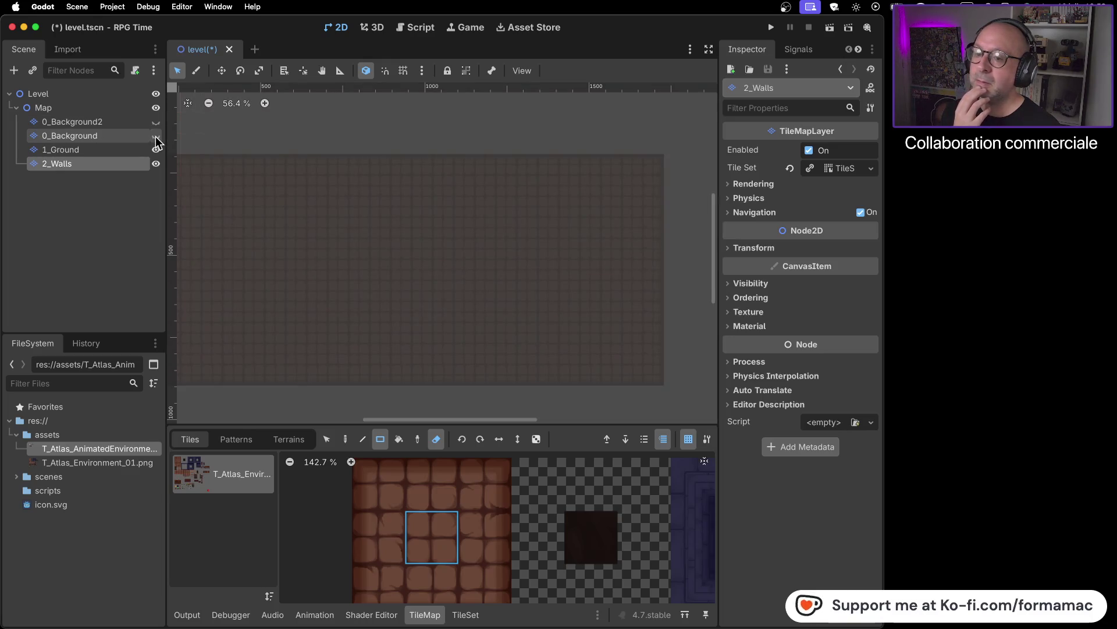
left_click(156, 150)
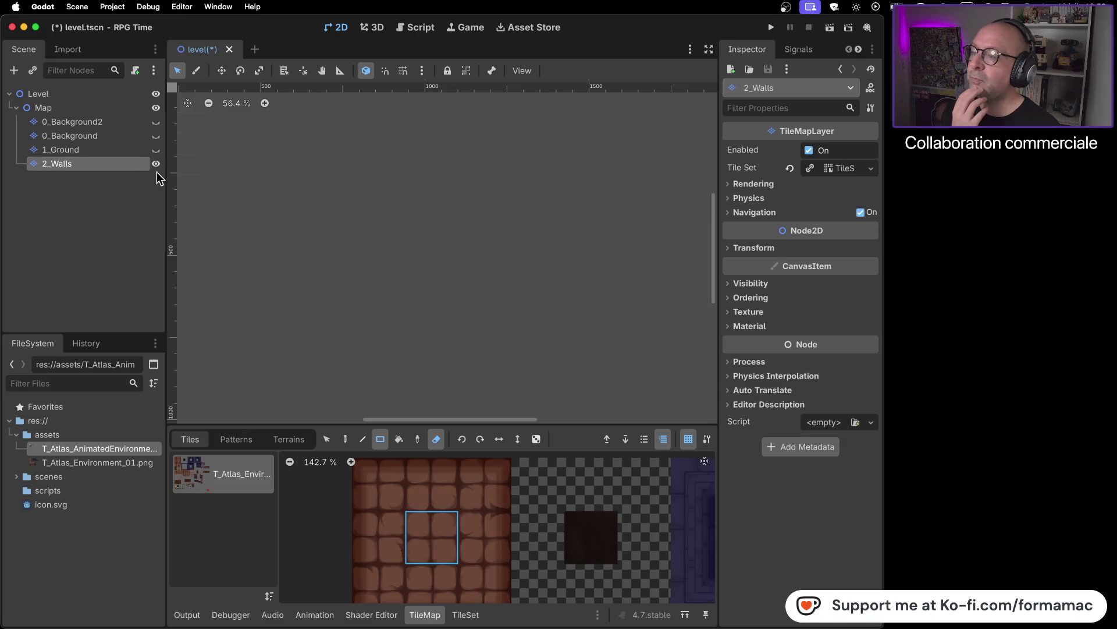
left_click(156, 163)
left_click(156, 150)
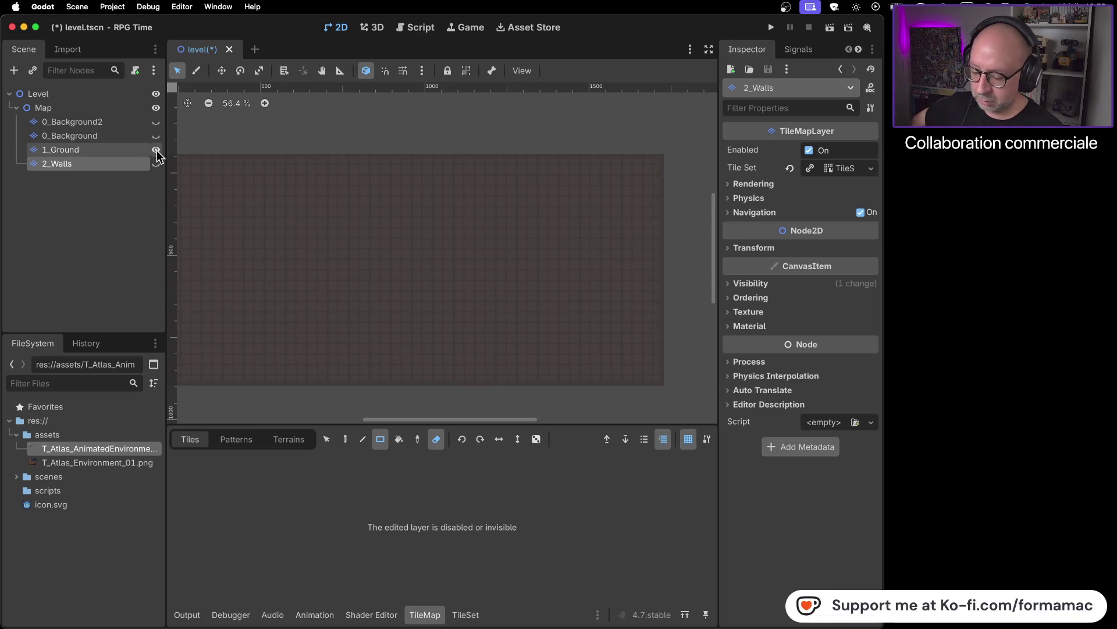
scroll(469, 216, "down", 3)
scroll(468, 214, "up", 5)
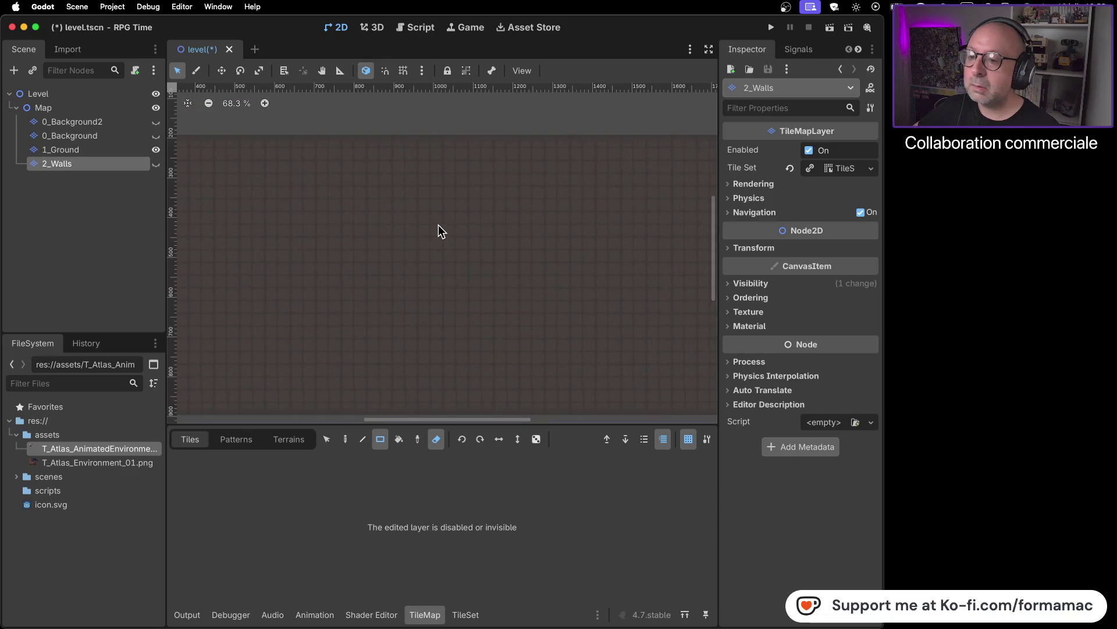
scroll(465, 215, "left", 5)
scroll(392, 169, "up", 4)
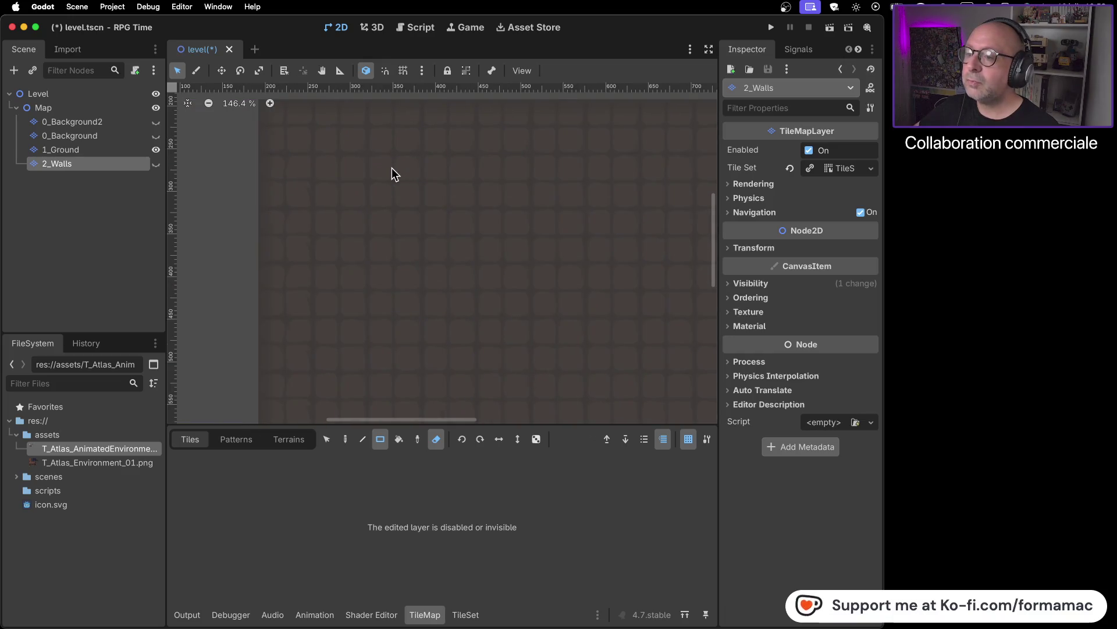
scroll(389, 170, "down", 9)
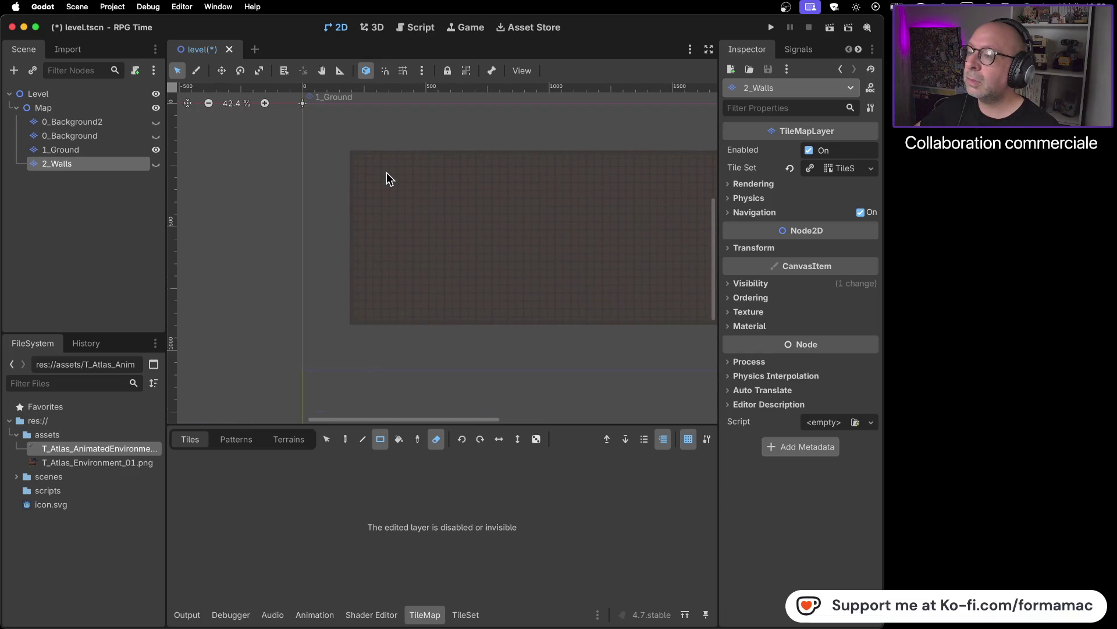
scroll(387, 173, "right", 5)
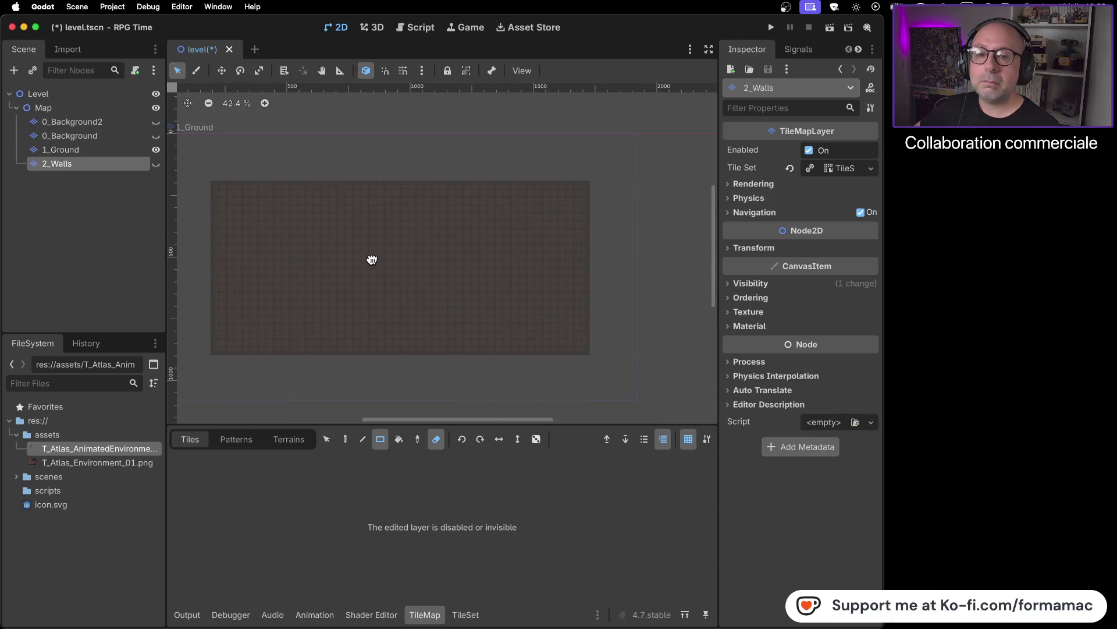
left_click_drag(372, 260, 423, 253)
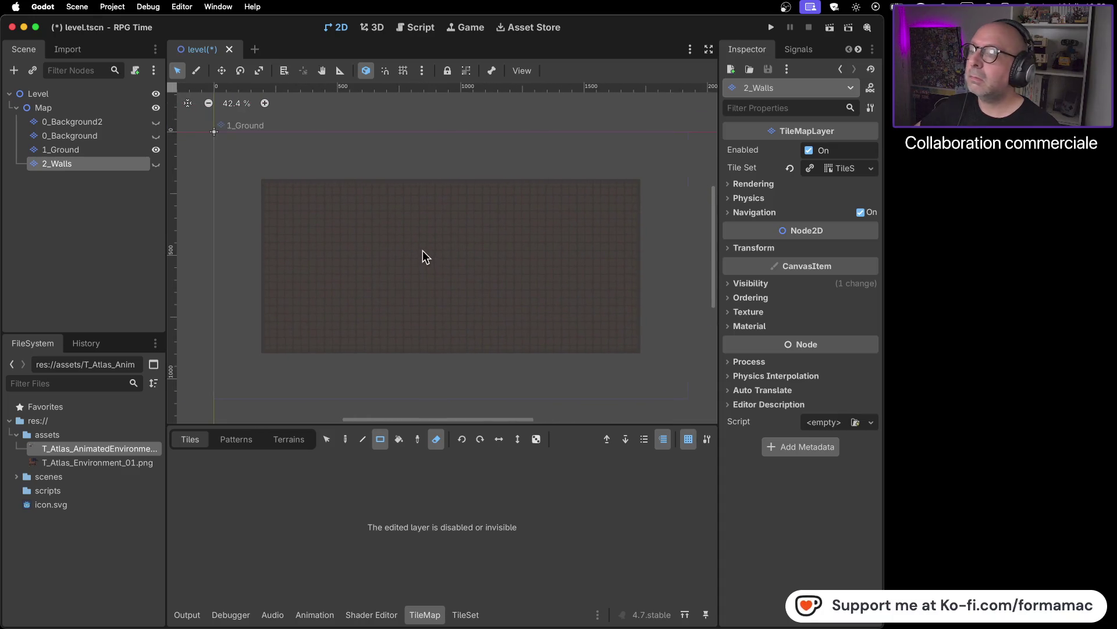
- Delete the 0_Background2 layer
left_click(116, 123)
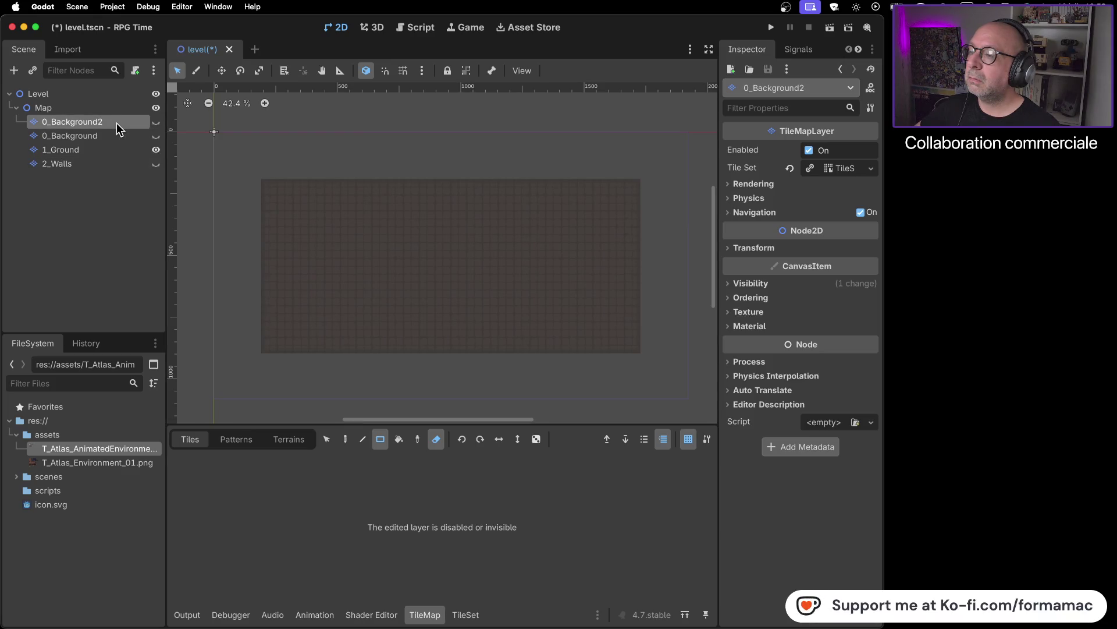
right_click(116, 124)
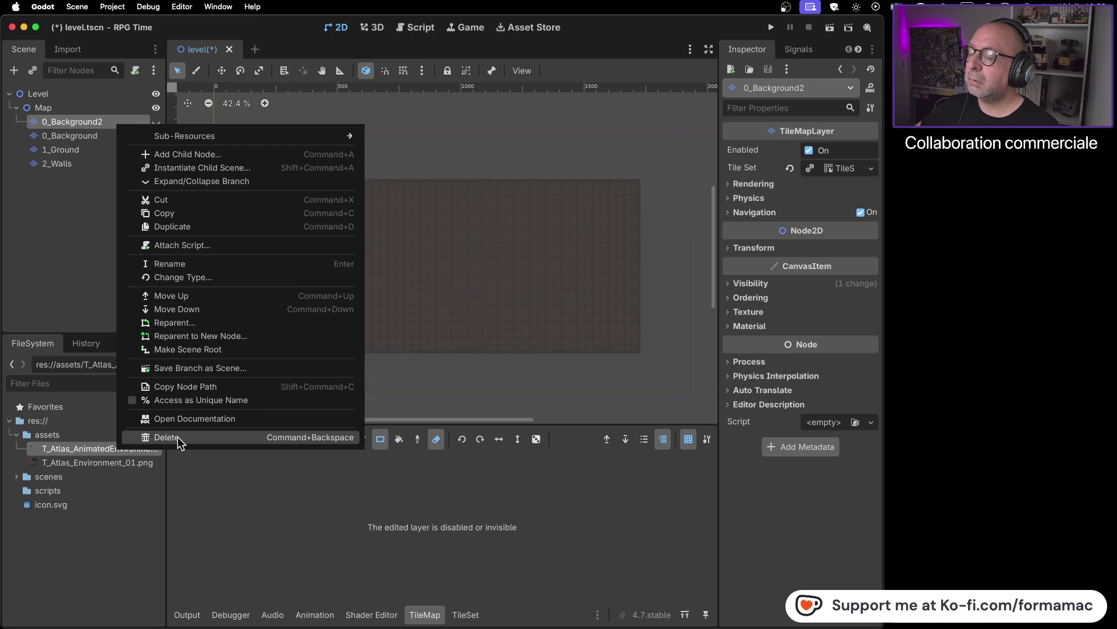
left_click(177, 437)
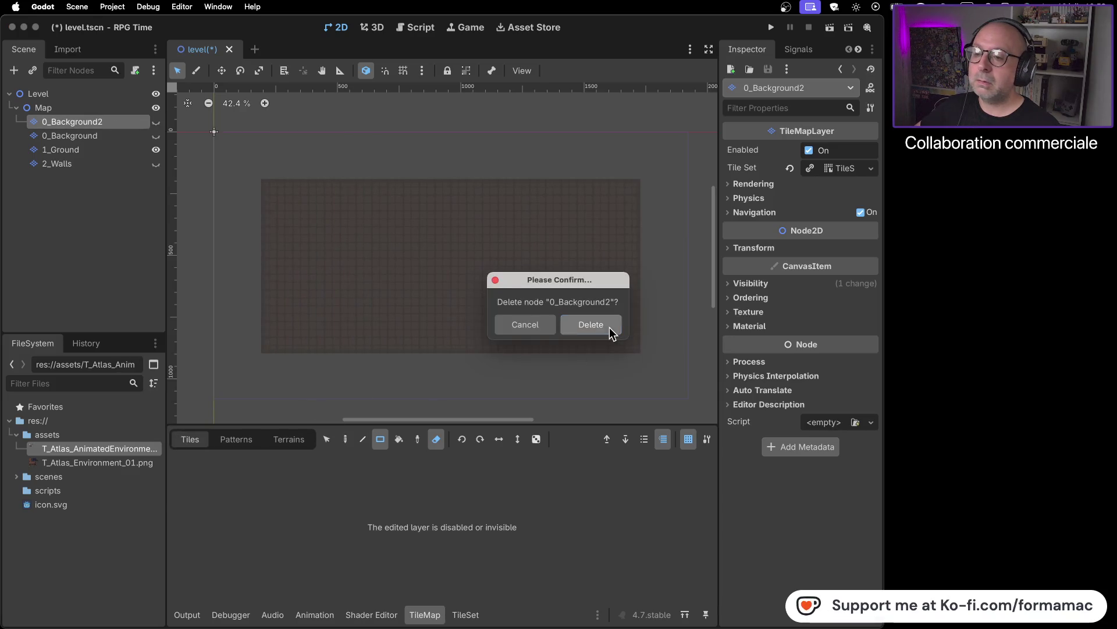
left_click(591, 325)
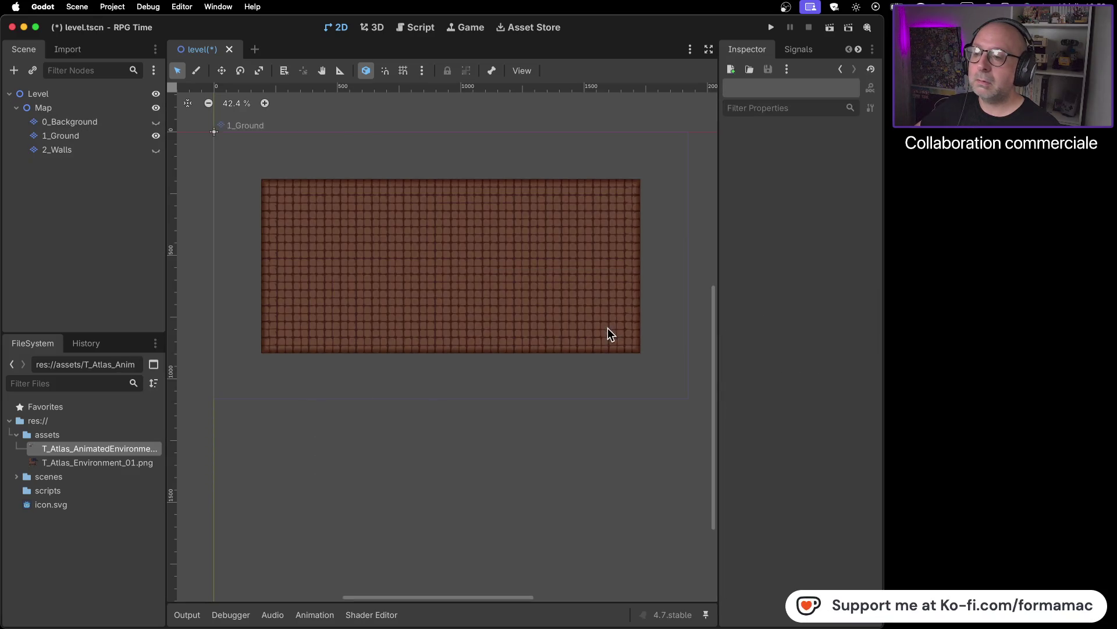
- Show 0_Background and 2_Walls again, select 2_Walls, pick an atlas tile and turn off the eraser
left_click(100, 123)
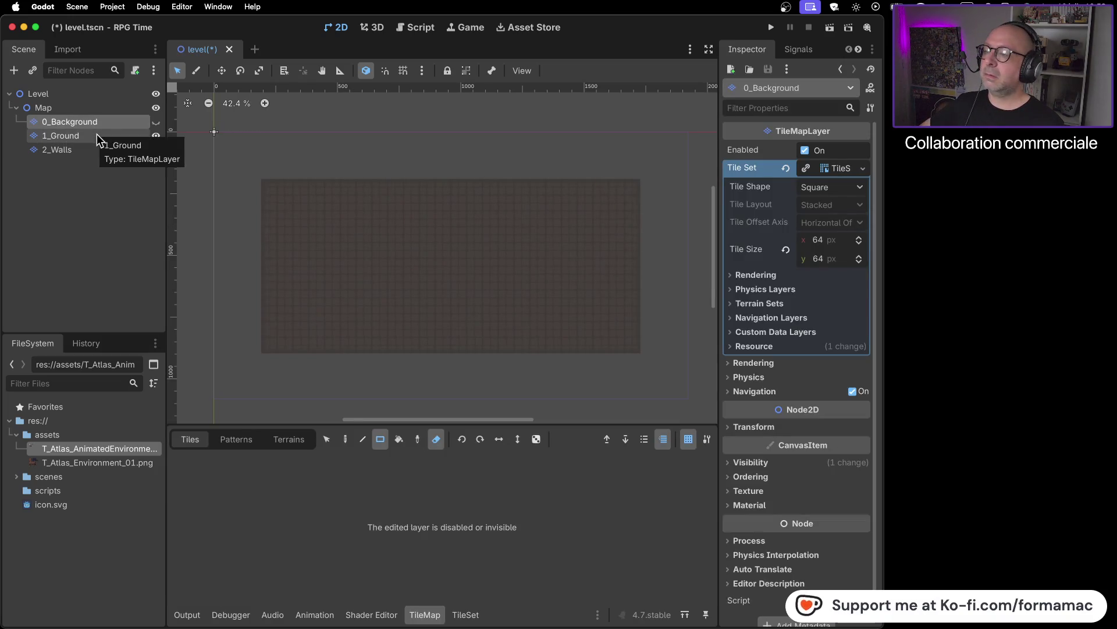
left_click(97, 136)
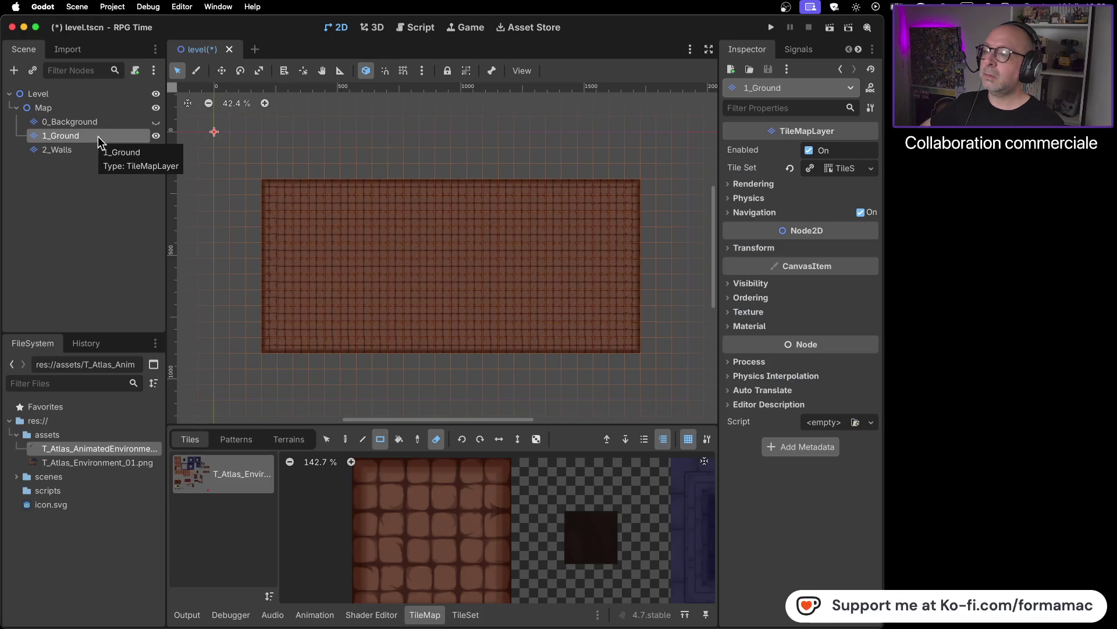
left_click(101, 123)
left_click(156, 122)
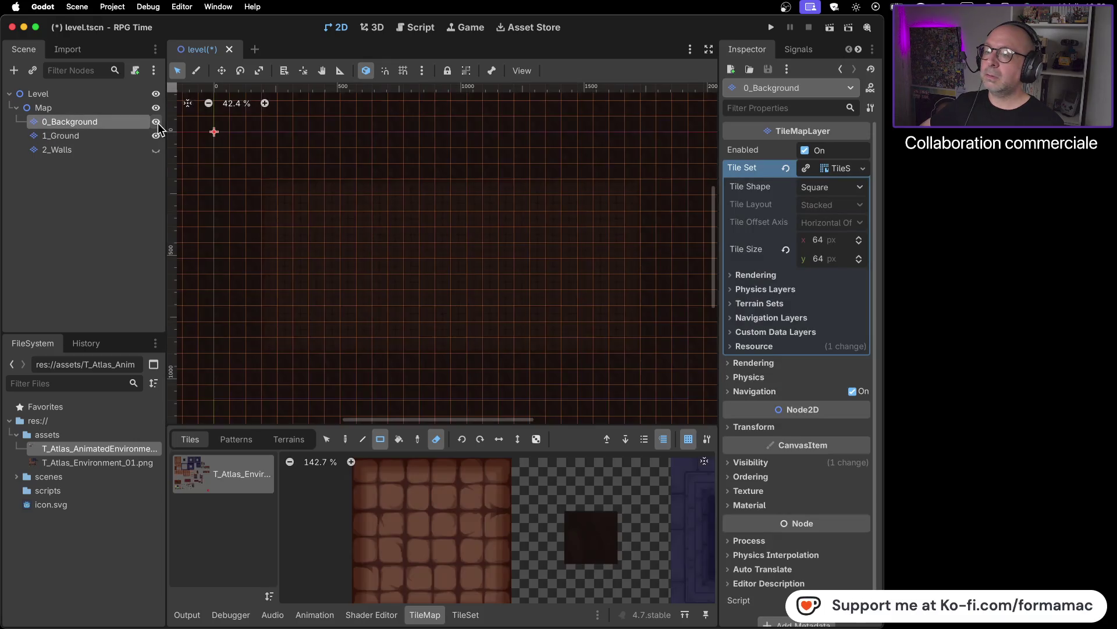
left_click(120, 136)
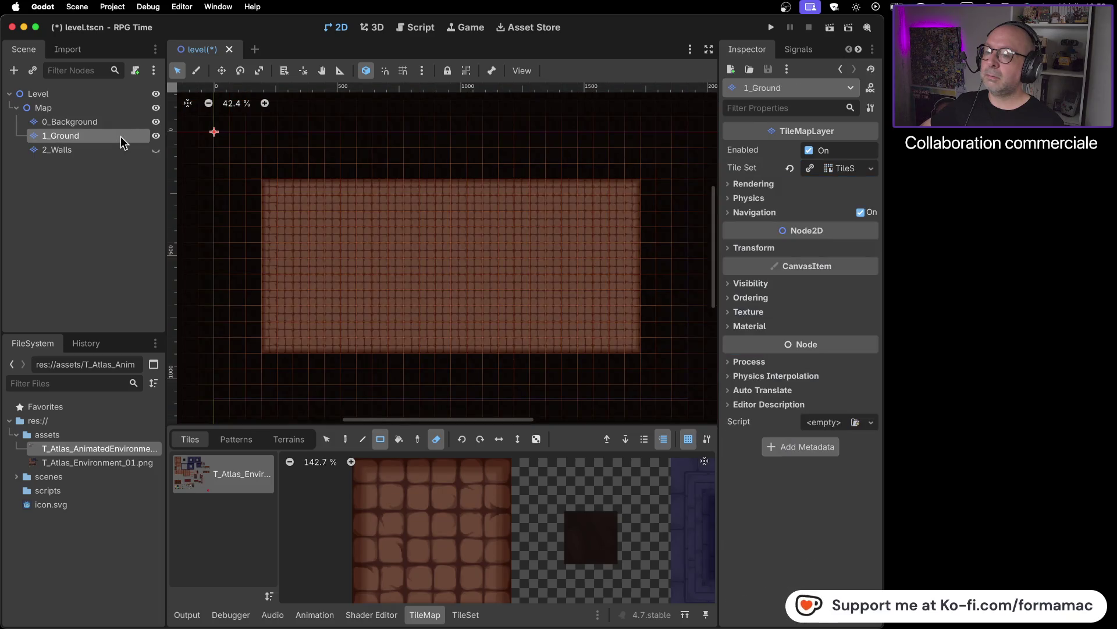
left_click(111, 153)
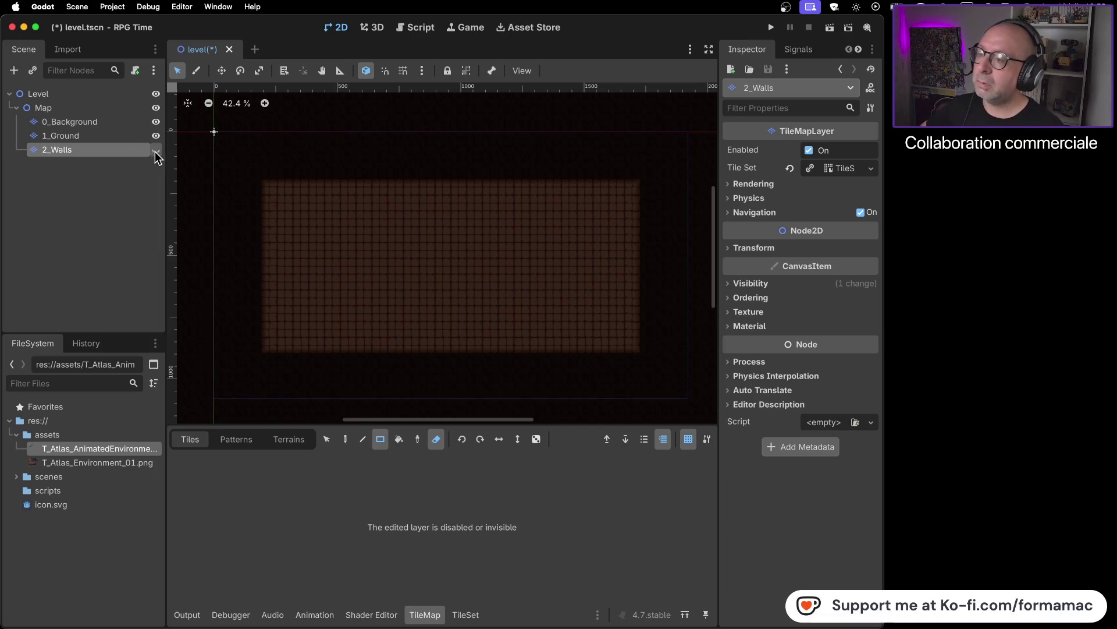
left_click(155, 150)
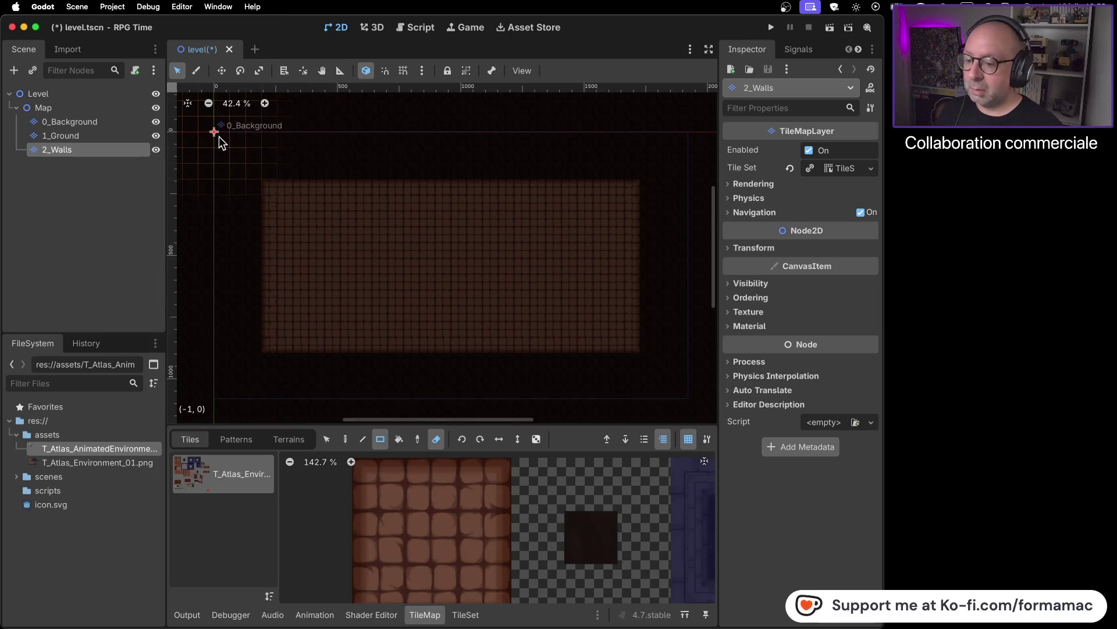
left_click(500, 491)
left_click(436, 439)
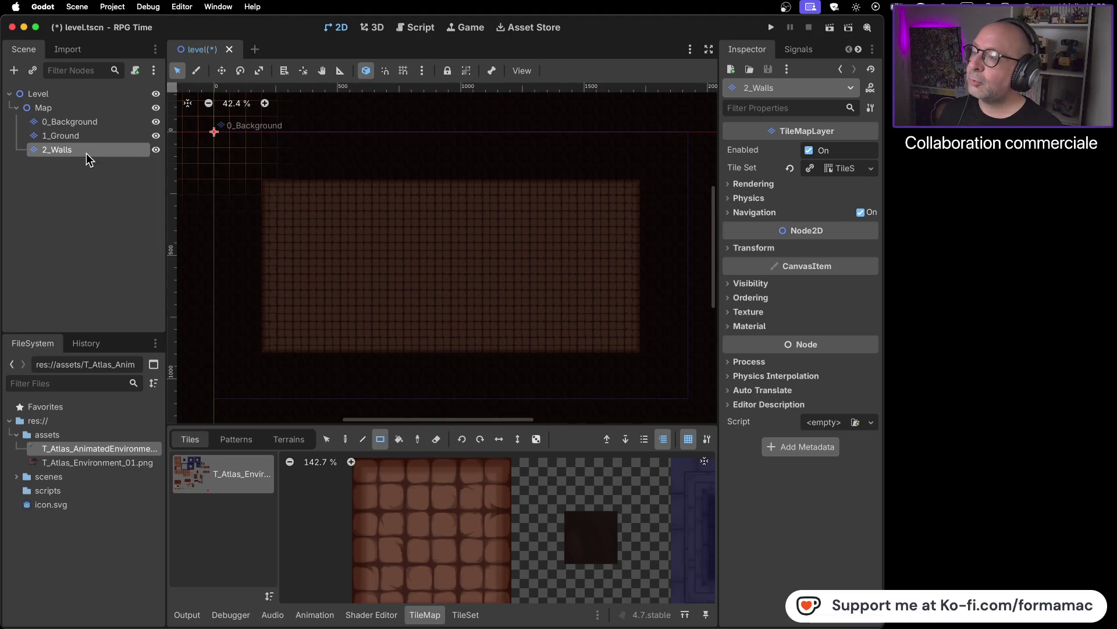
- Navigate the tile atlas to bring the alternative tiles column into view
scroll(556, 523, "down", 5)
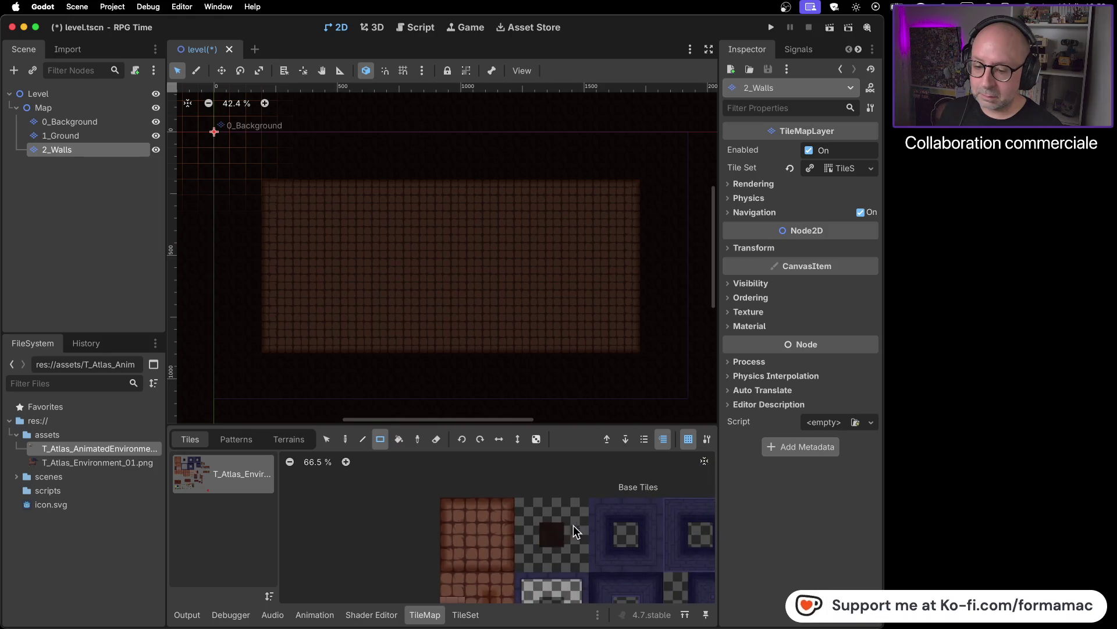
scroll(545, 470, "down", 4)
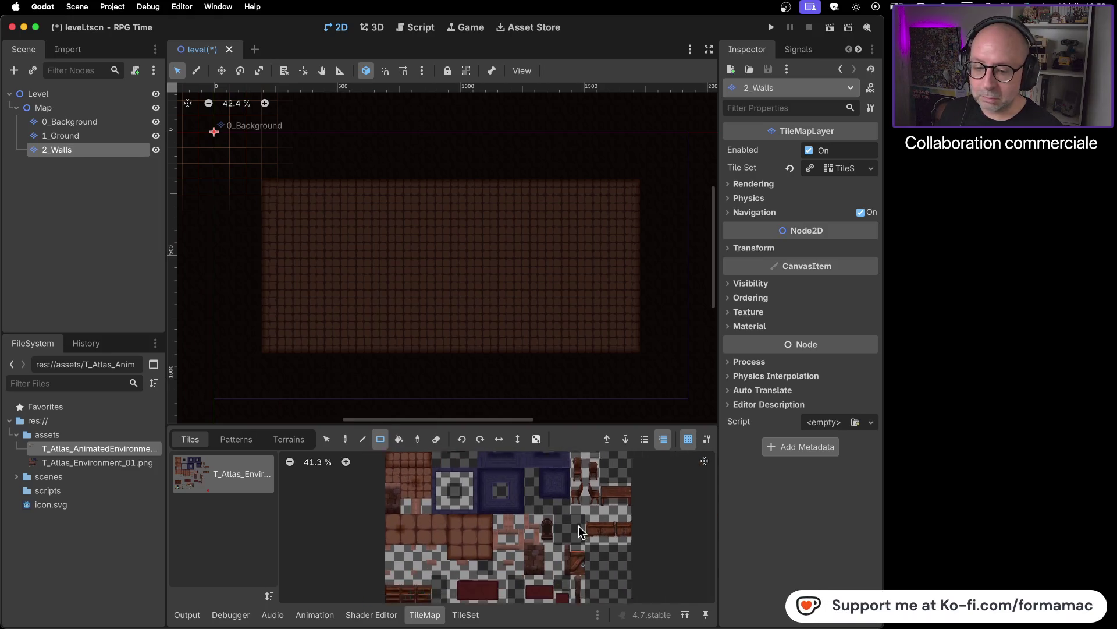
scroll(510, 499, "left", 5)
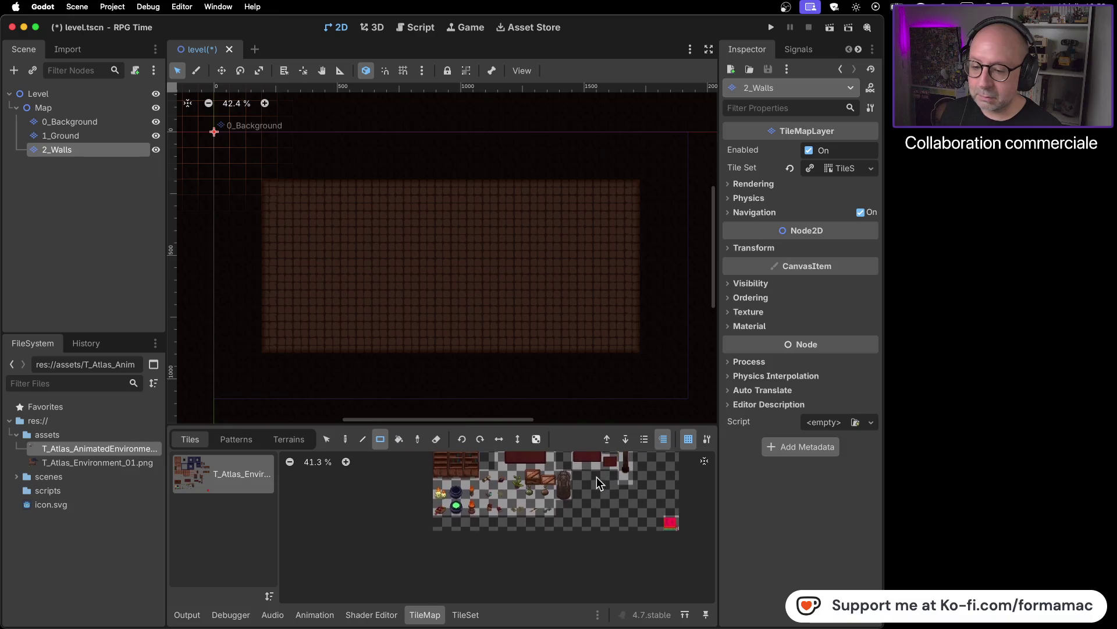
scroll(459, 536, "up", 8)
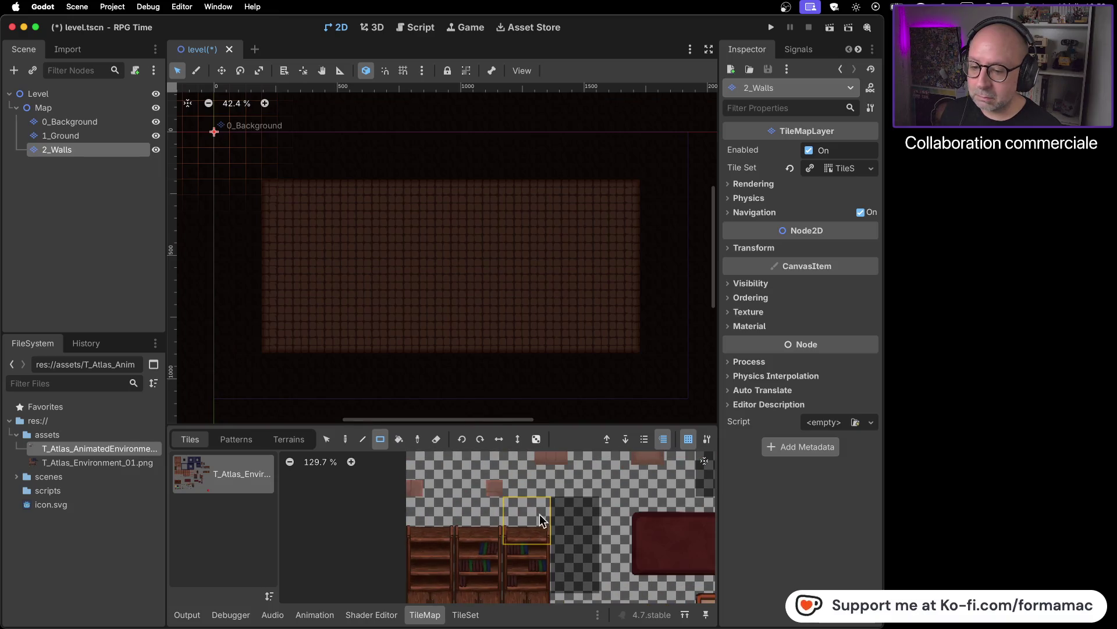
scroll(507, 566, "down", 3)
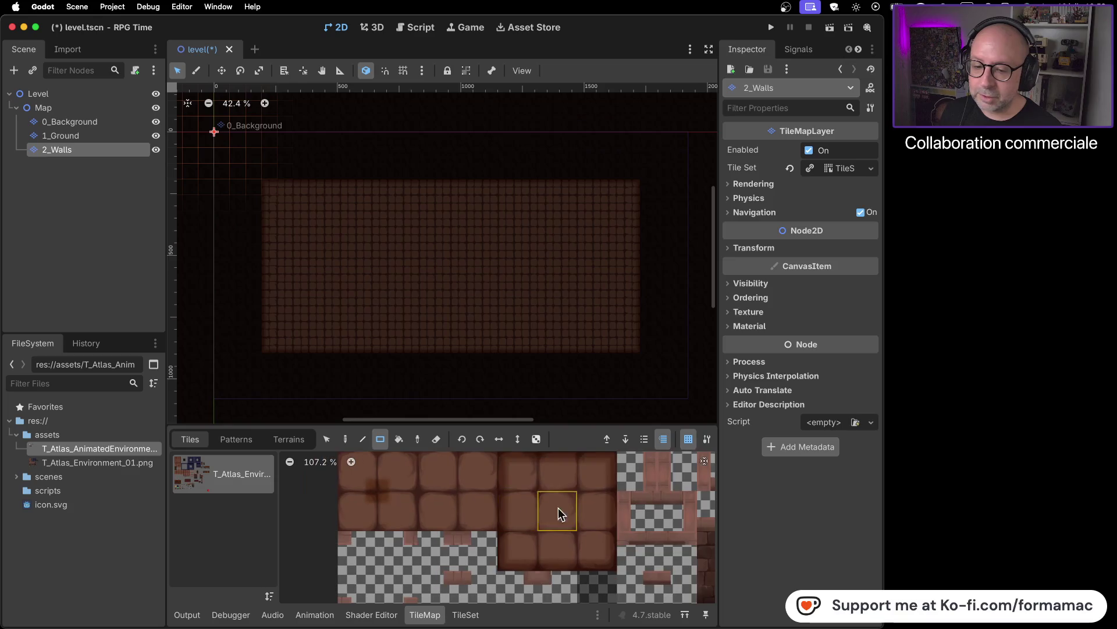
scroll(439, 589, "right", 5)
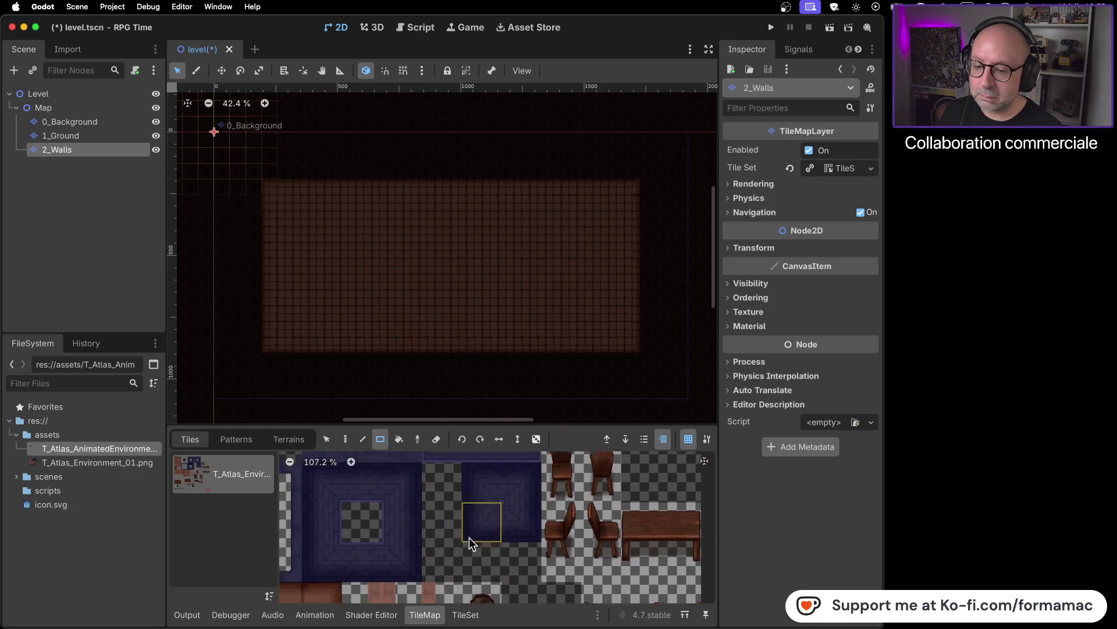
scroll(511, 500, "left", 5)
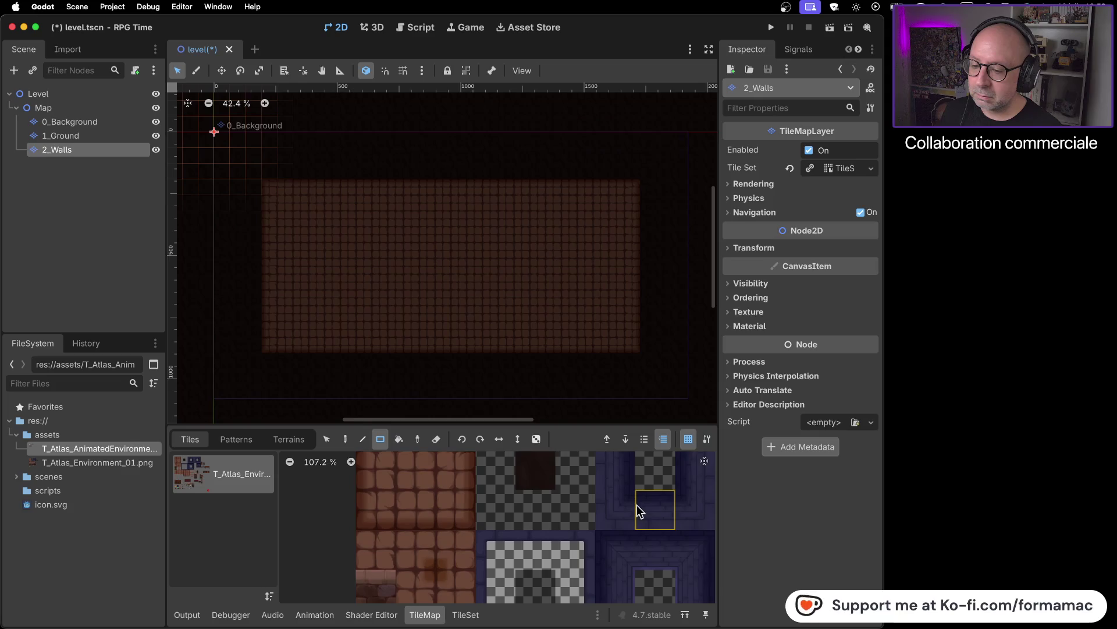
scroll(636, 505, "down", 1)
scroll(571, 538, "down", 2)
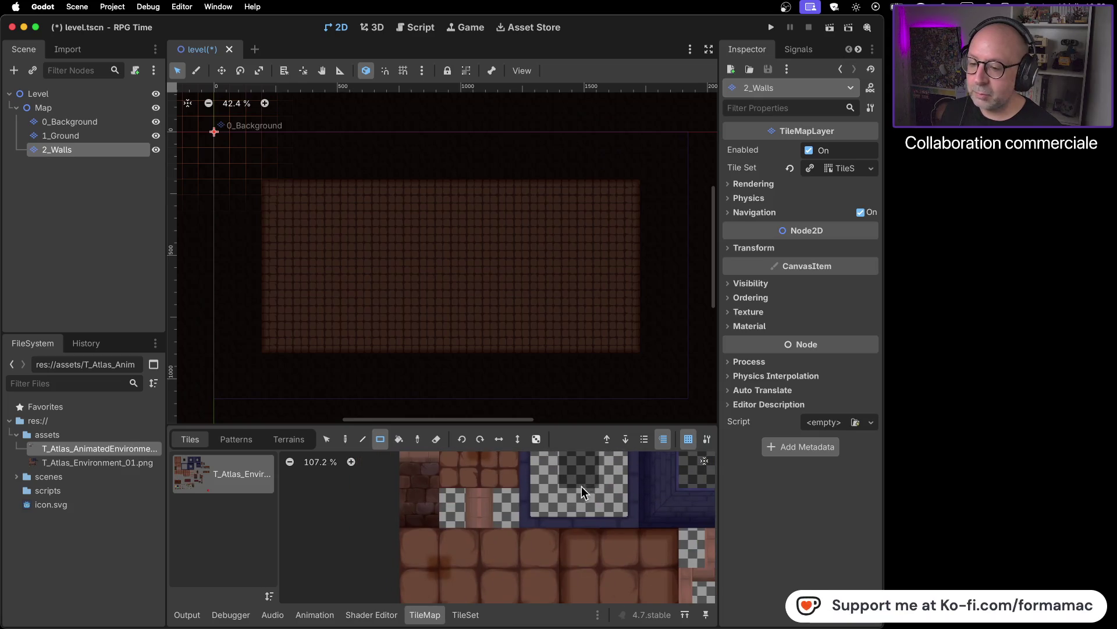
scroll(582, 481, "up", 1)
scroll(576, 529, "down", 5)
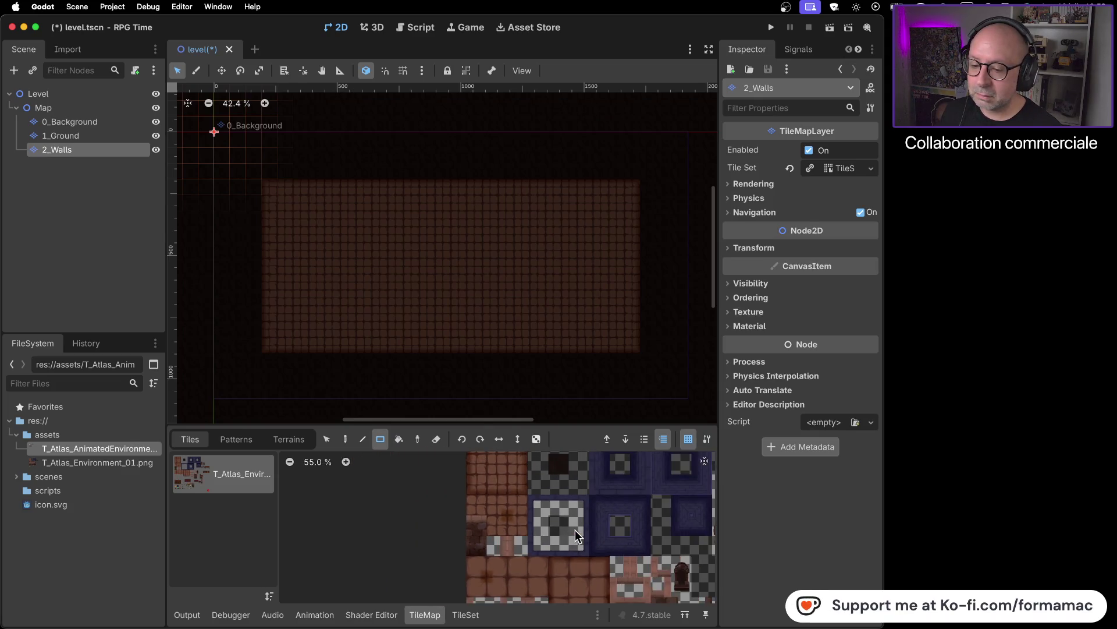
left_click_drag(594, 518, 490, 551)
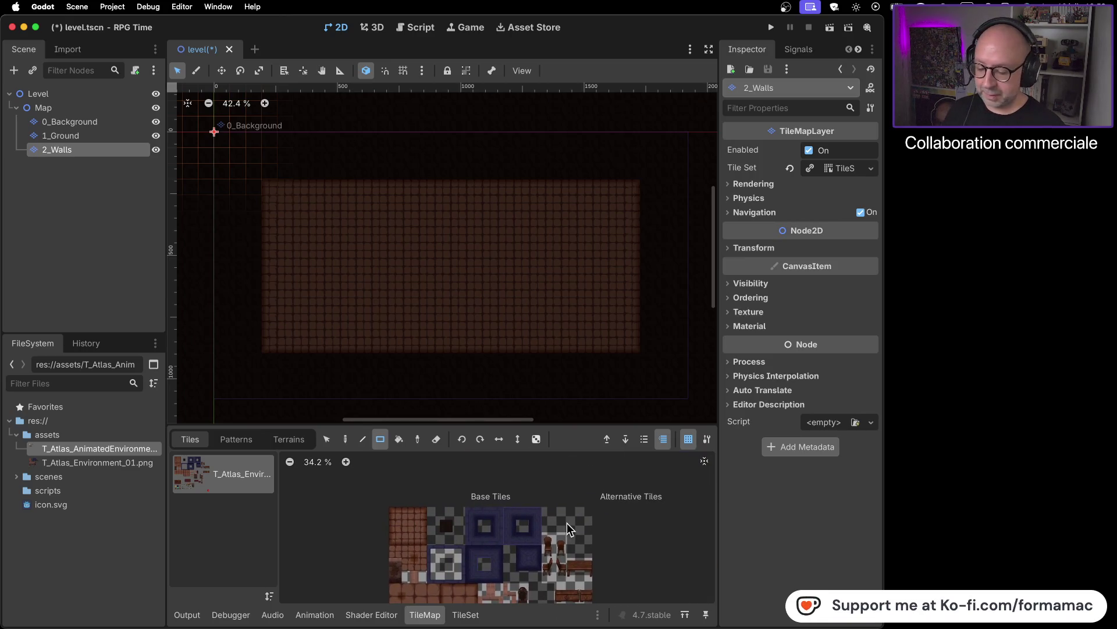
key("super+Tab")
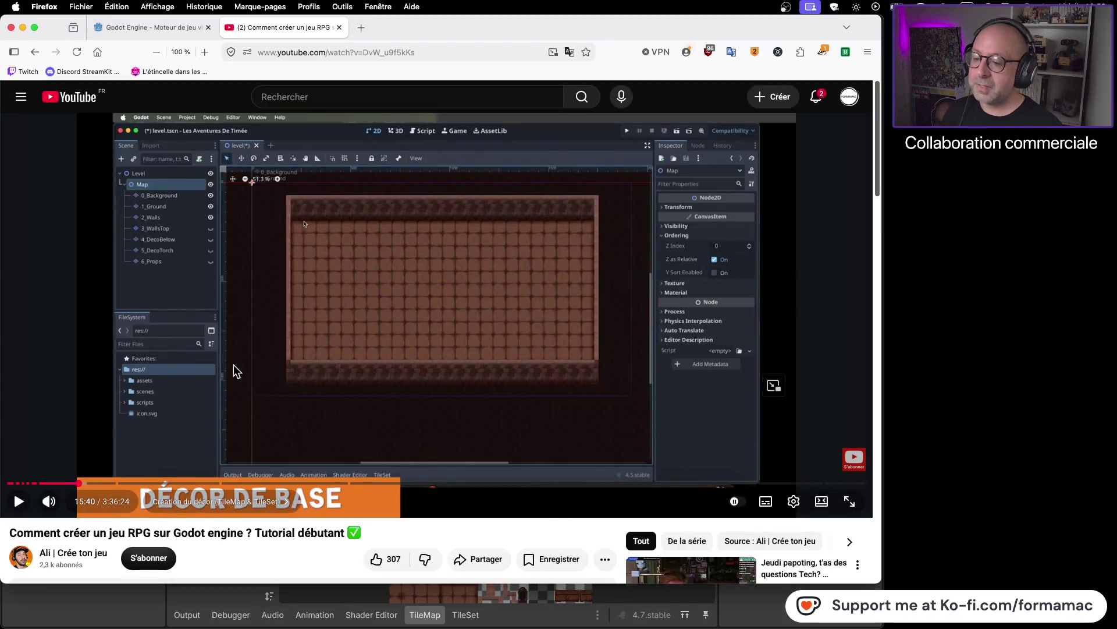
left_click(463, 353)
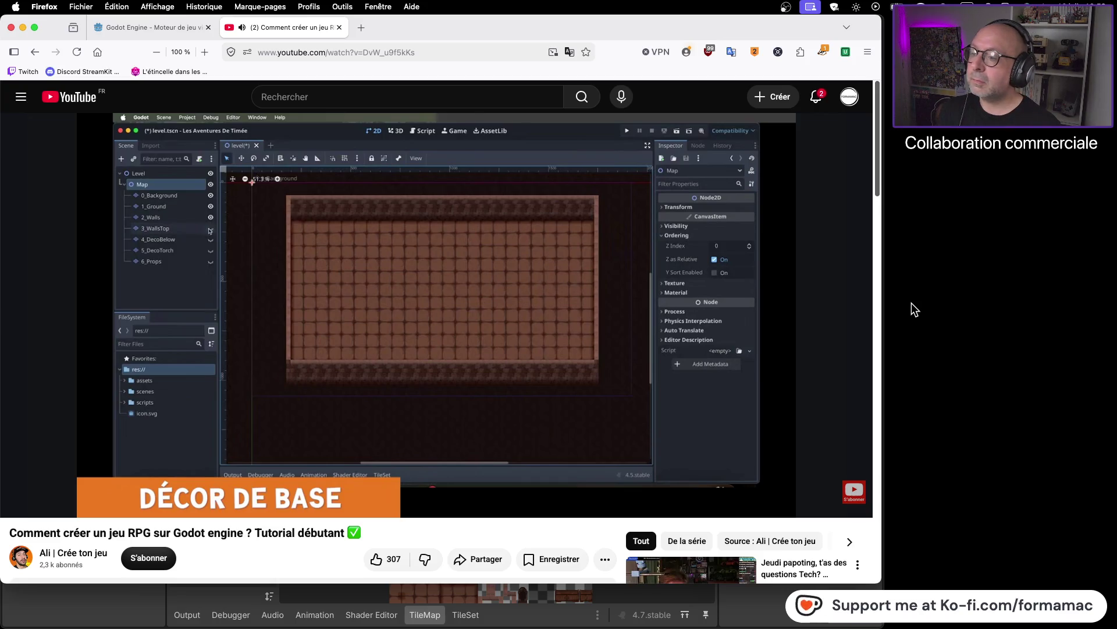
mouse_move(773, 308)
left_click(514, 313)
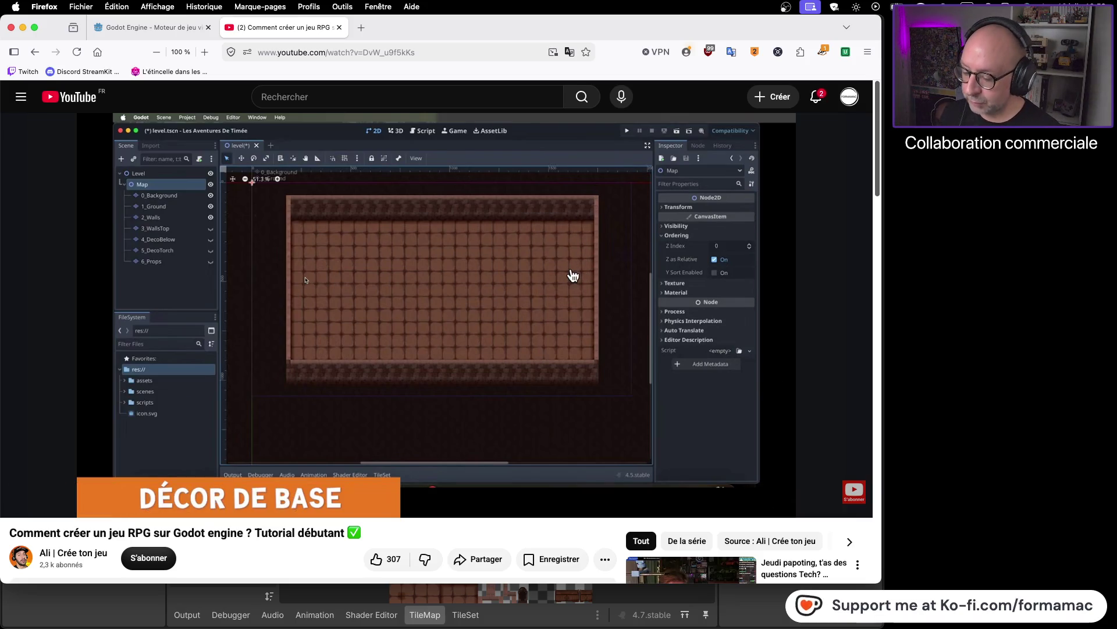
key("super+Tab")
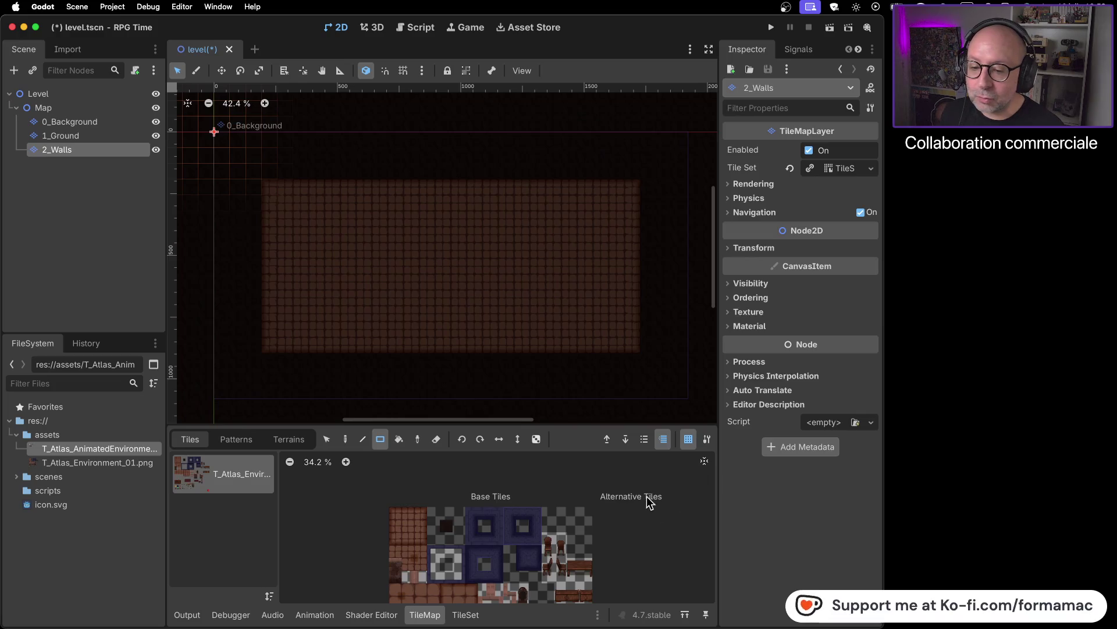
- Browse the tile atlas for wall tiles and try a candidate tile against the tutorial
scroll(610, 521, "down", 2)
scroll(627, 553, "down", 3)
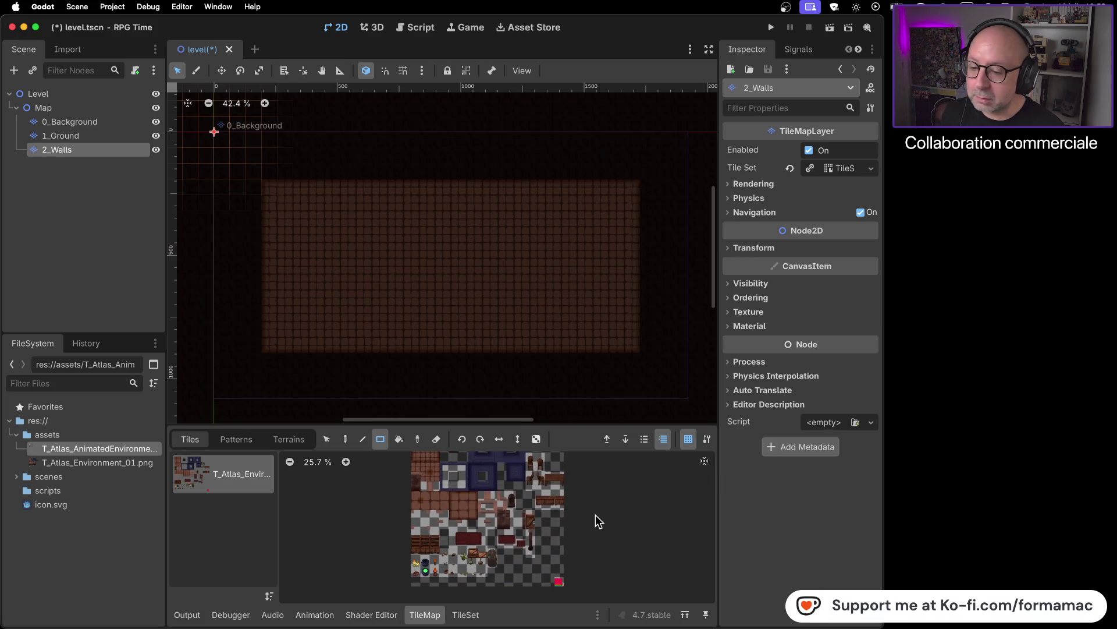
scroll(442, 527, "up", 4)
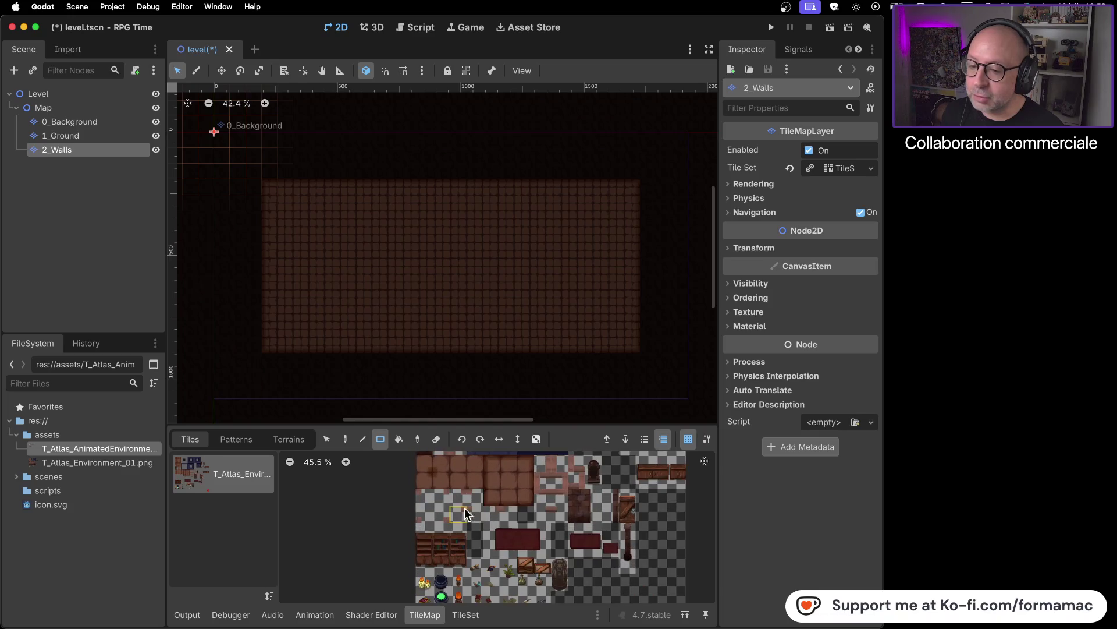
scroll(465, 512, "up", 5)
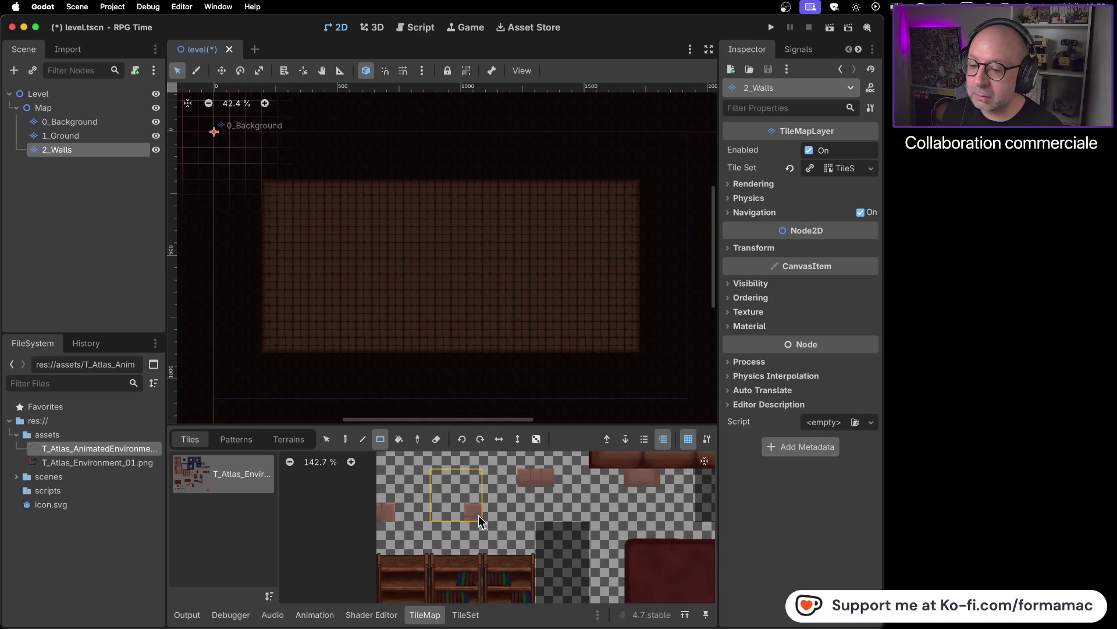
scroll(508, 508, "down", 5)
scroll(428, 536, "up", 3)
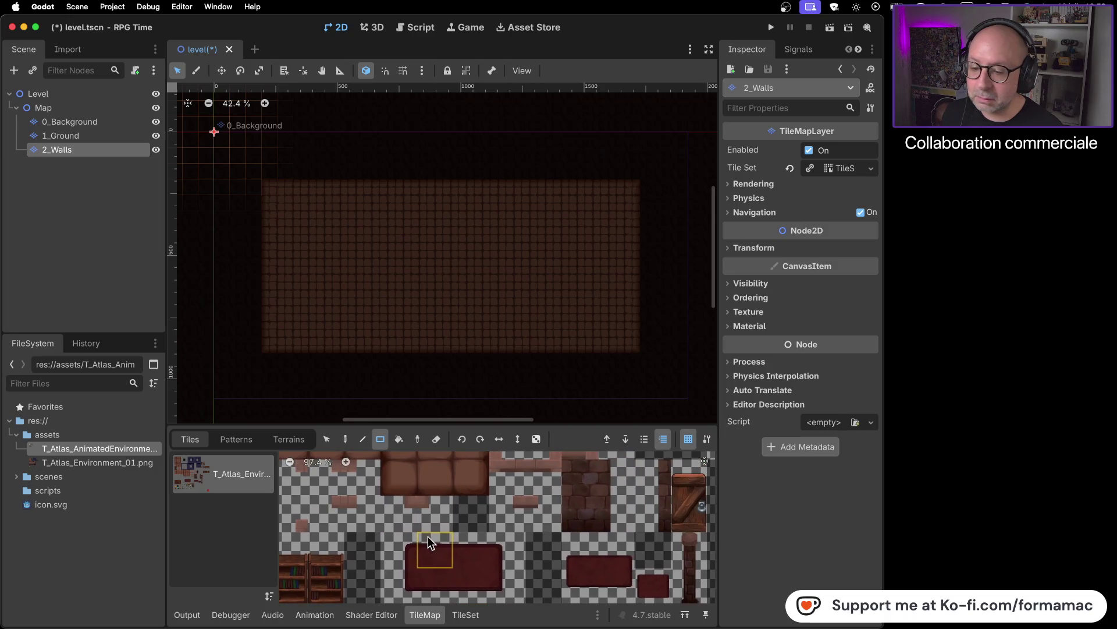
left_click_drag(553, 527, 473, 561)
mouse_move(616, 505)
left_mouse_down()
mouse_move(637, 511)
mouse_move(572, 535)
mouse_move(608, 563)
mouse_move(557, 511)
mouse_move(624, 476)
left_mouse_up()
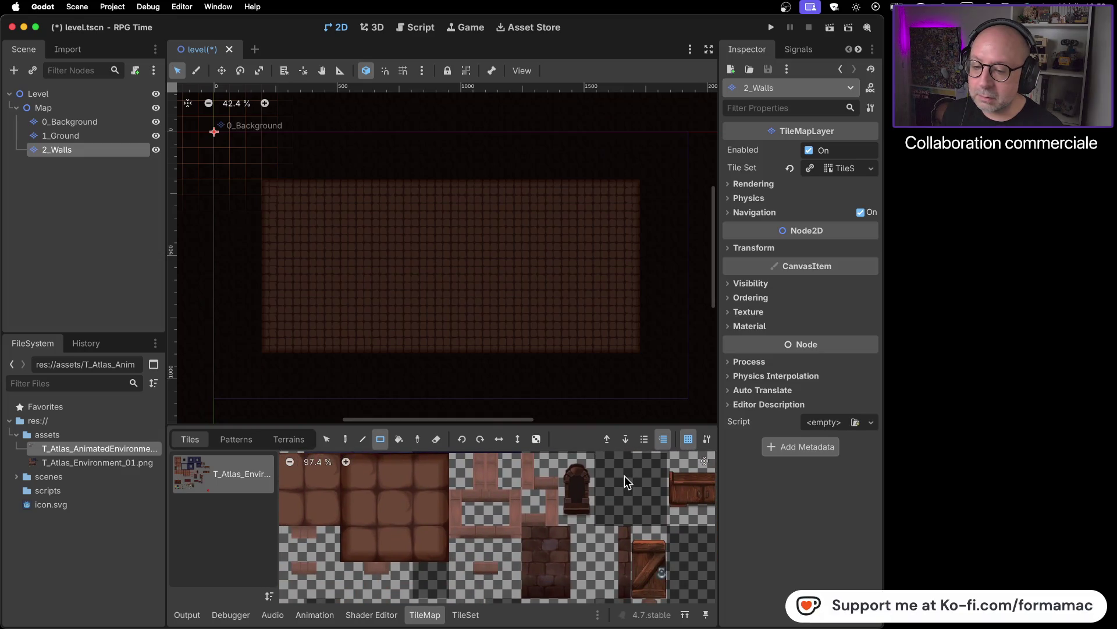
key("super+Tab")
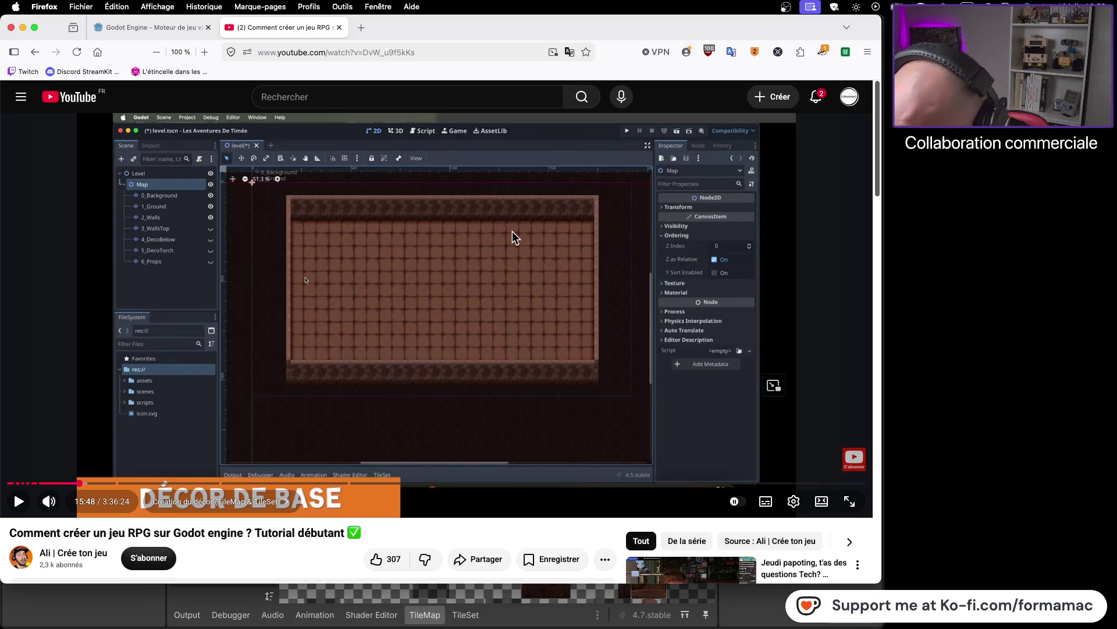
key("super+Tab")
left_click(550, 564)
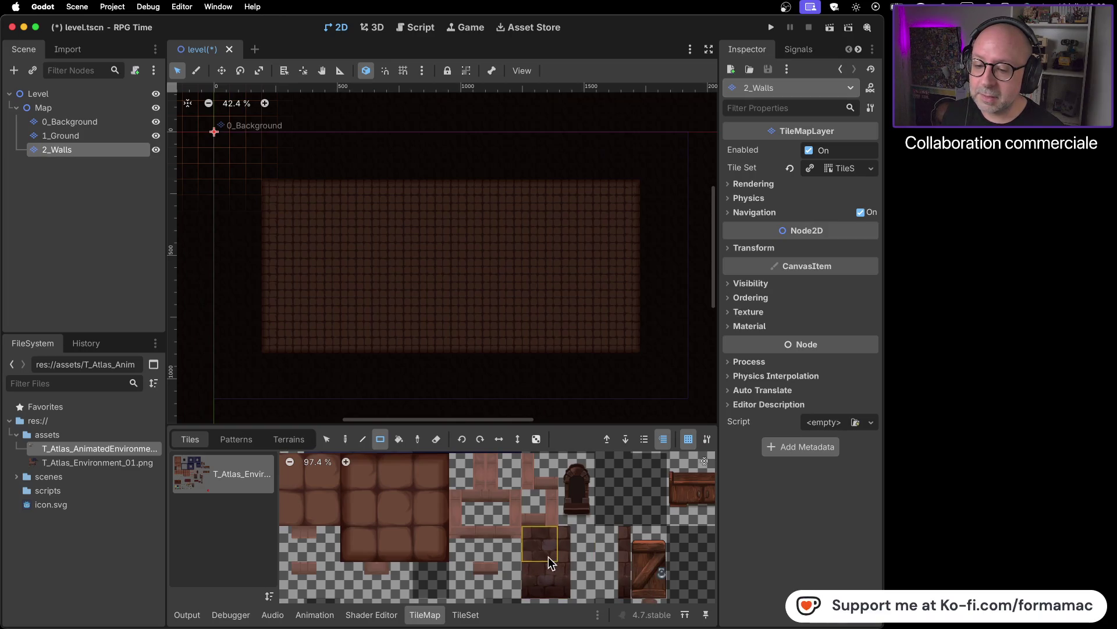
key("super+Tab")
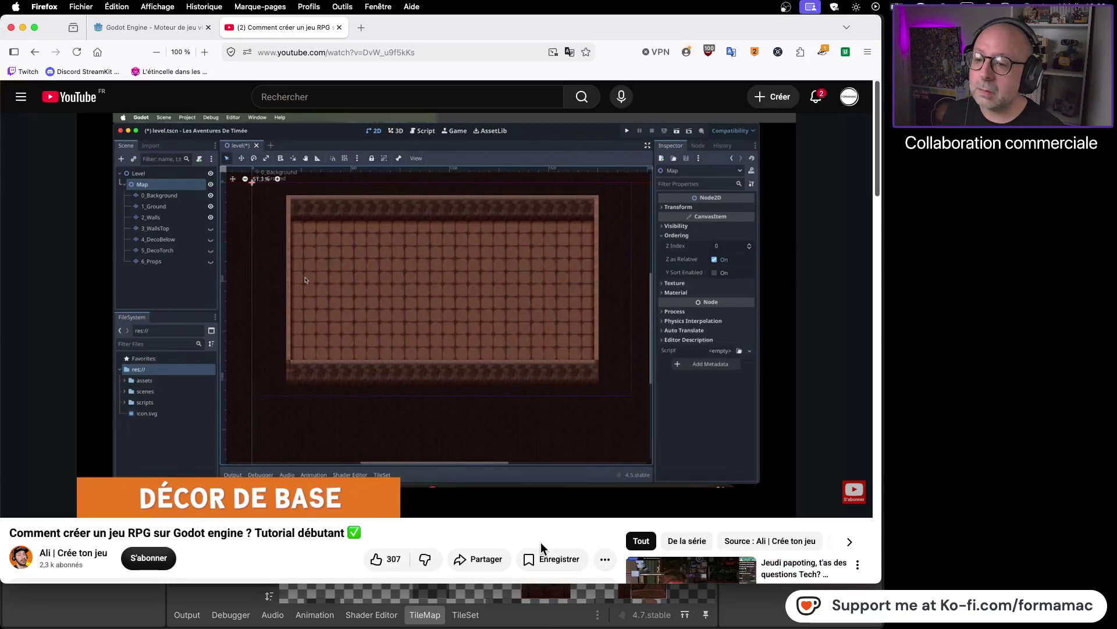
key("super+Tab")
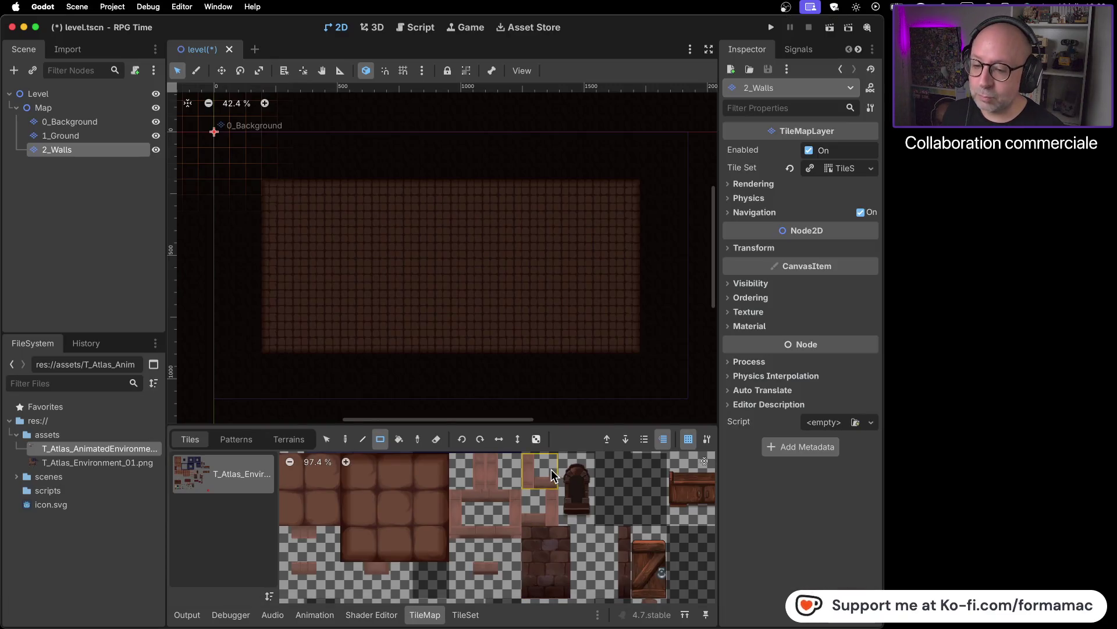
- Pan and zoom the atlas toward the blue stone wall tiles, checking the tutorial's walls
scroll(532, 524, "up", 2)
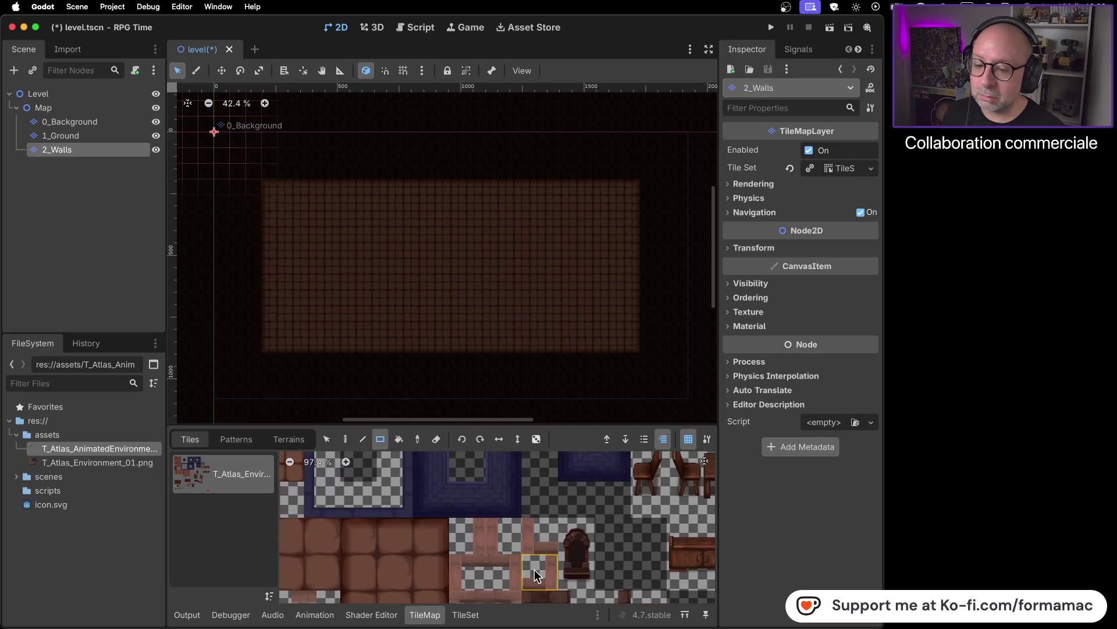
scroll(599, 550, "up", 5)
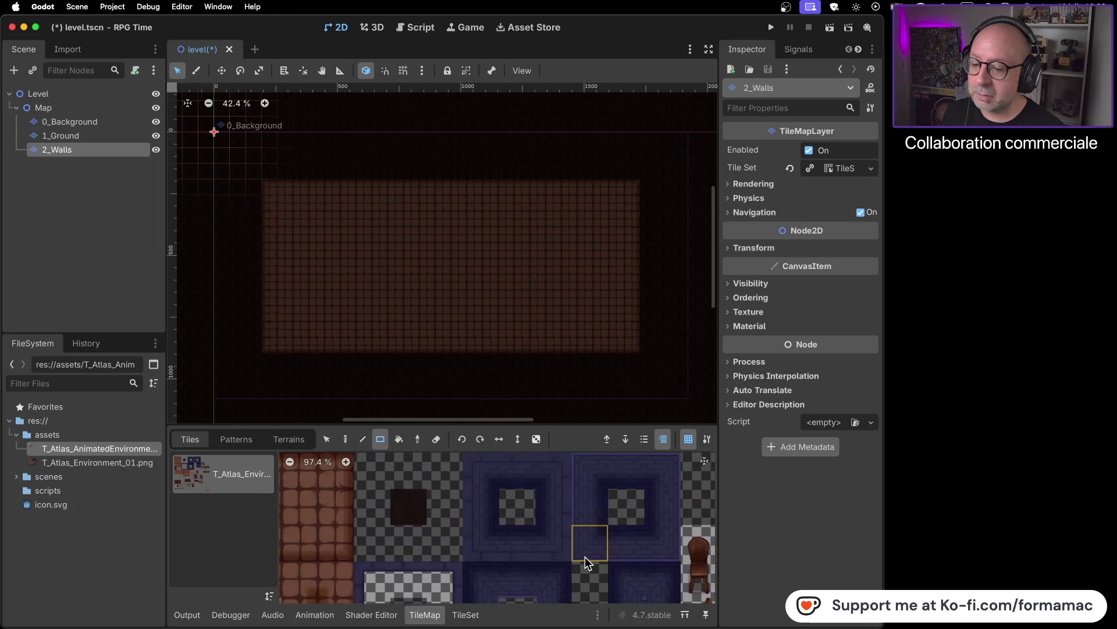
left_click_drag(495, 515, 610, 539)
scroll(533, 512, "down", 10)
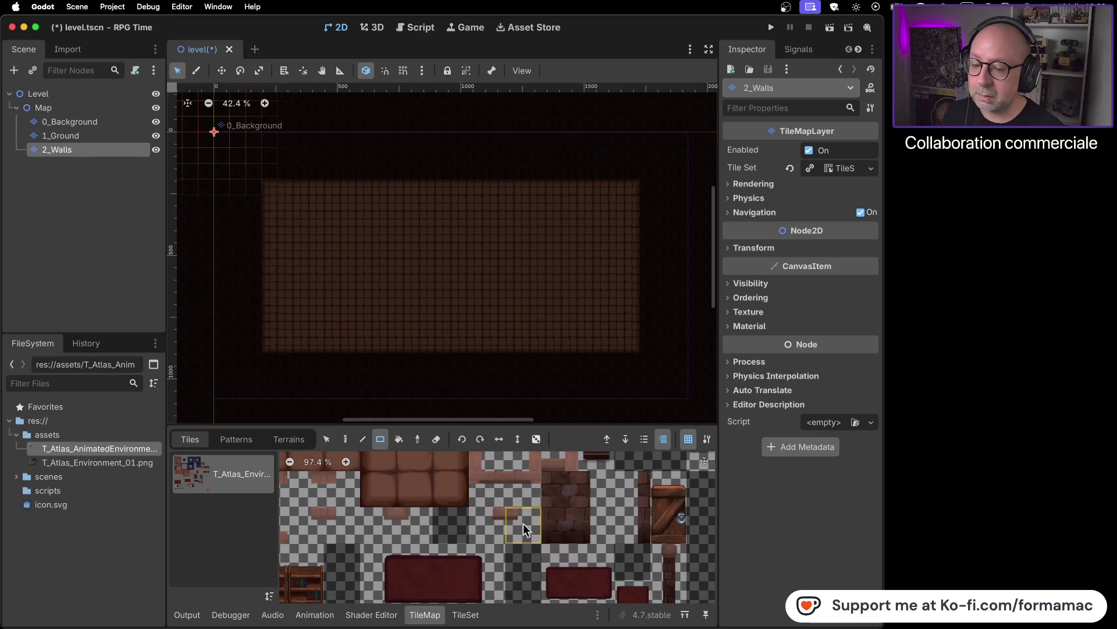
scroll(519, 519, "down", 10)
scroll(532, 476, "right", 5)
scroll(531, 476, "up", 3)
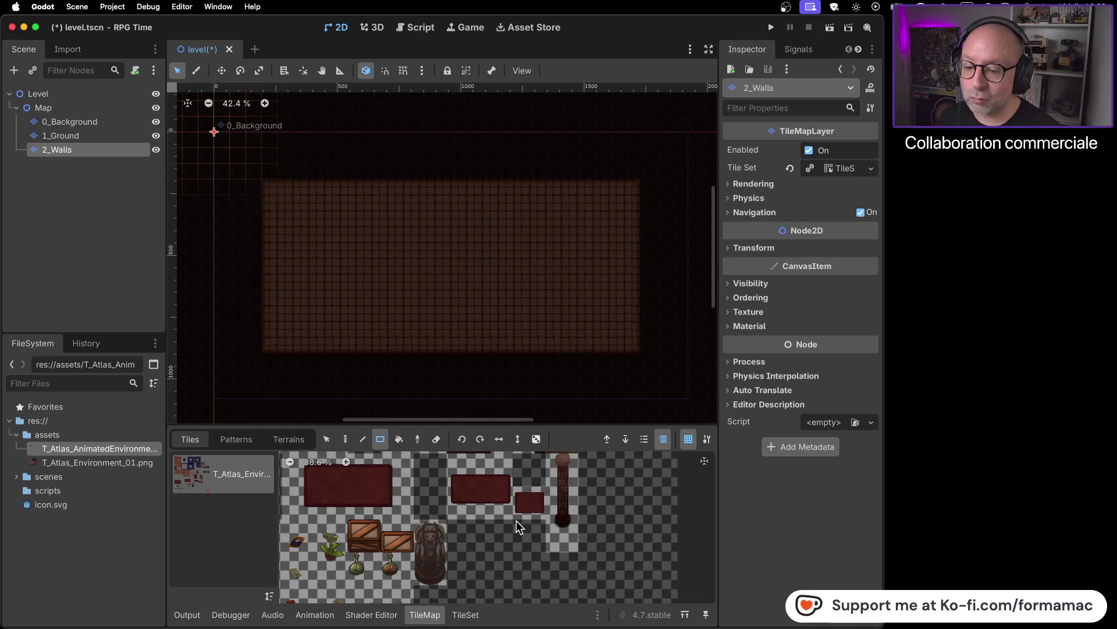
scroll(509, 492, "up", 3)
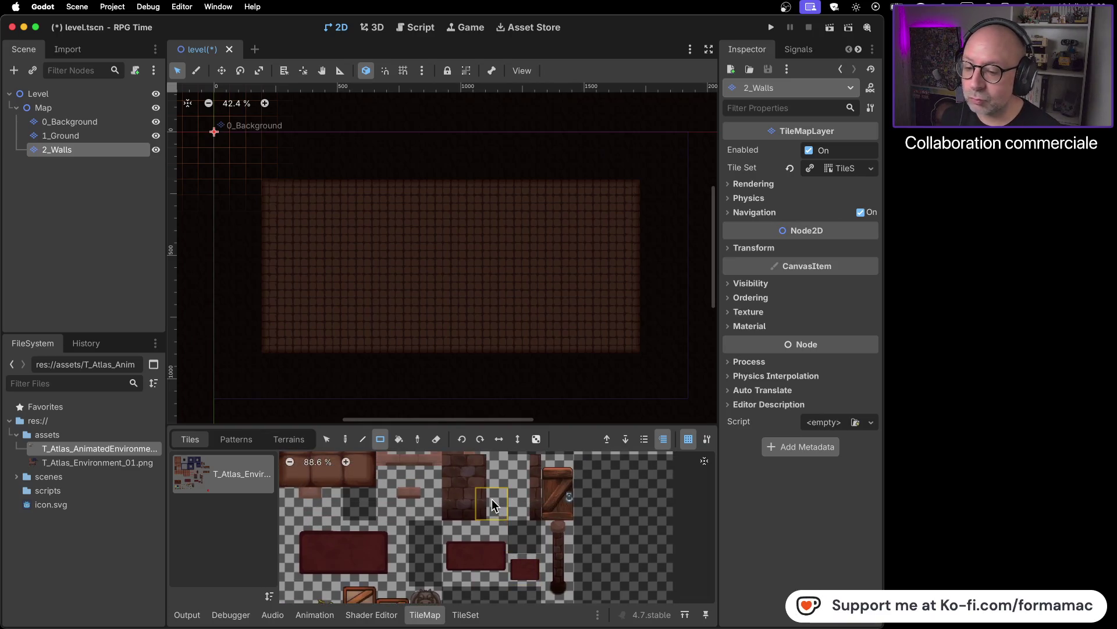
scroll(489, 491, "up", 2)
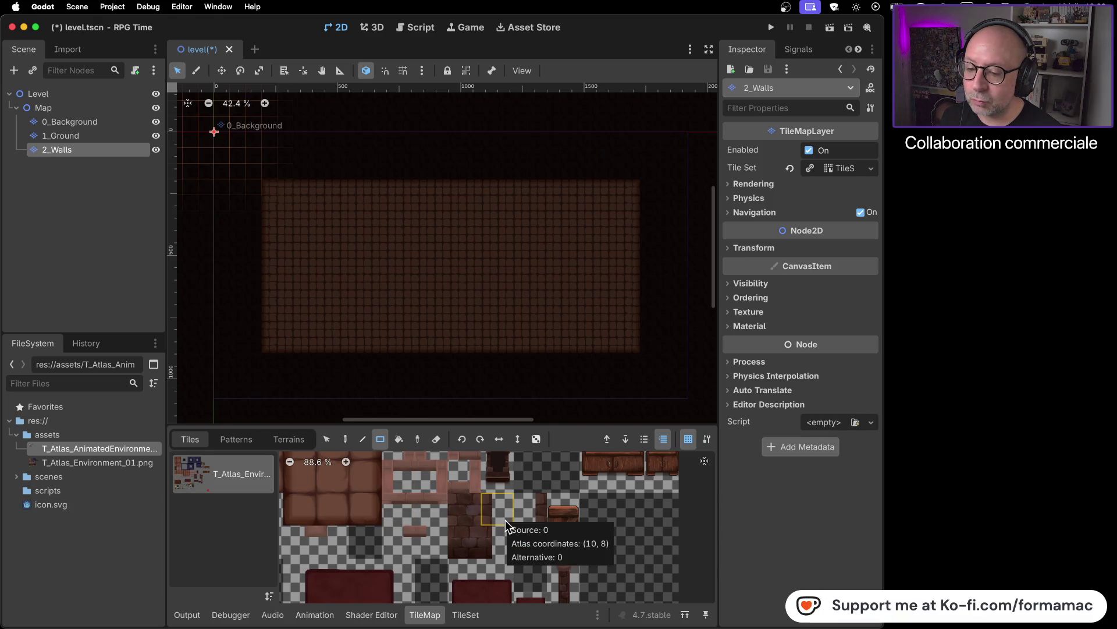
key("super+Tab")
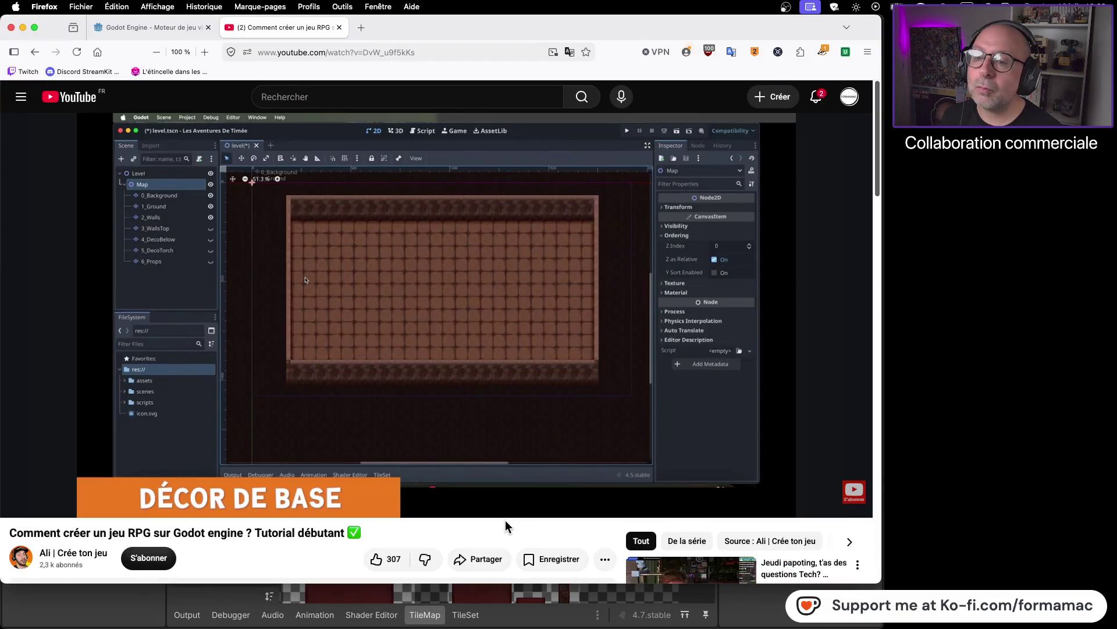
key("super+Tab")
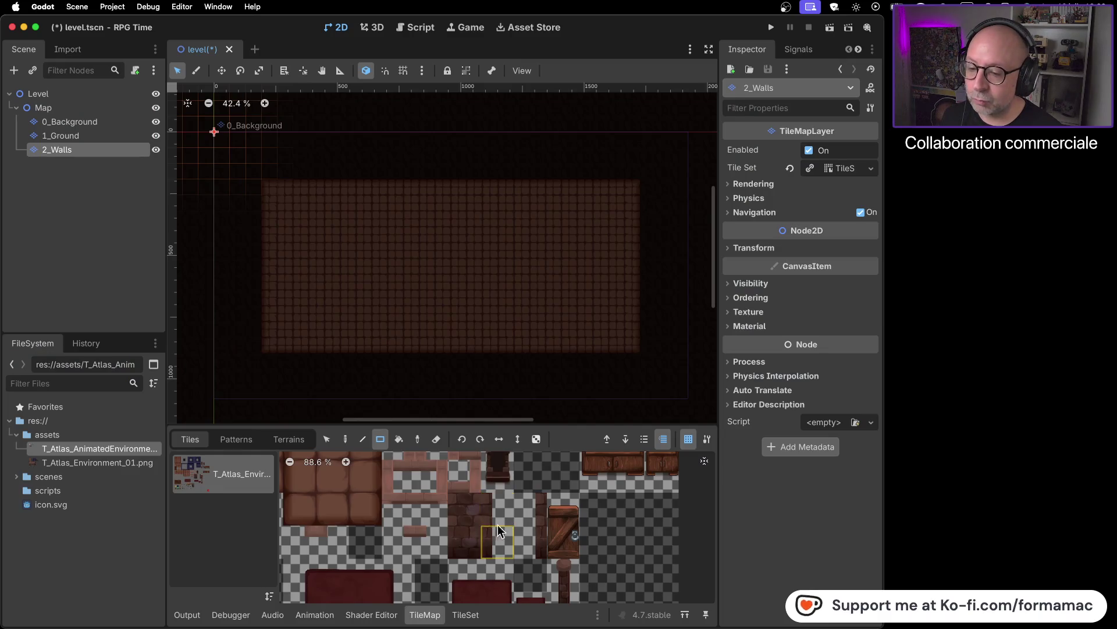
- Select the two-tile stone wall piece with the Paint tool and zoom onto the ground's top edge
left_click(466, 515)
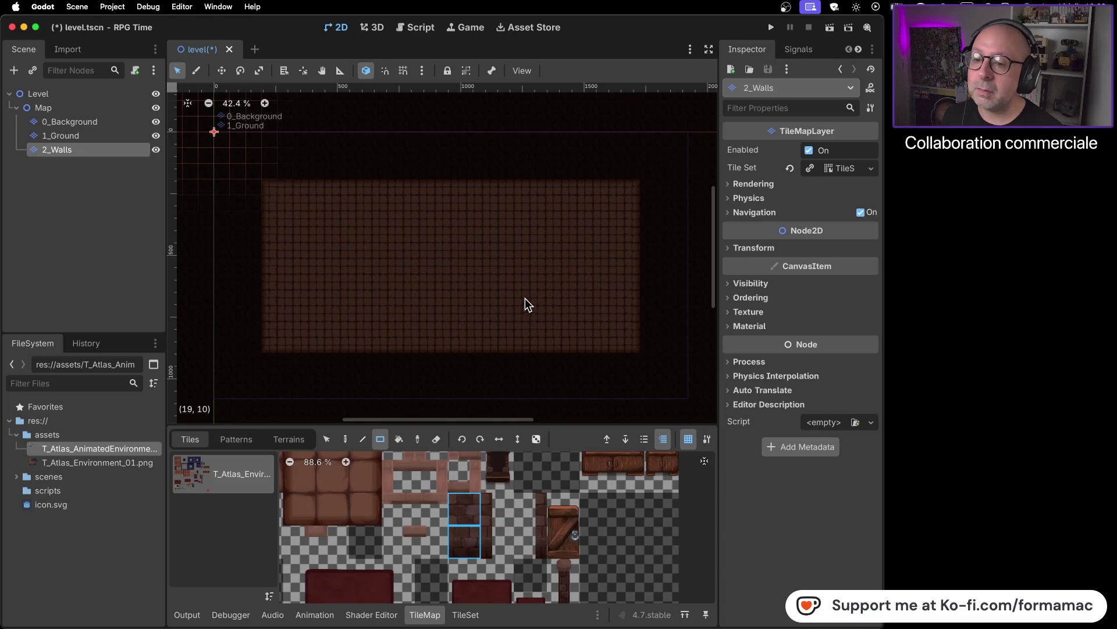
left_click(346, 440)
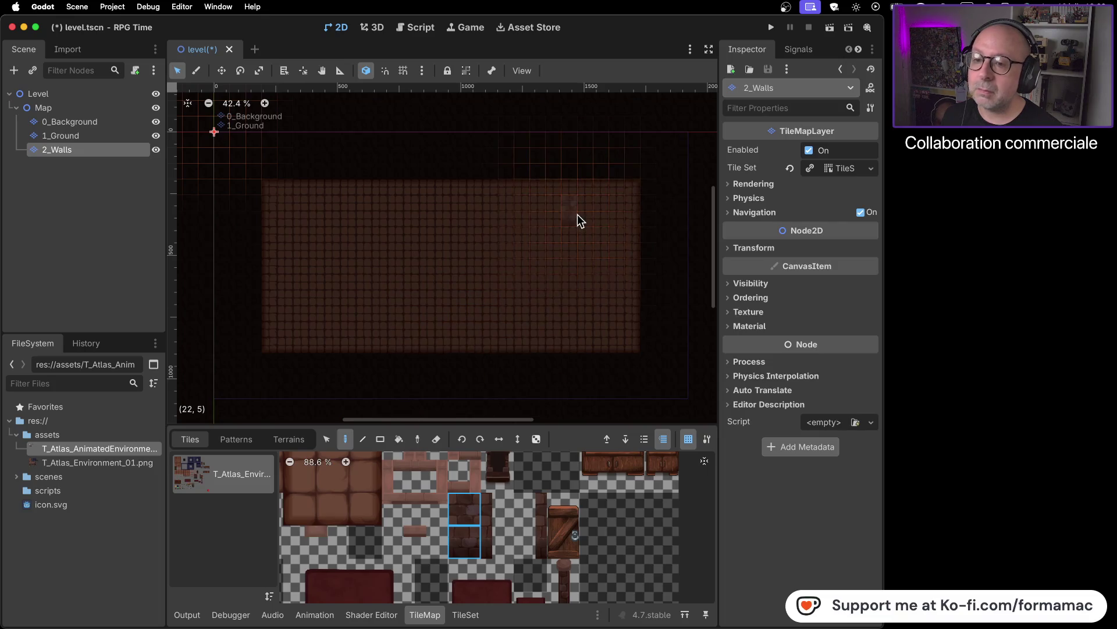
key("super+Tab")
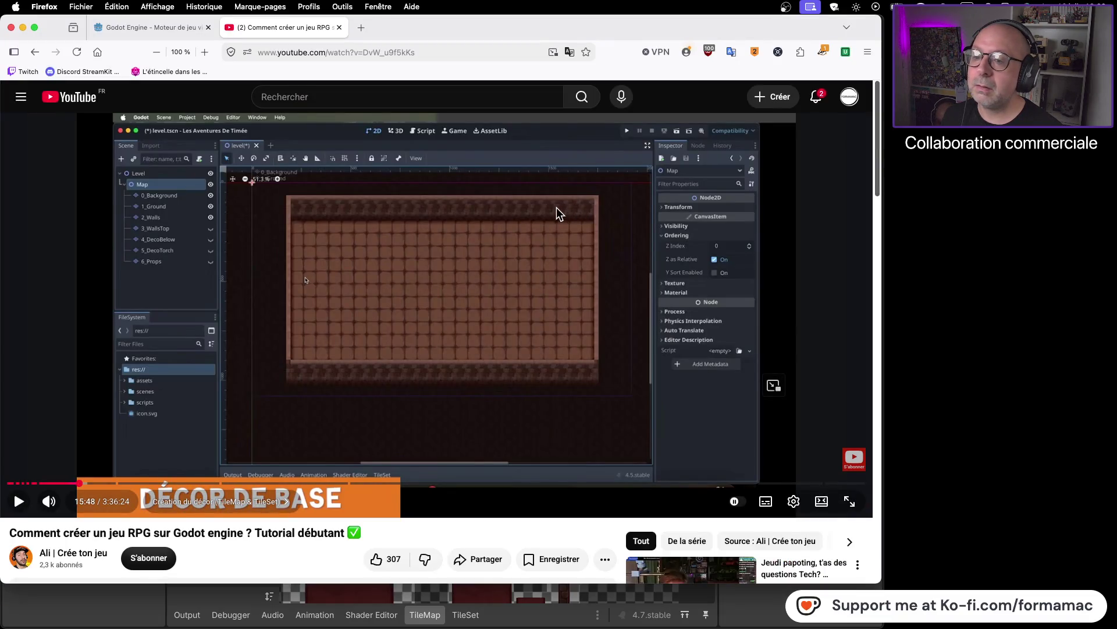
key("super+Tab")
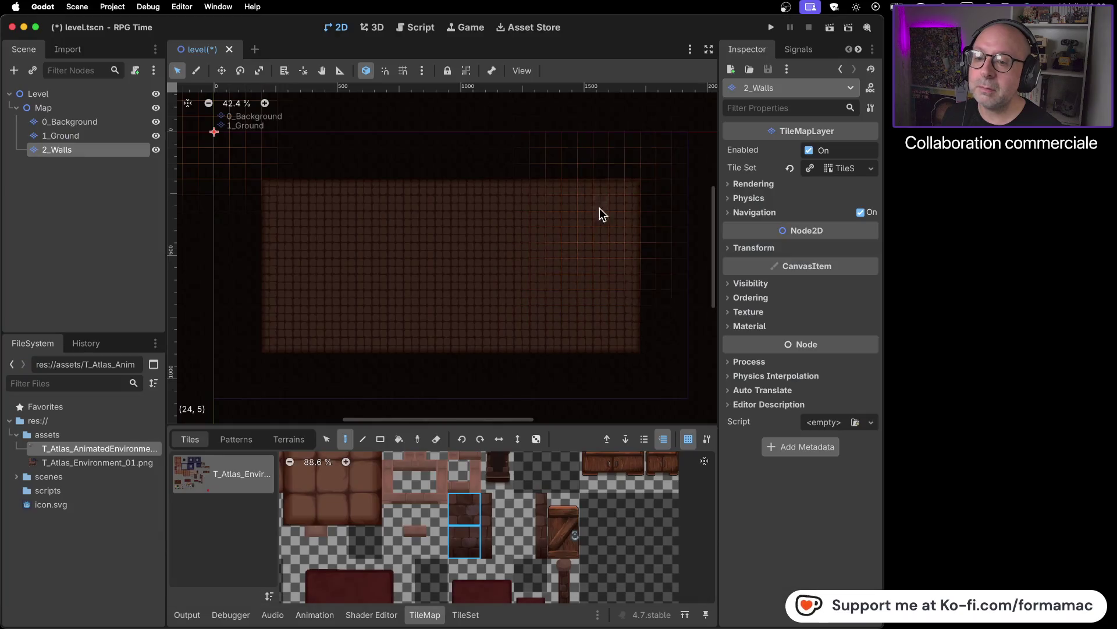
mouse_move(600, 197)
left_mouse_down()
mouse_move(571, 342)
mouse_move(575, 290)
left_mouse_up()
- Paint a first wall piece above the ground's top edge and take both stacked wall tiles as one brush
scroll(578, 276, "up", 5)
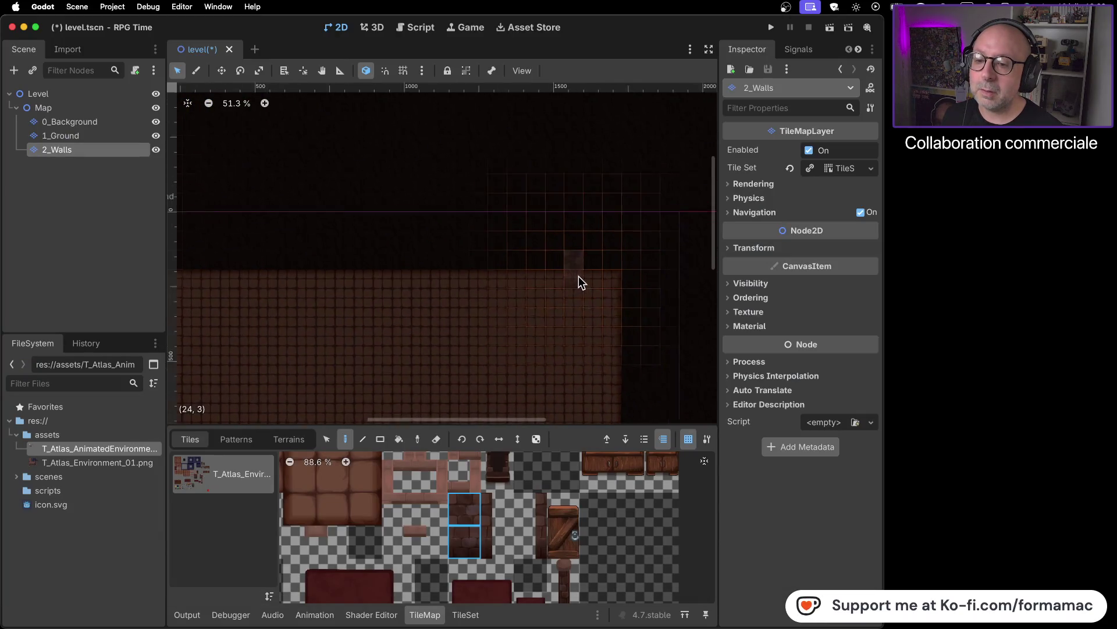
scroll(581, 276, "up", 4)
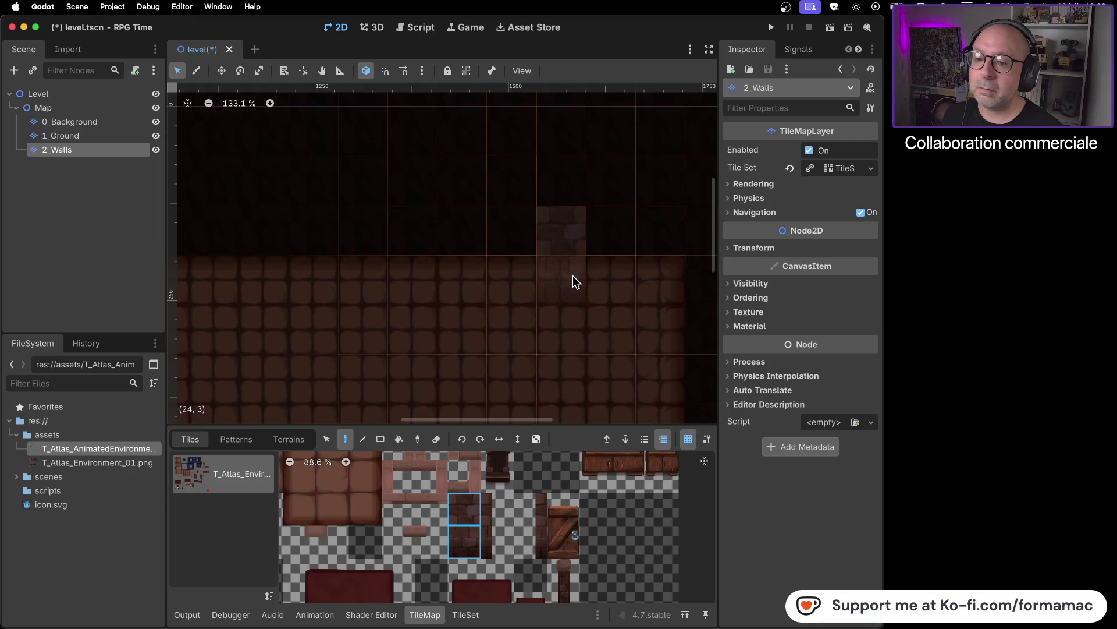
key("super+Tab")
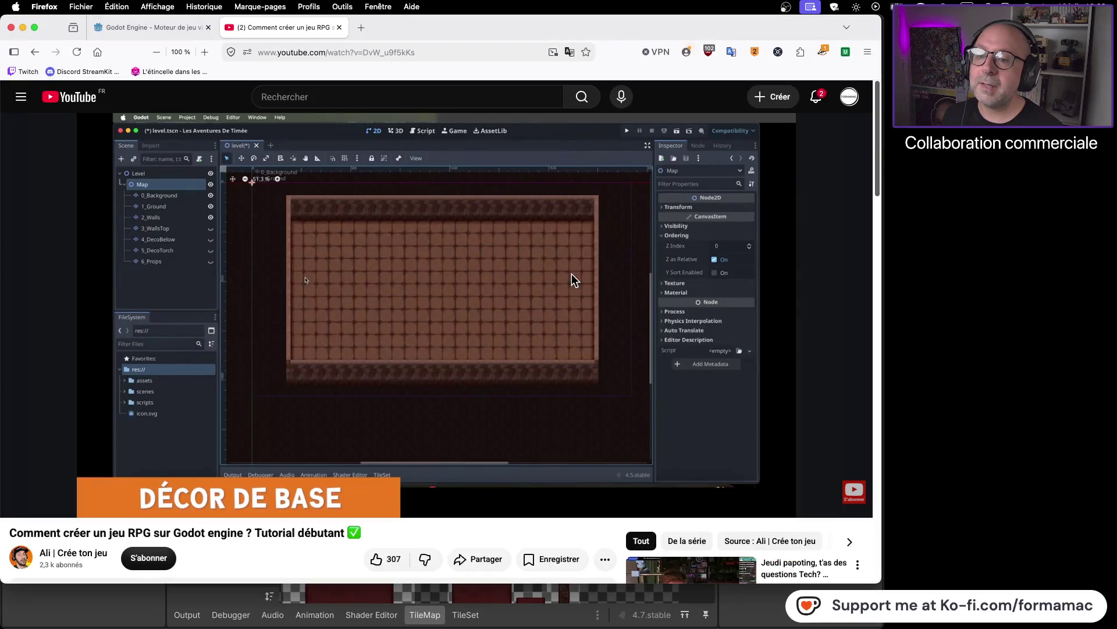
key("super+Tab")
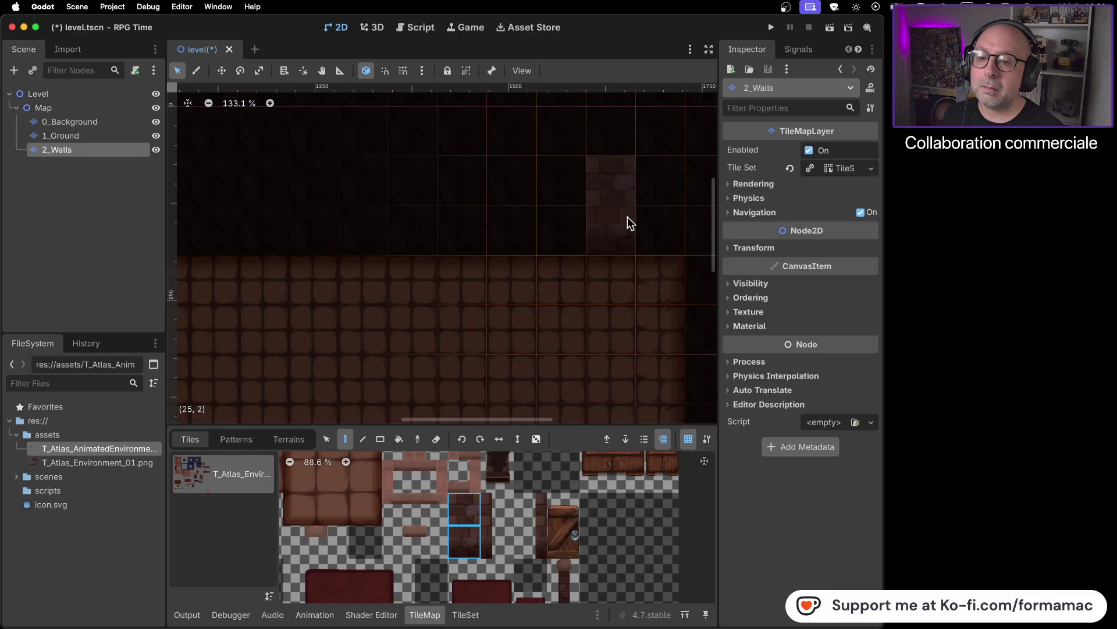
left_click(627, 216)
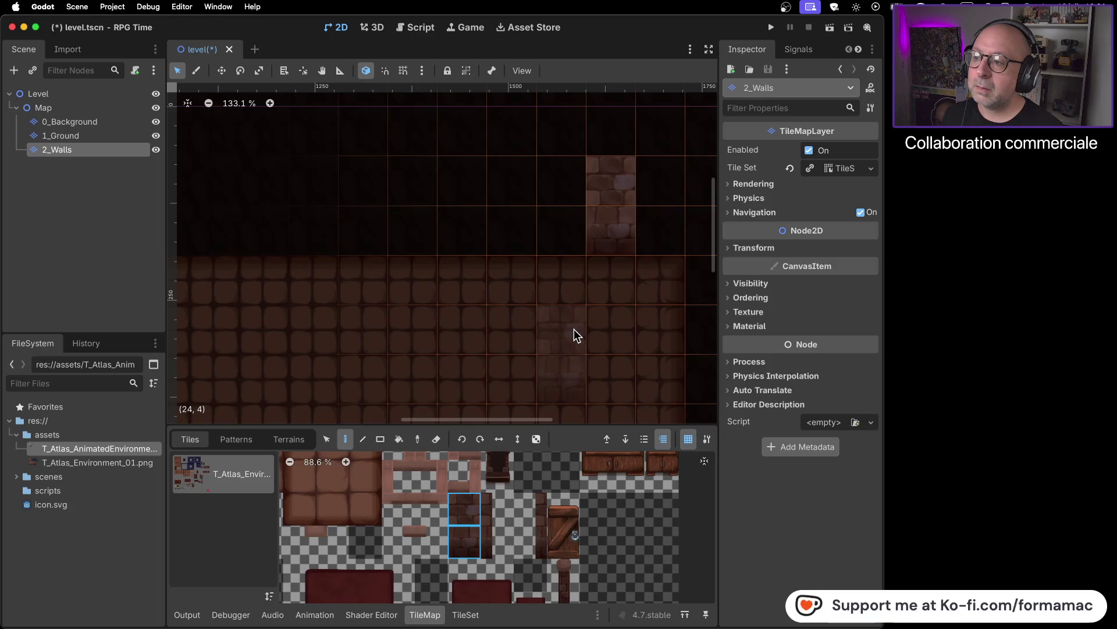
left_click(487, 518)
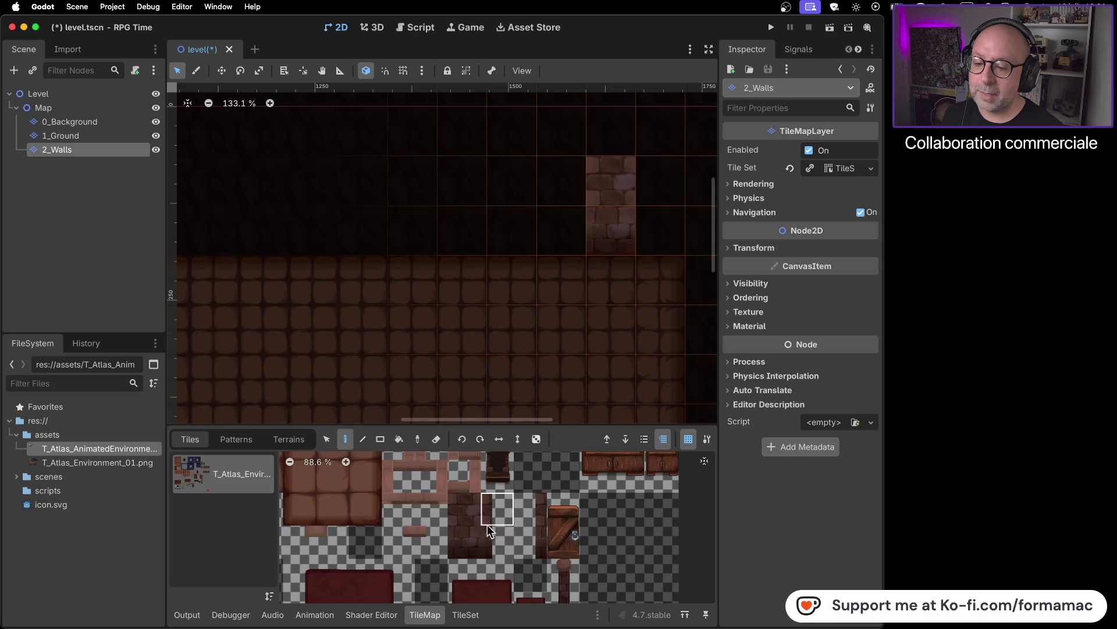
left_click_drag(487, 539, 488, 540)
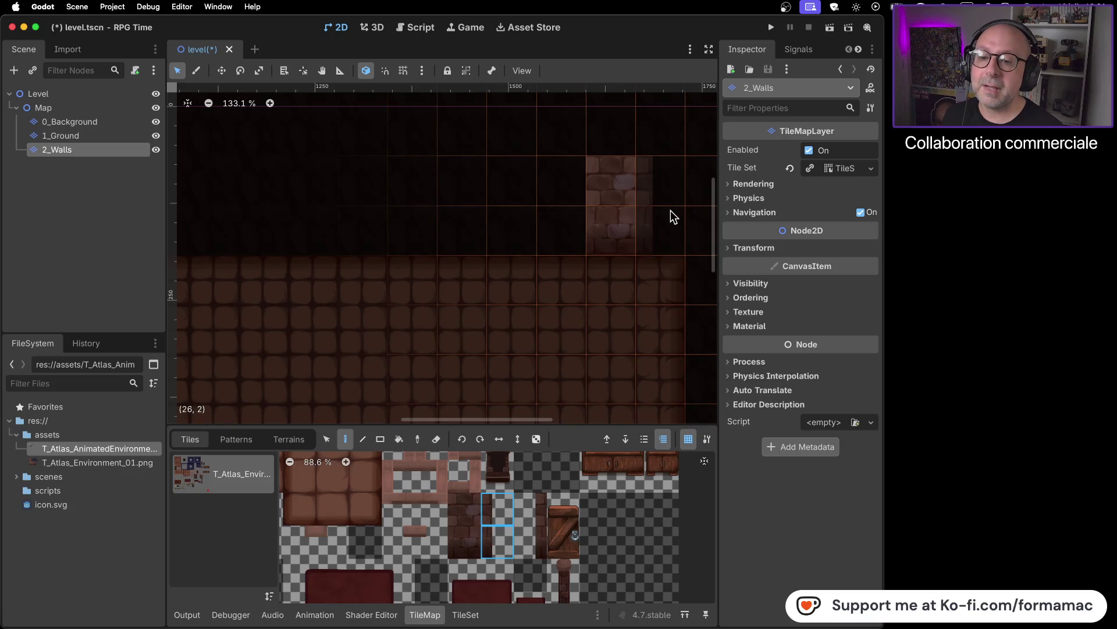
key("super+Tab")
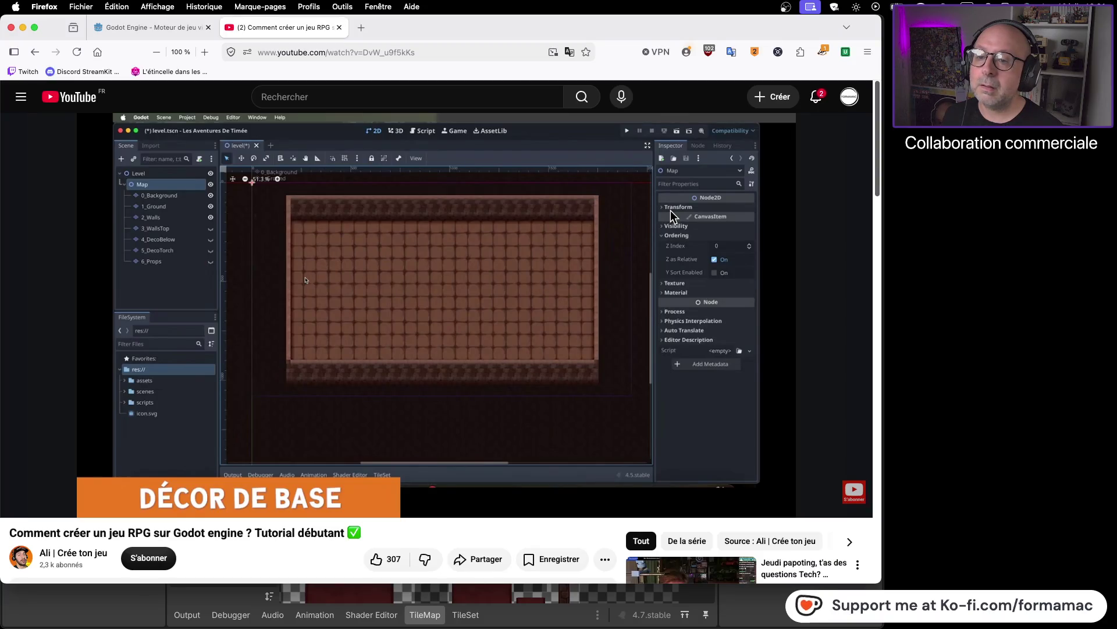
key("super+Tab")
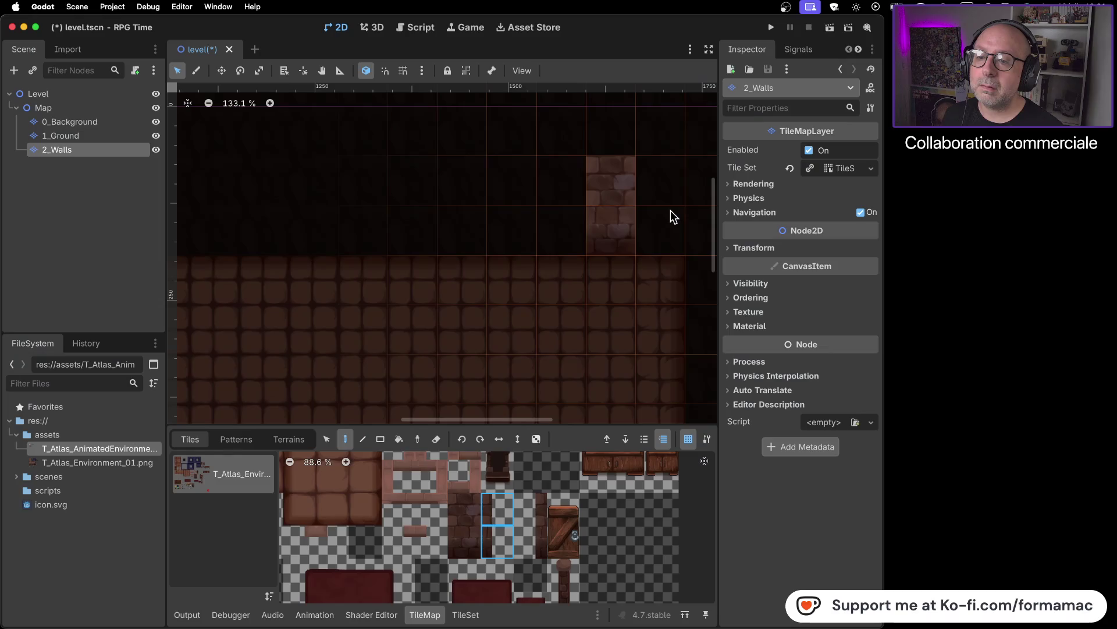
key("super+Tab")
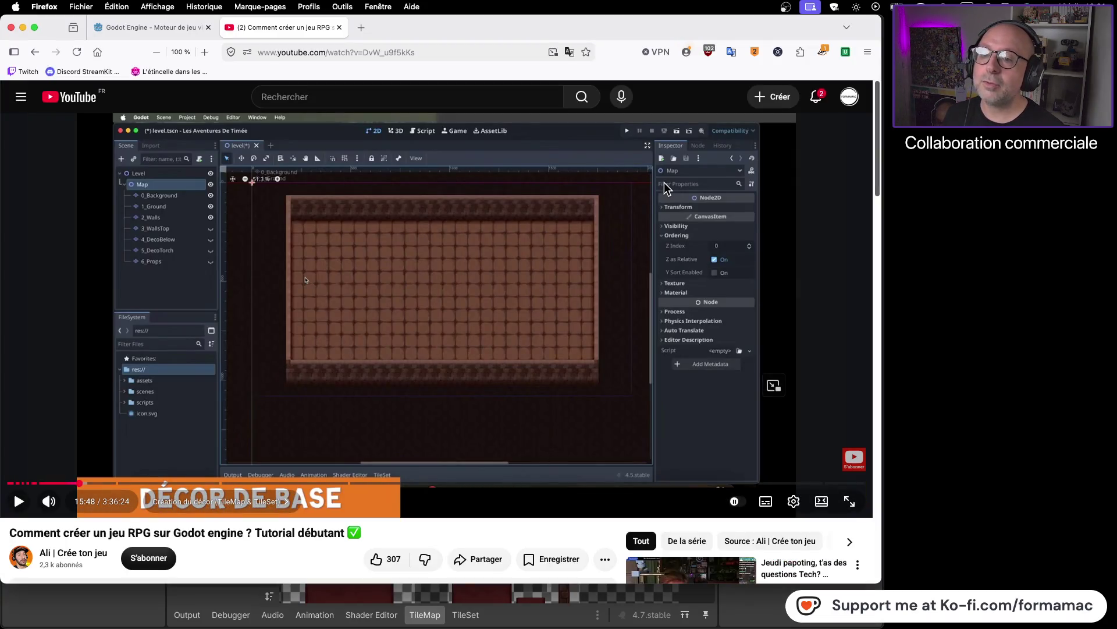
key("super+Tab")
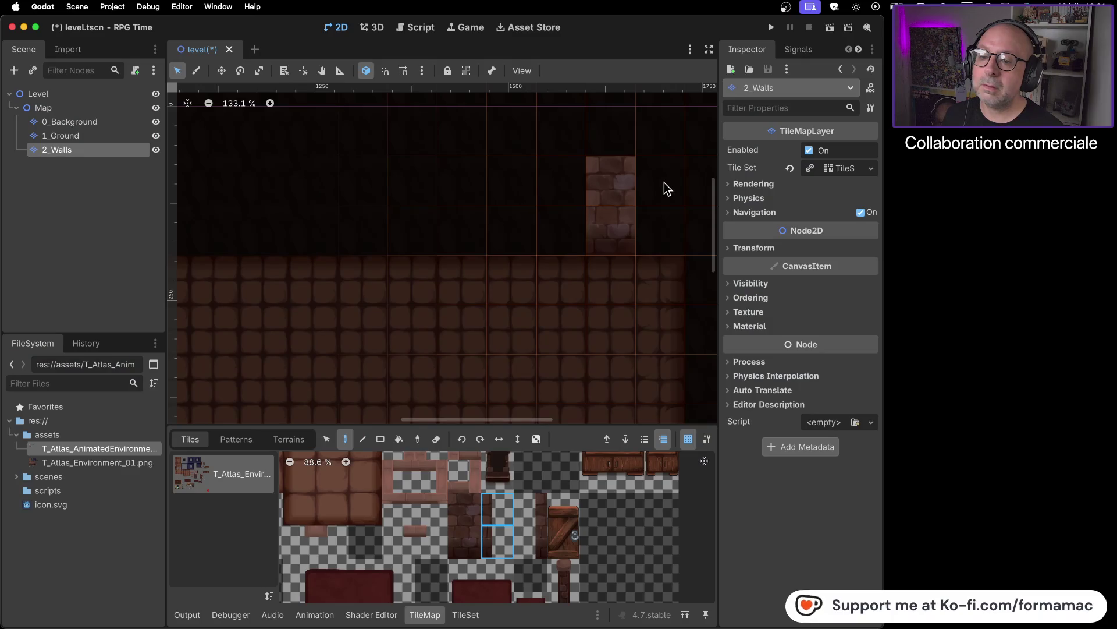
key("super+Tab")
key("super+Tab")
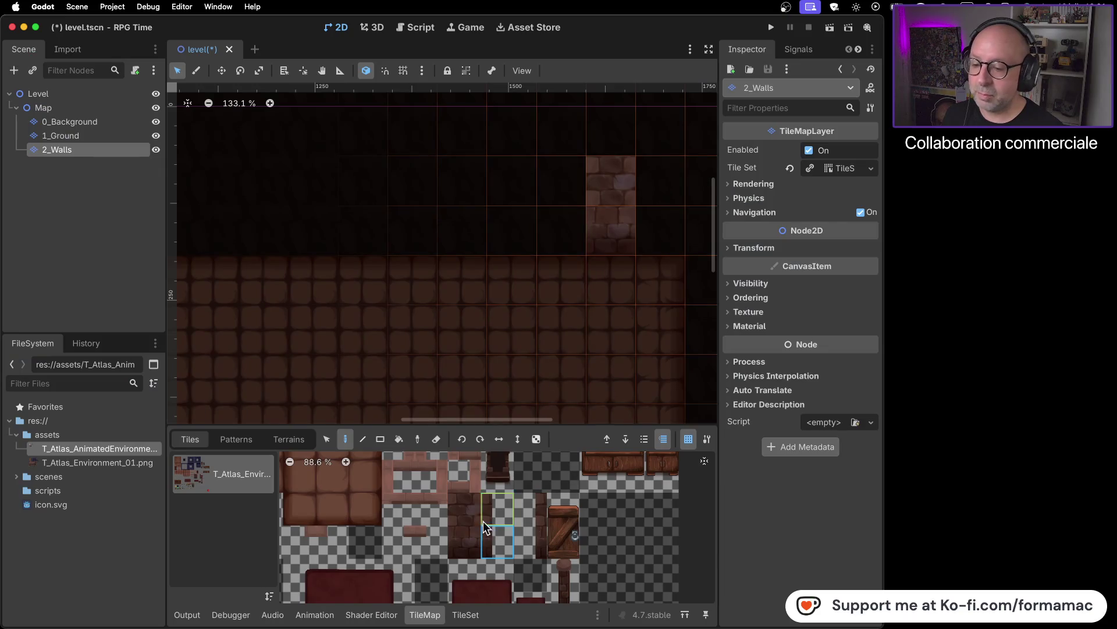
- Choose a two-tile wall column and paint the wall strip leftward along the ground's top edge
left_click_drag(470, 507, 467, 536)
left_click(560, 212)
left_click_drag(513, 219, 368, 216)
key("super+Tab")
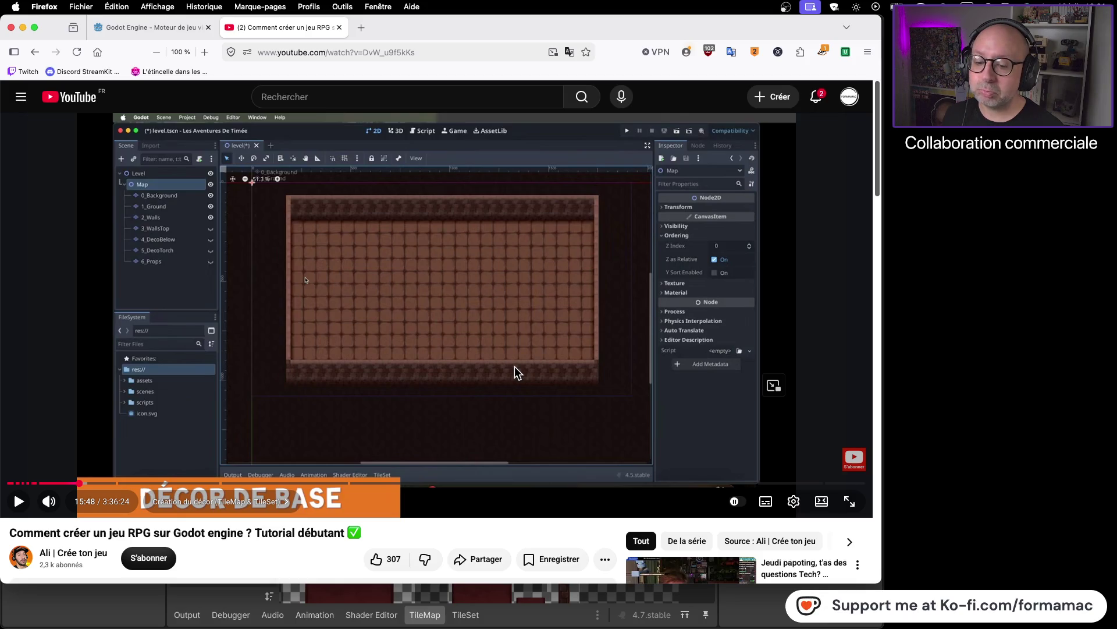
key("super+Tab")
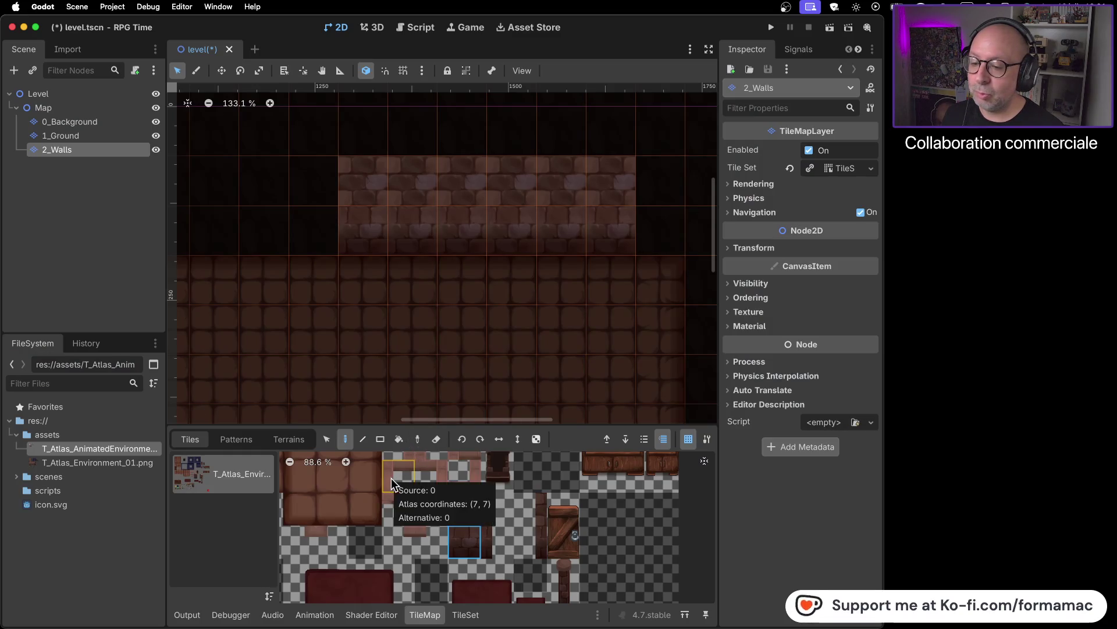
- Select the corner frame trim tile in the TileMap atlas, checking the tutorial's wall layout
scroll(428, 471, "up", 3)
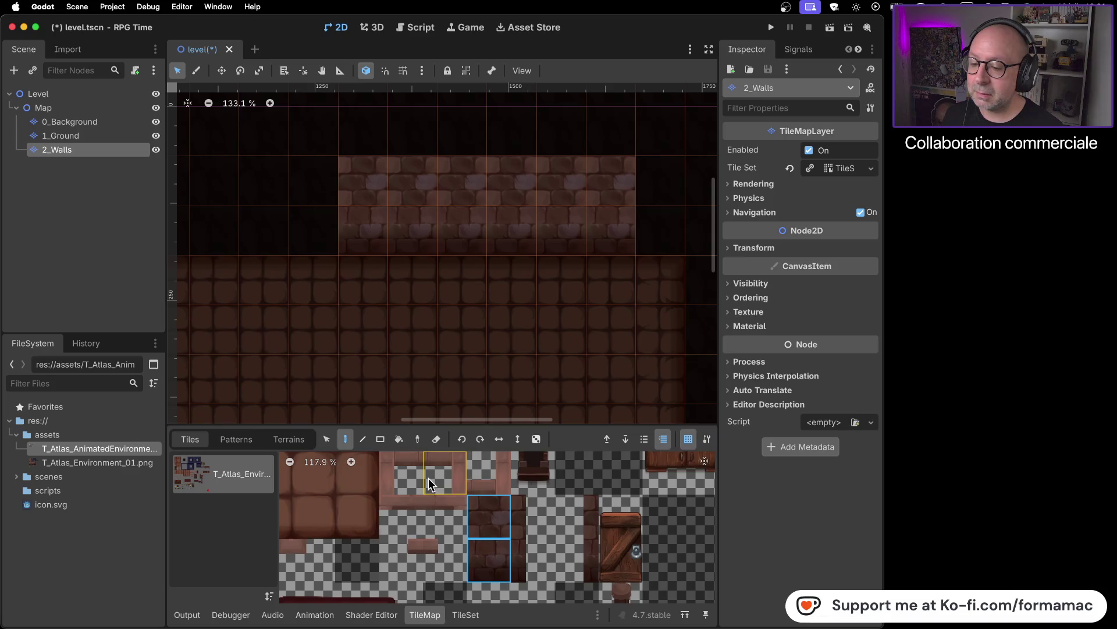
scroll(438, 501, "down", 2)
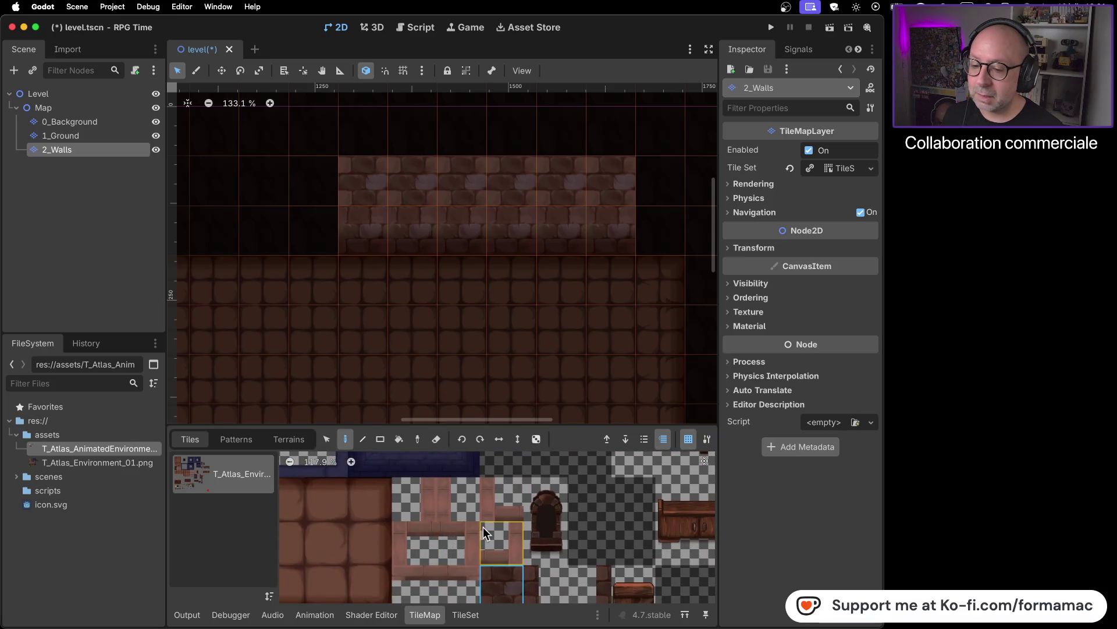
left_click(424, 494)
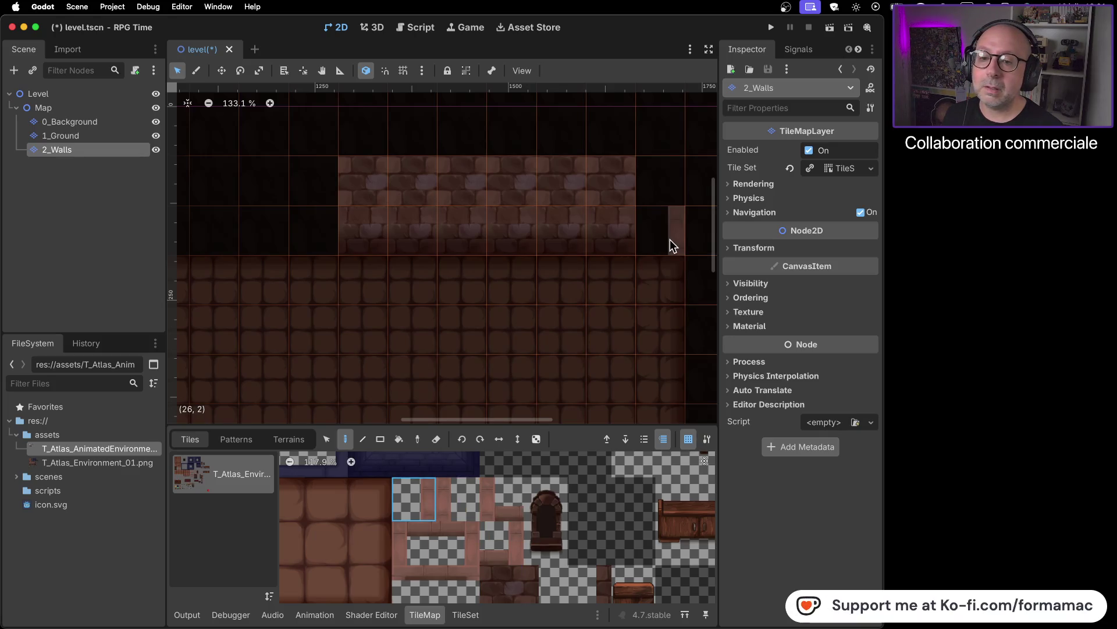
key("super+Tab")
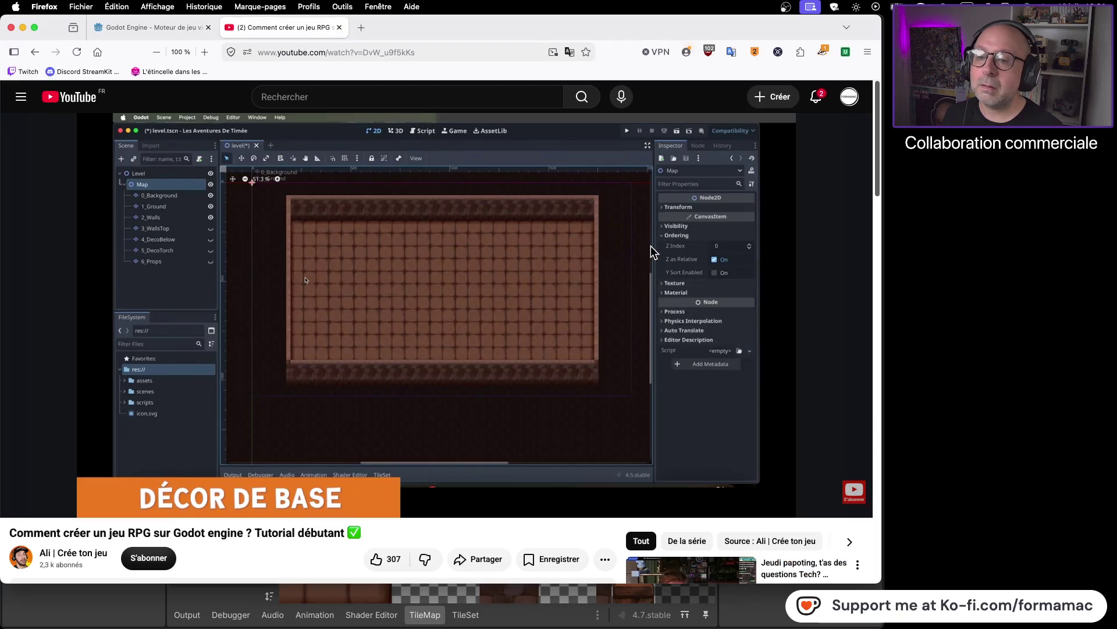
key("super+Tab")
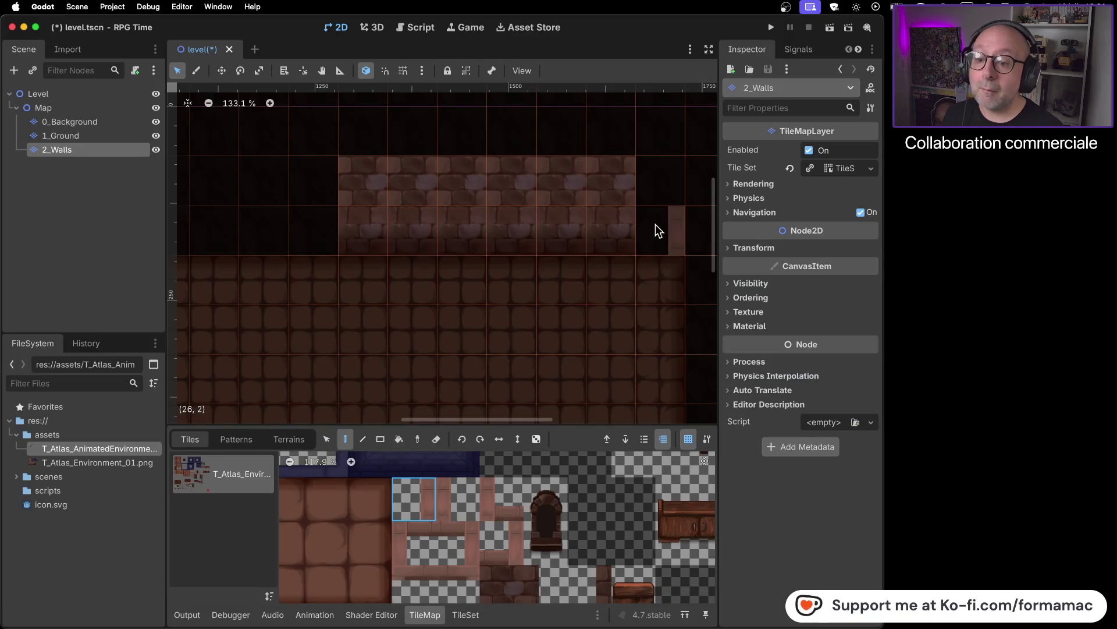
key("super+Tab")
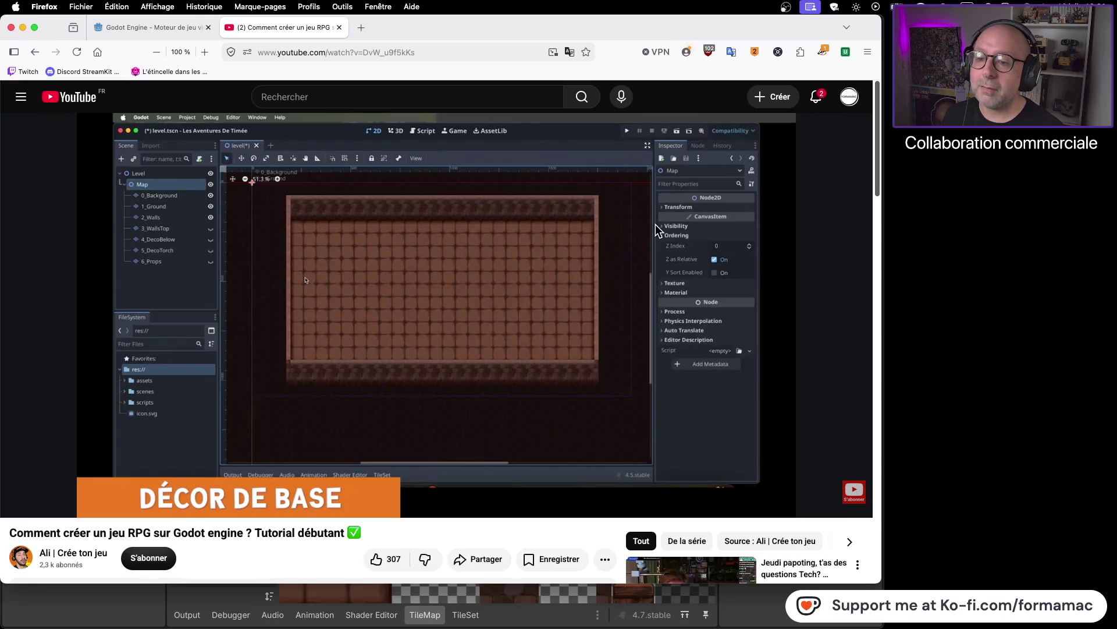
key("super+Tab")
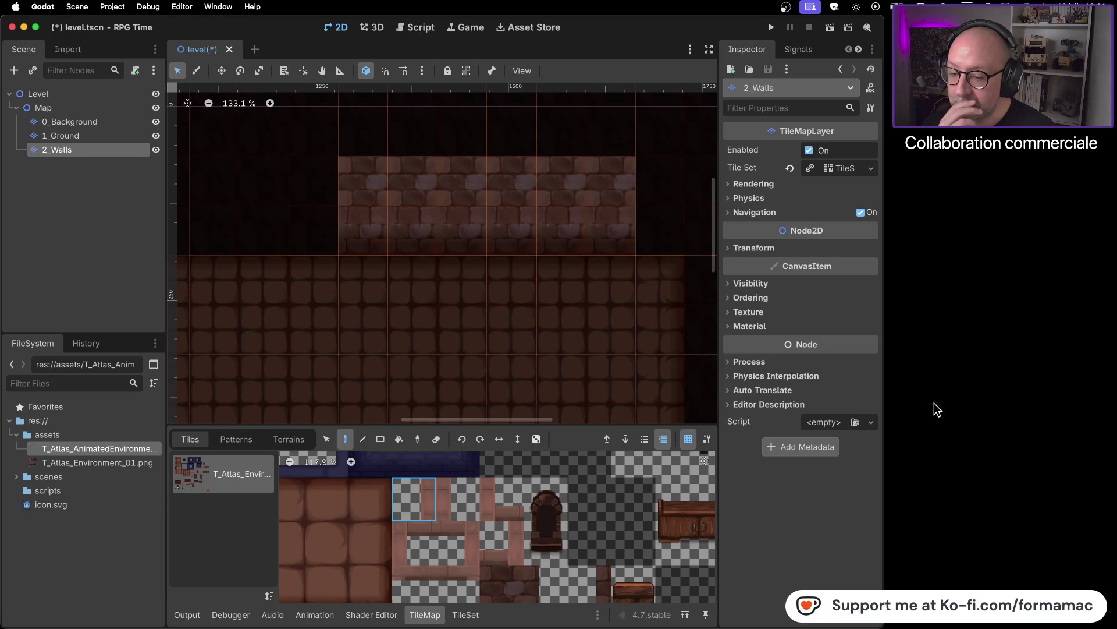
left_click(474, 530)
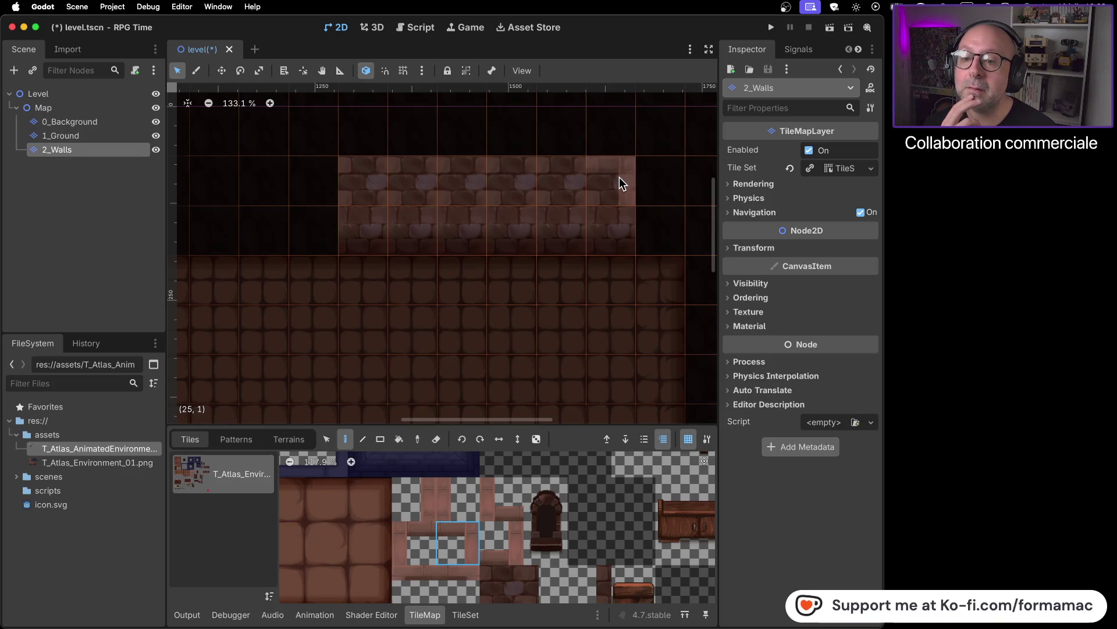
- Place the corner trim at cell (26,1), capping the wall's right end, and compare with the tutorial
left_click(659, 176)
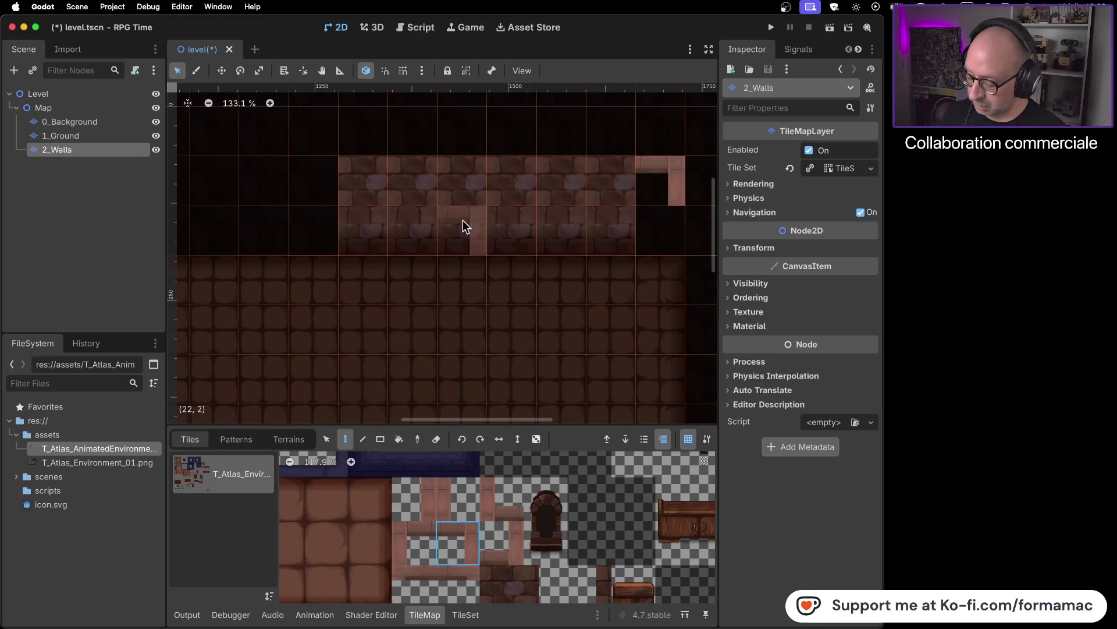
key("super+Tab")
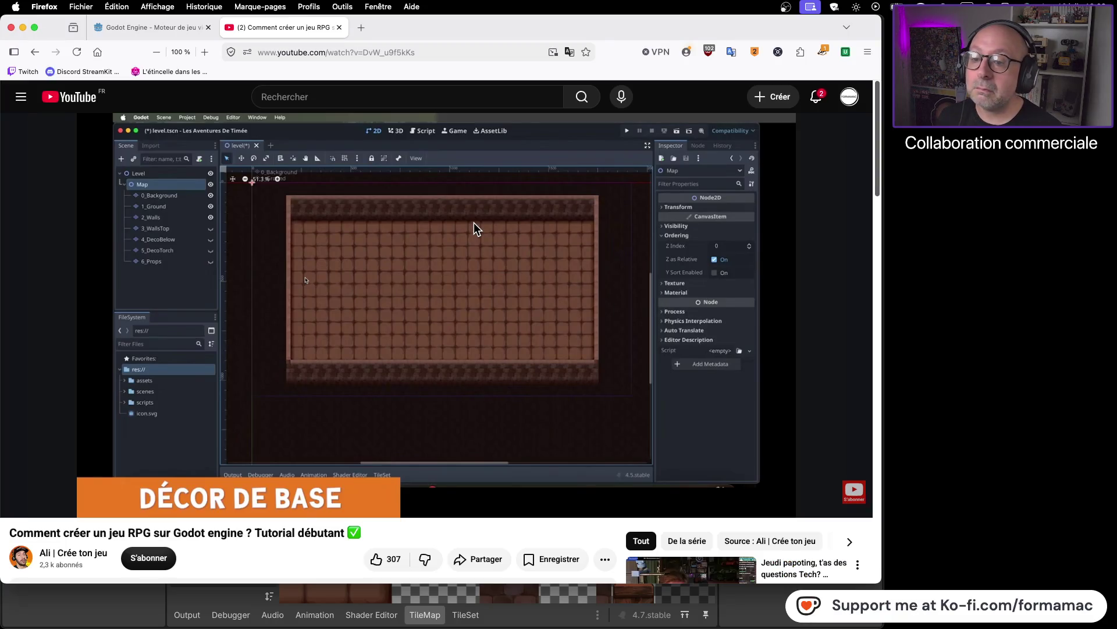
key("super+Tab")
key("super+Tab")
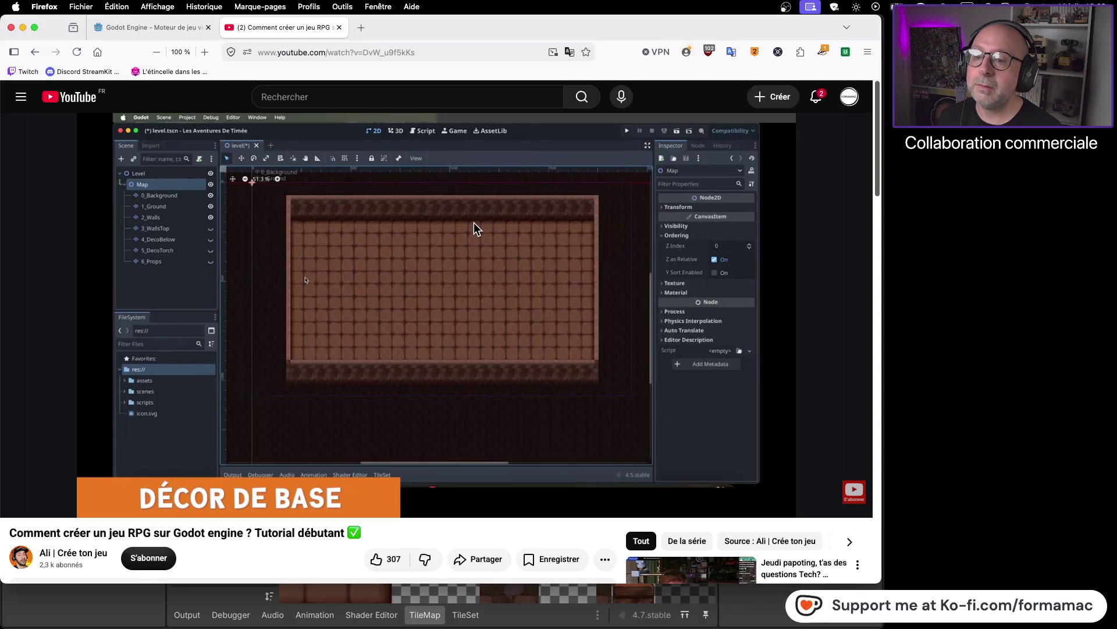
key("super+Tab")
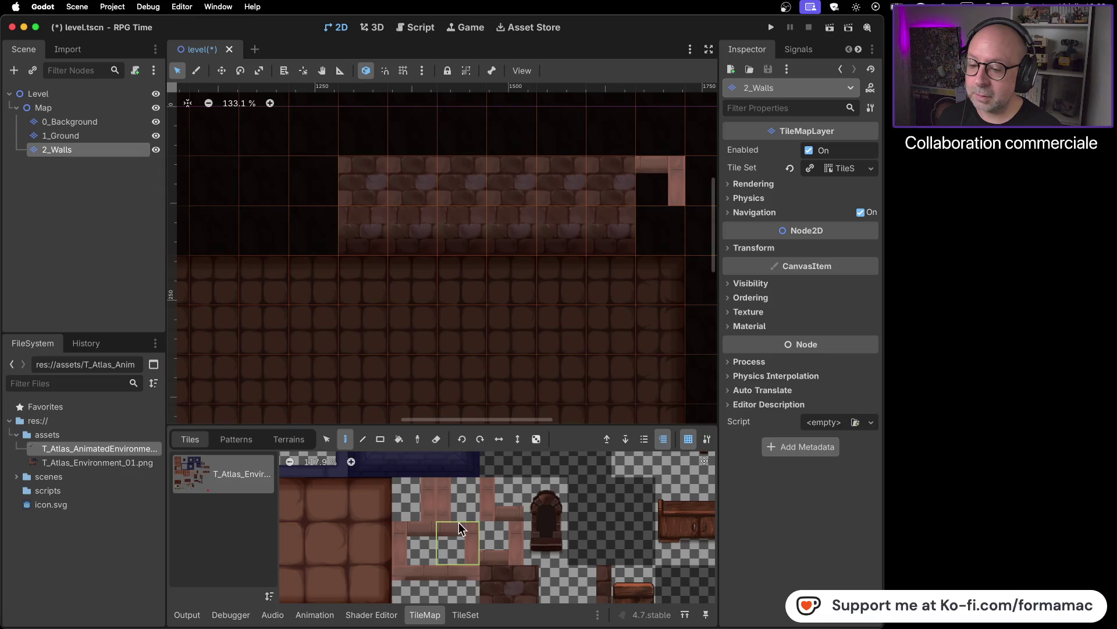
scroll(472, 521, "down", 3)
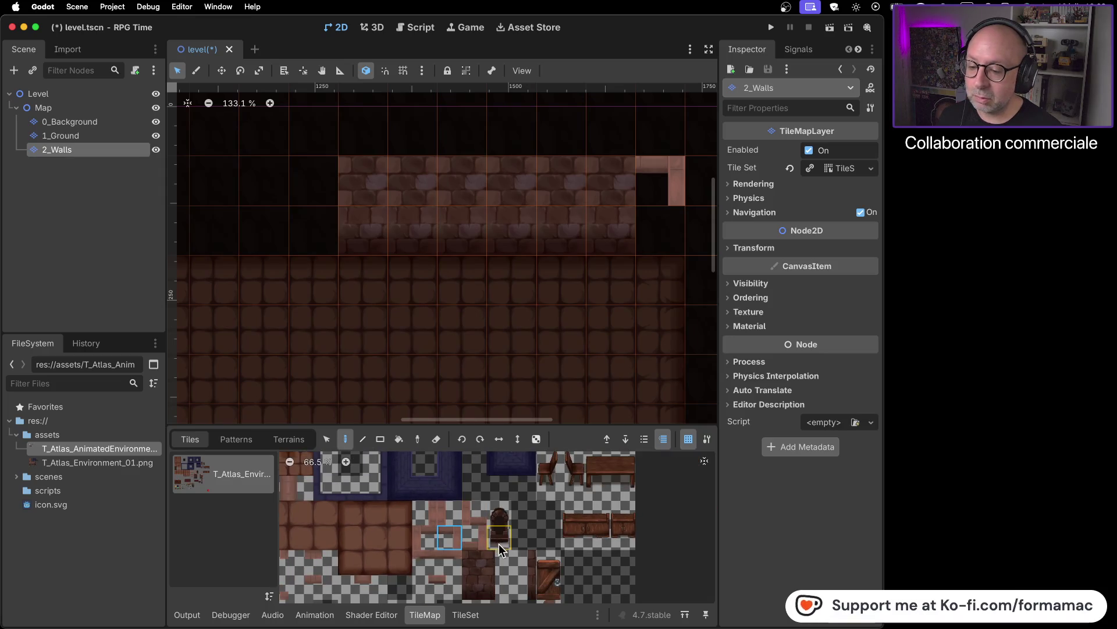
scroll(489, 484, "up", 3)
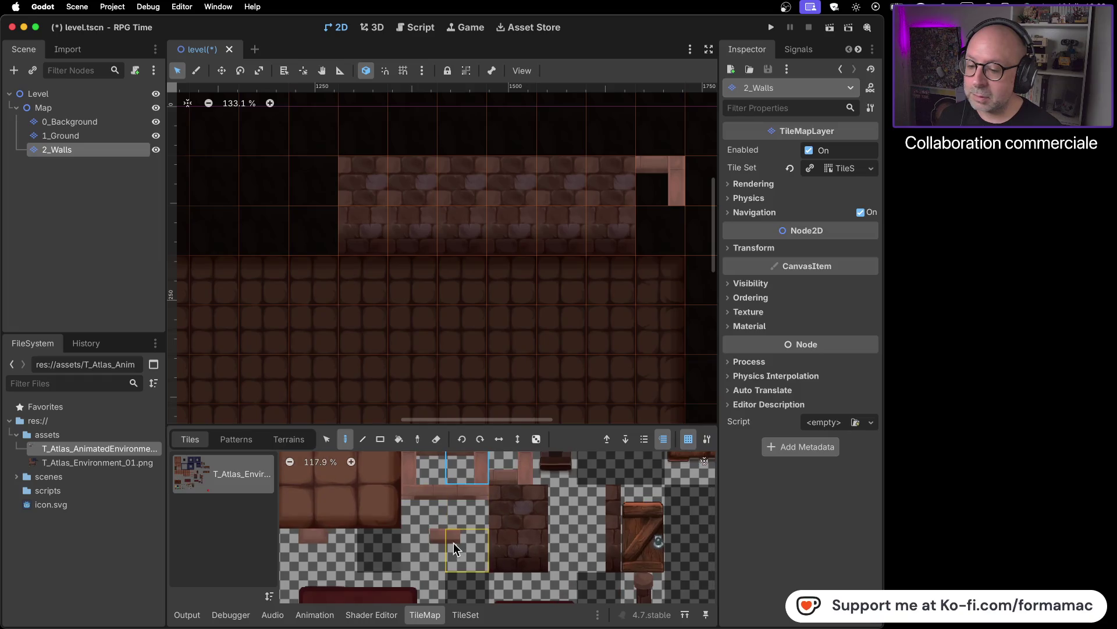
scroll(464, 513, "up", 2)
scroll(460, 487, "up", 2)
scroll(490, 507, "down", 2)
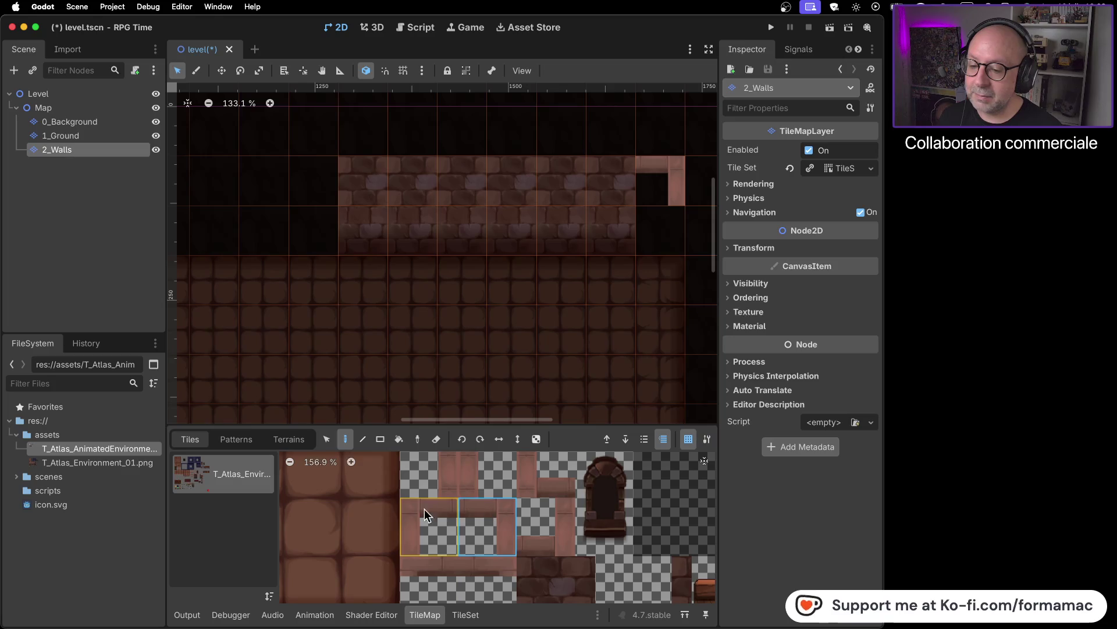
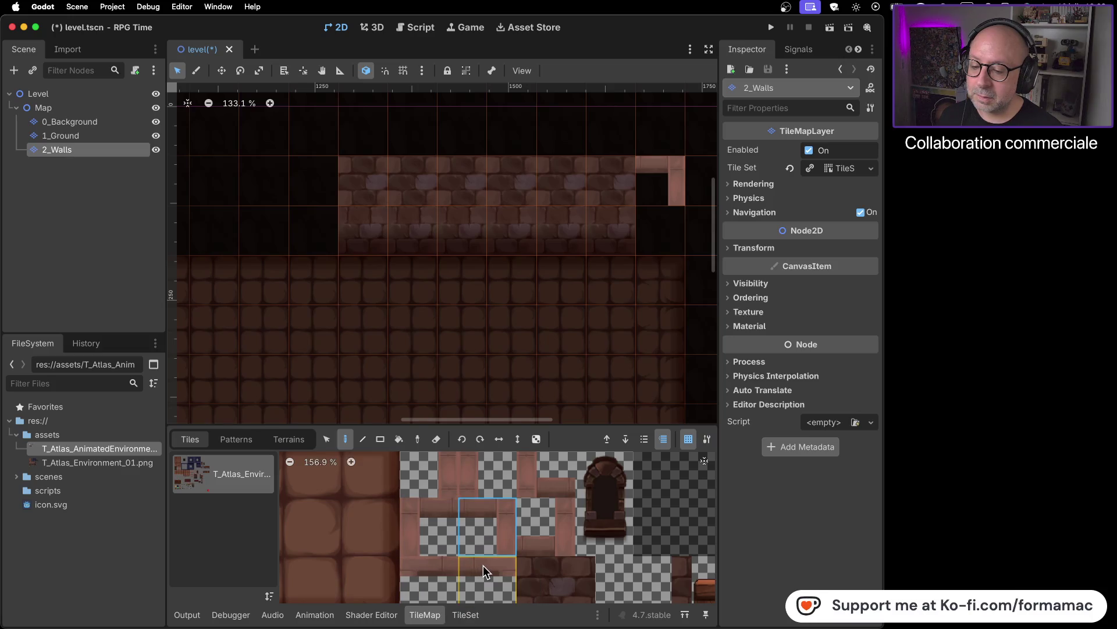
- Paint two top-edge wall tiles onto the wall's top row on 2_Walls
scroll(515, 547, "down", 2)
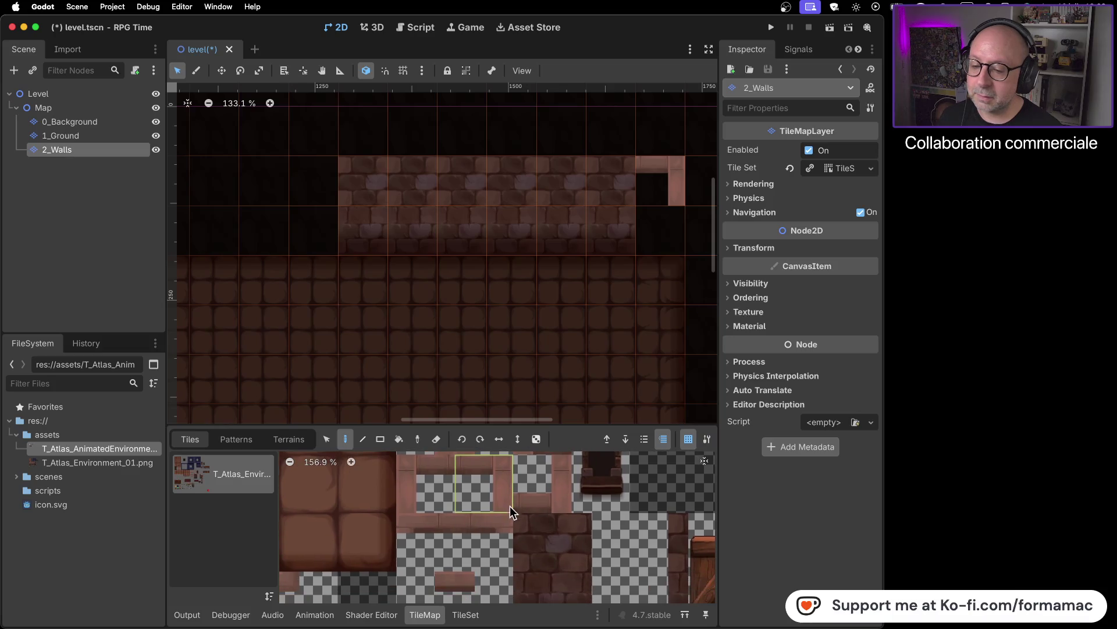
left_click(483, 532)
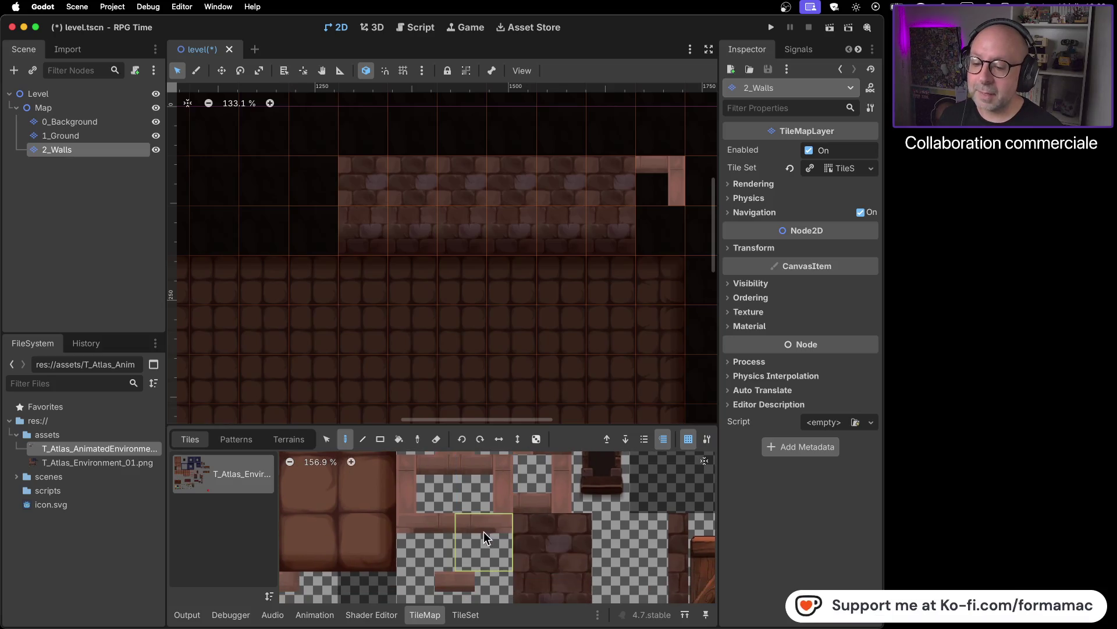
left_click(606, 189)
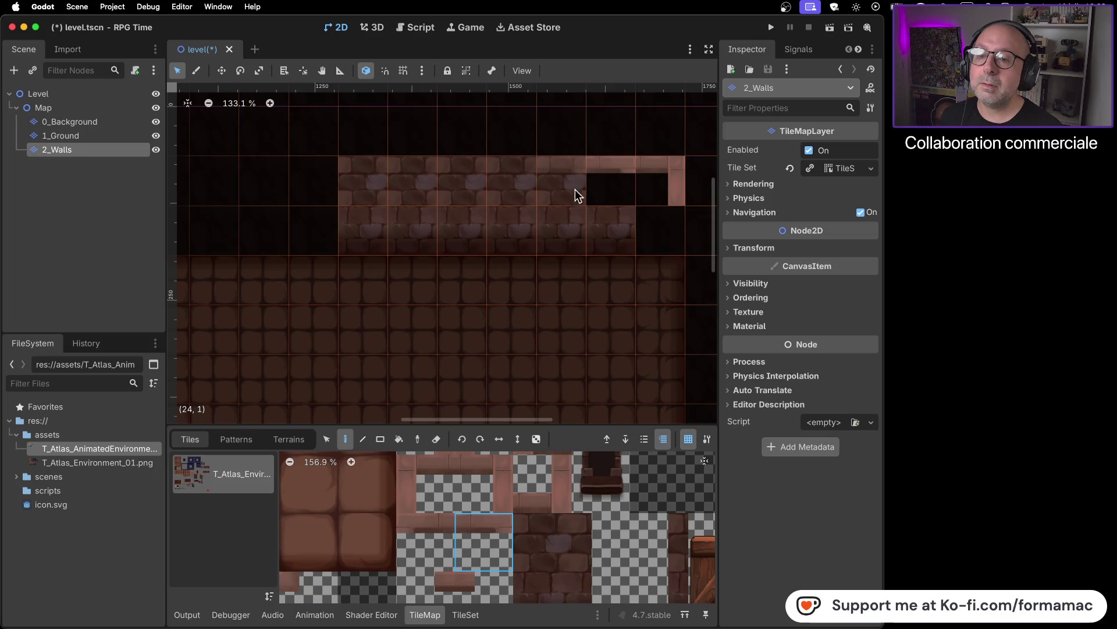
left_click(550, 195)
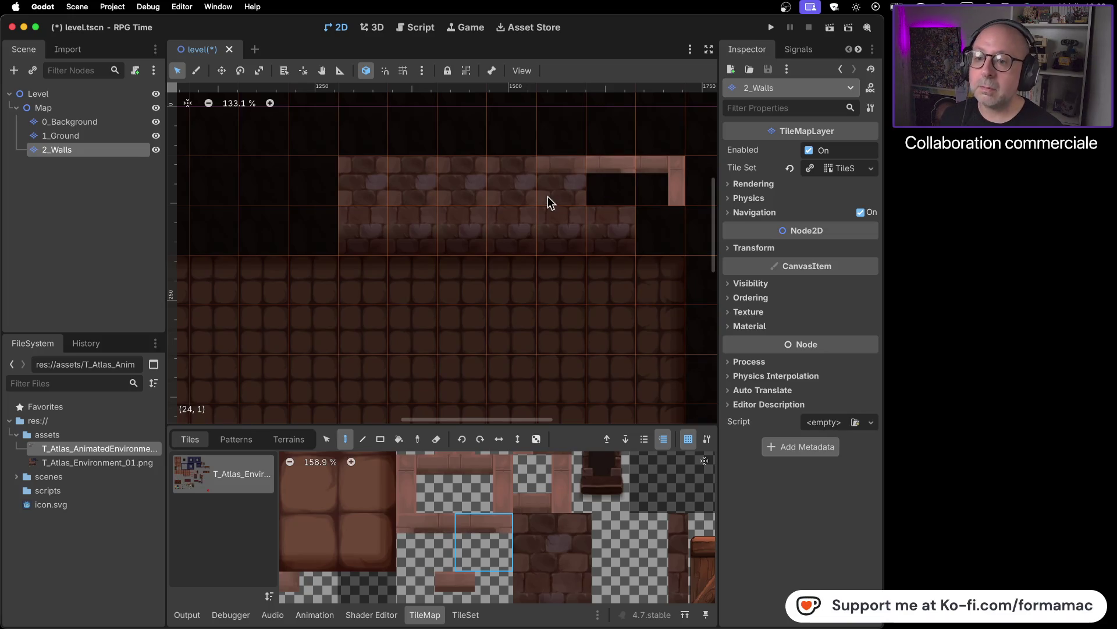
key("super+Tab")
key("super+Tab")
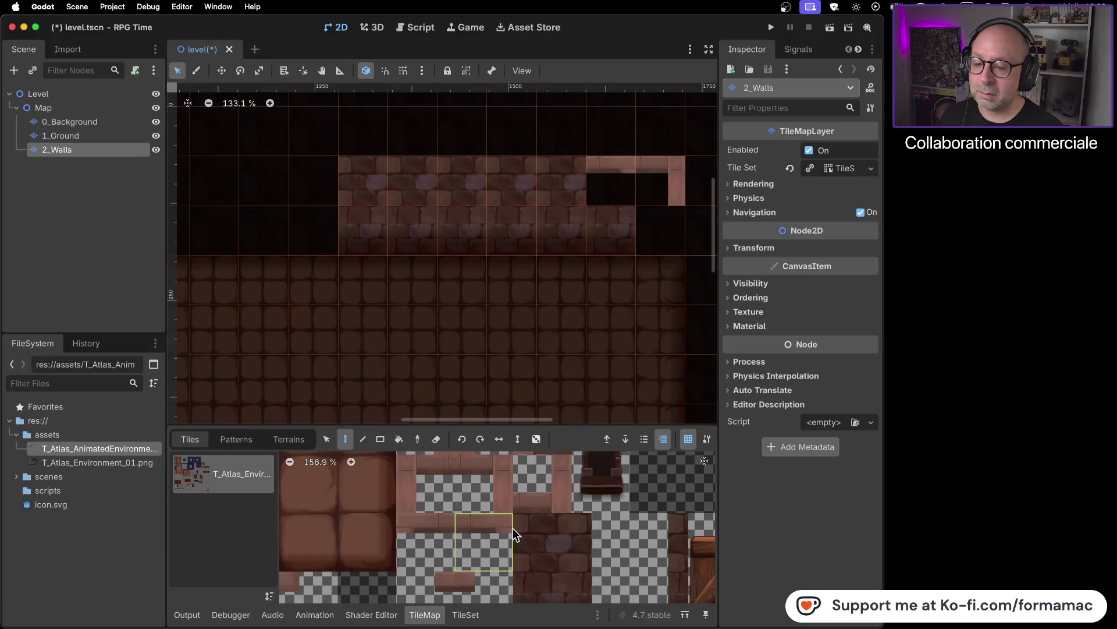
scroll(512, 528, "down", 3)
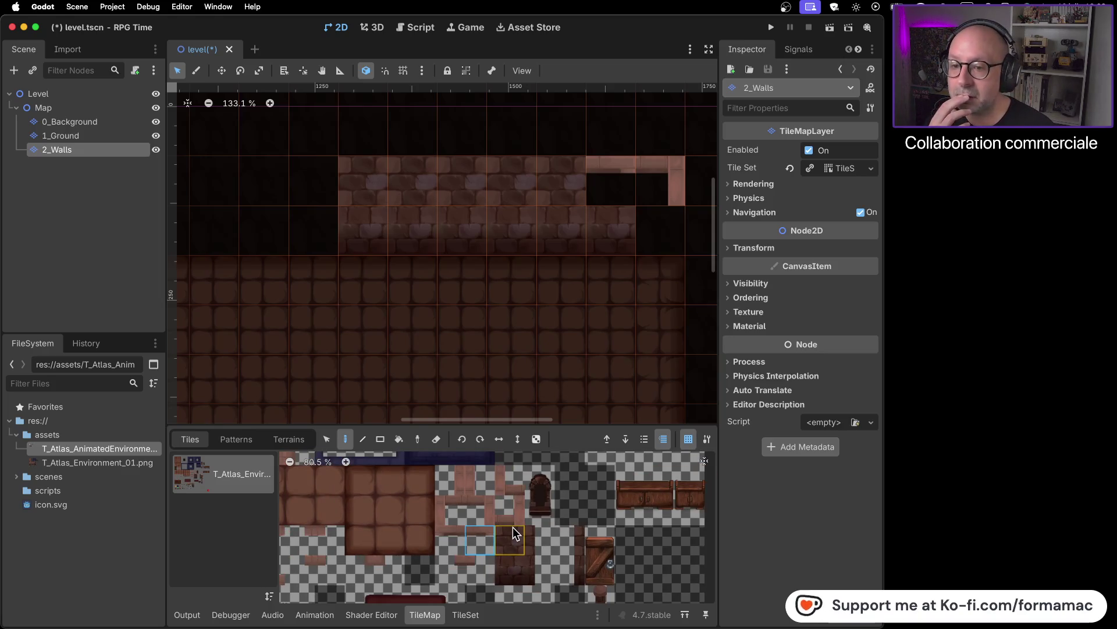
- Erase the two top-right corner tiles and paint a two-tile-tall wall piece at the right end
right_click(611, 186)
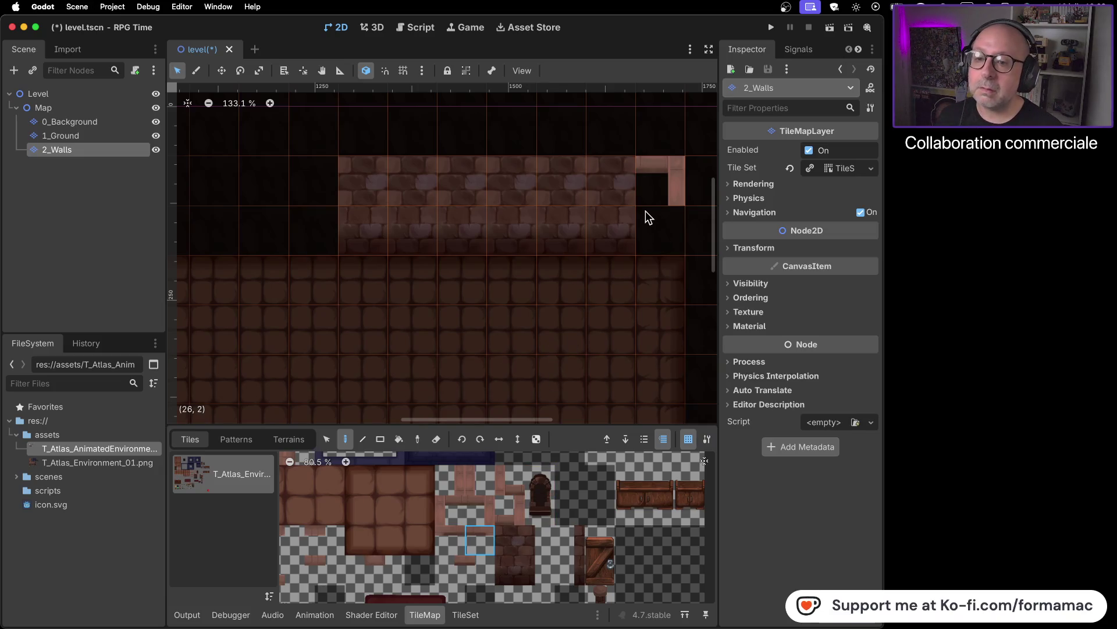
right_click(645, 205)
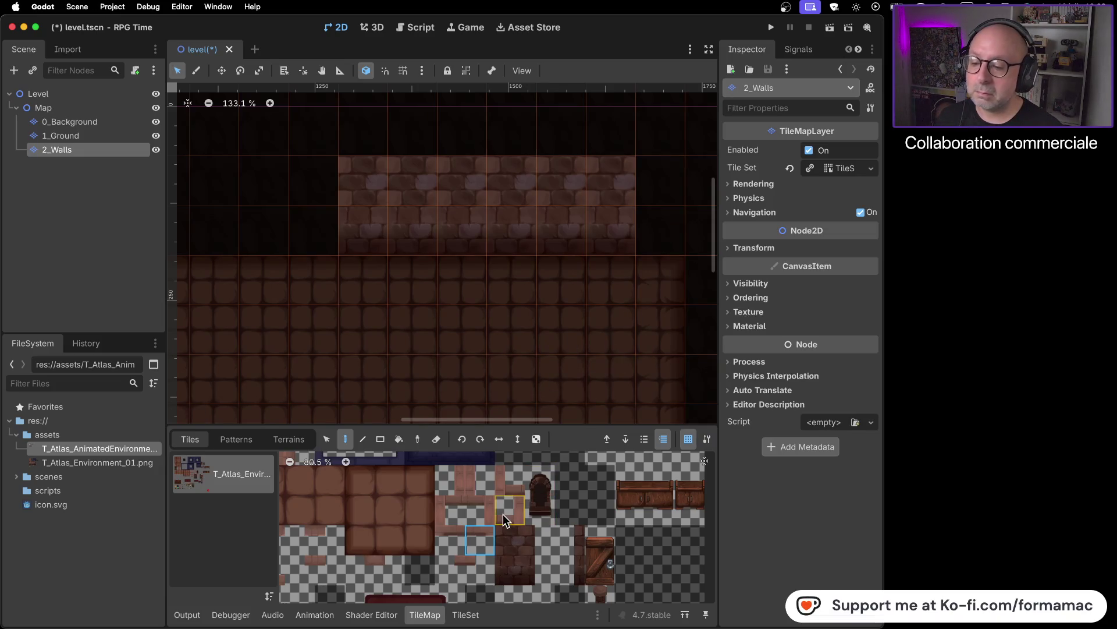
left_click_drag(524, 550, 515, 561)
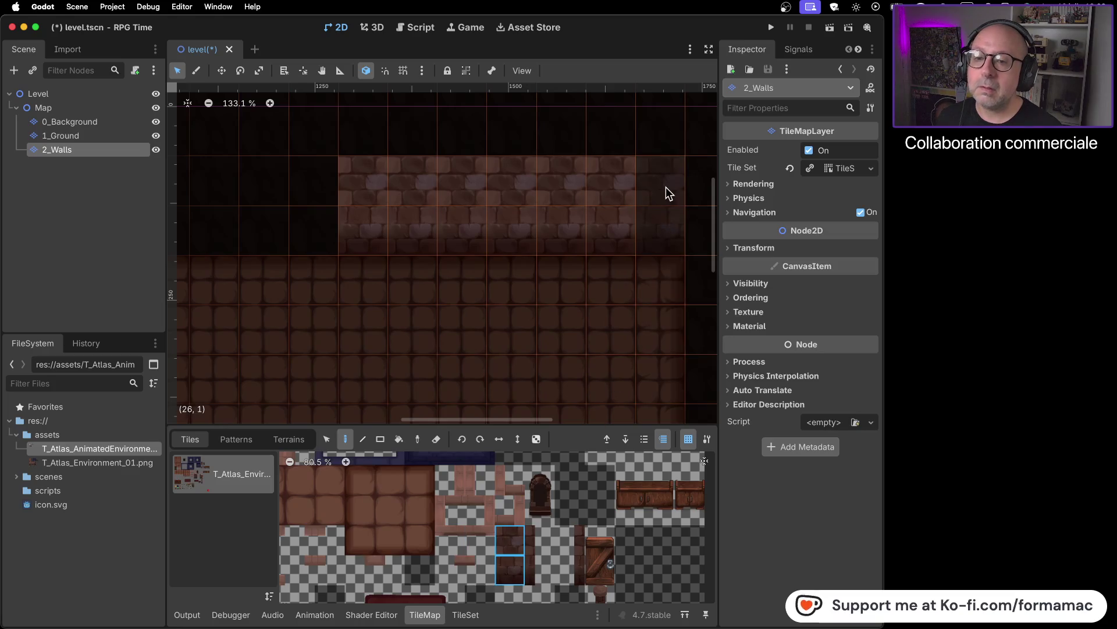
key("super+Tab")
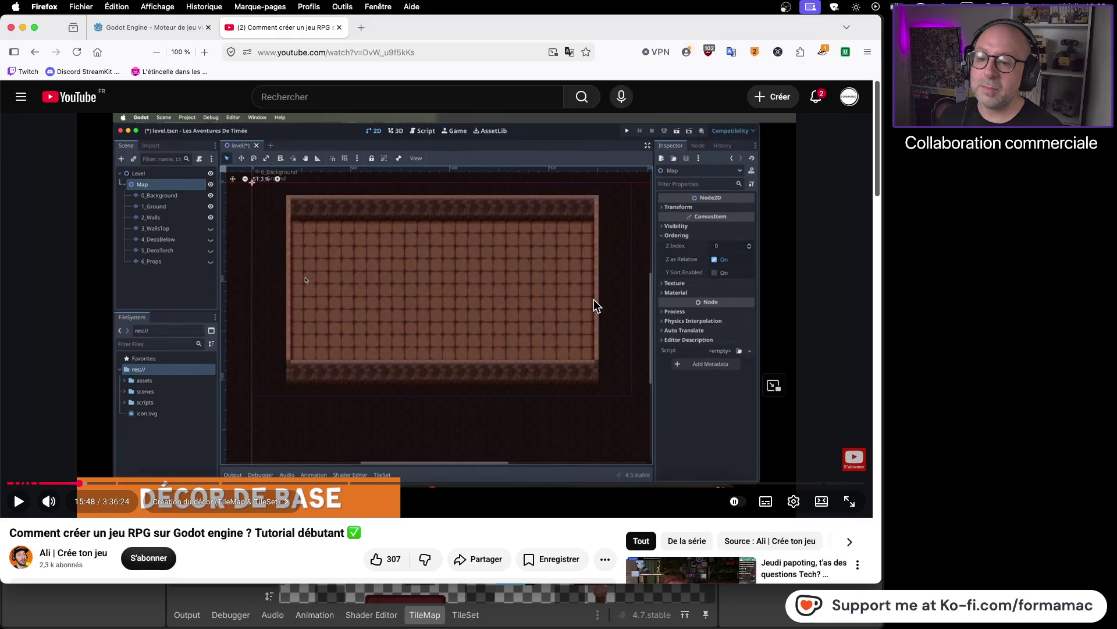
key("super+Tab")
left_click(655, 196)
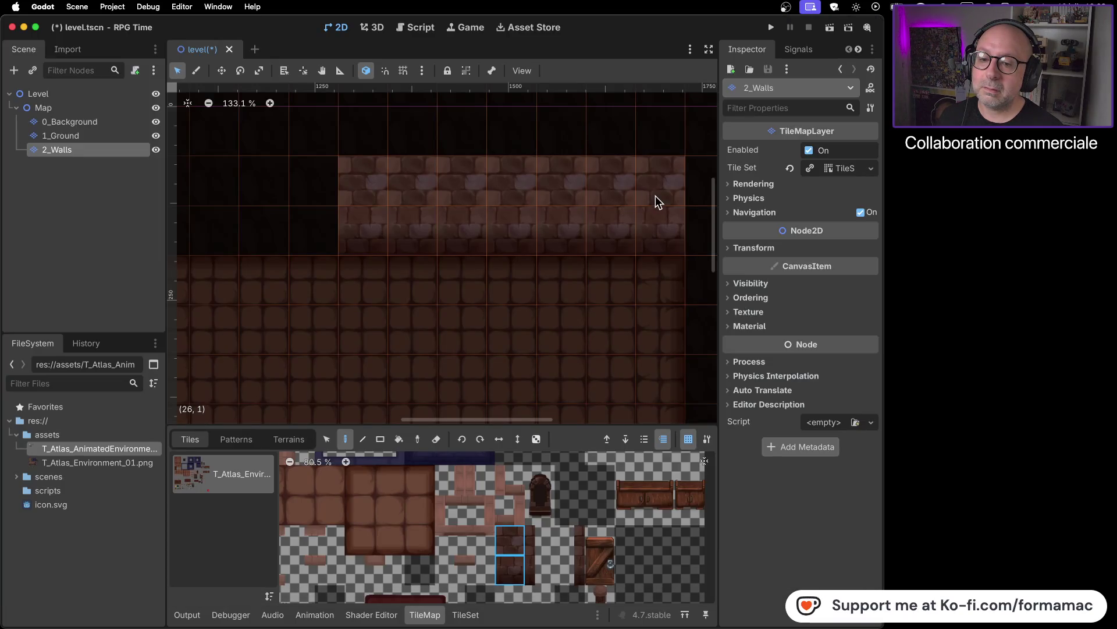
scroll(646, 220, "down", 4)
scroll(644, 221, "down", 1)
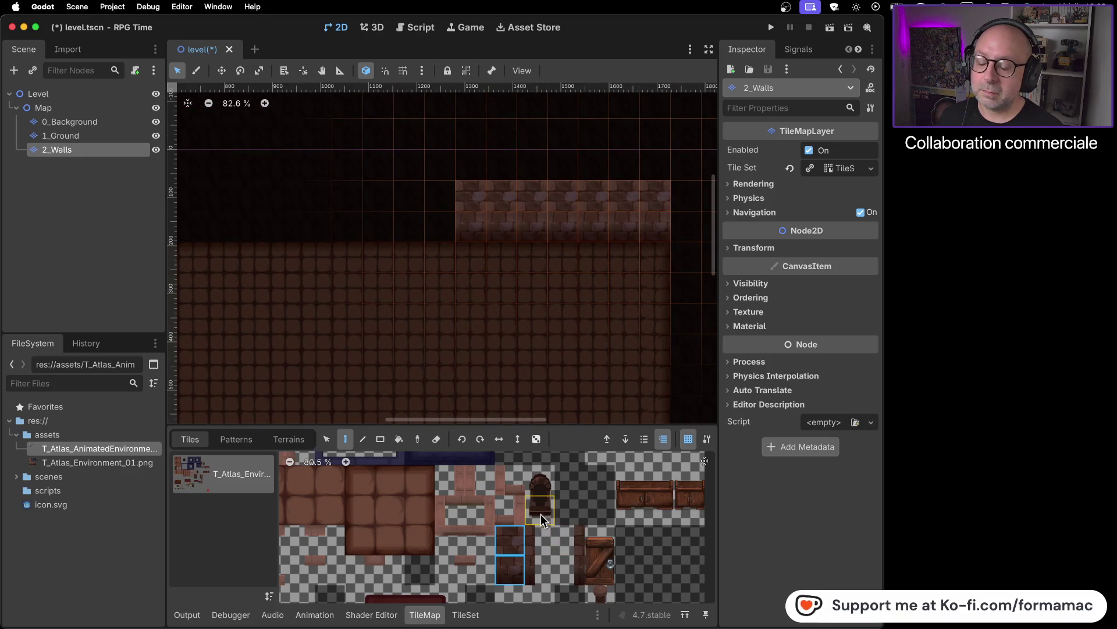
scroll(529, 495, "up", 3)
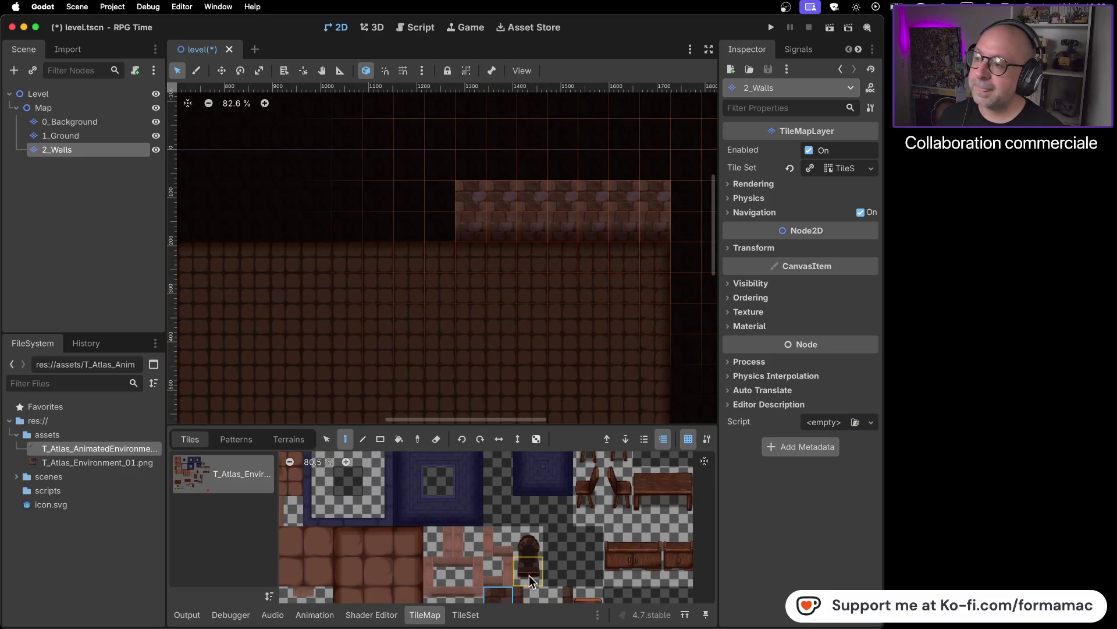
scroll(529, 575, "down", 2)
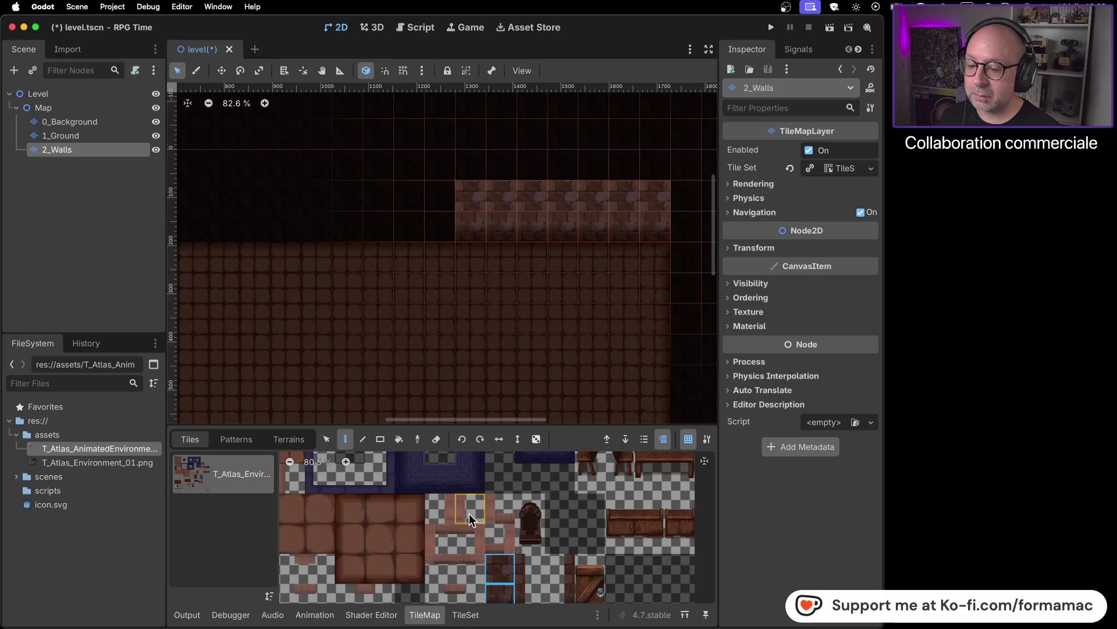
- Try a vertical wall-edge tile below the wall's right end, then undo two painted tiles
scroll(469, 513, "up", 3)
left_click(446, 510)
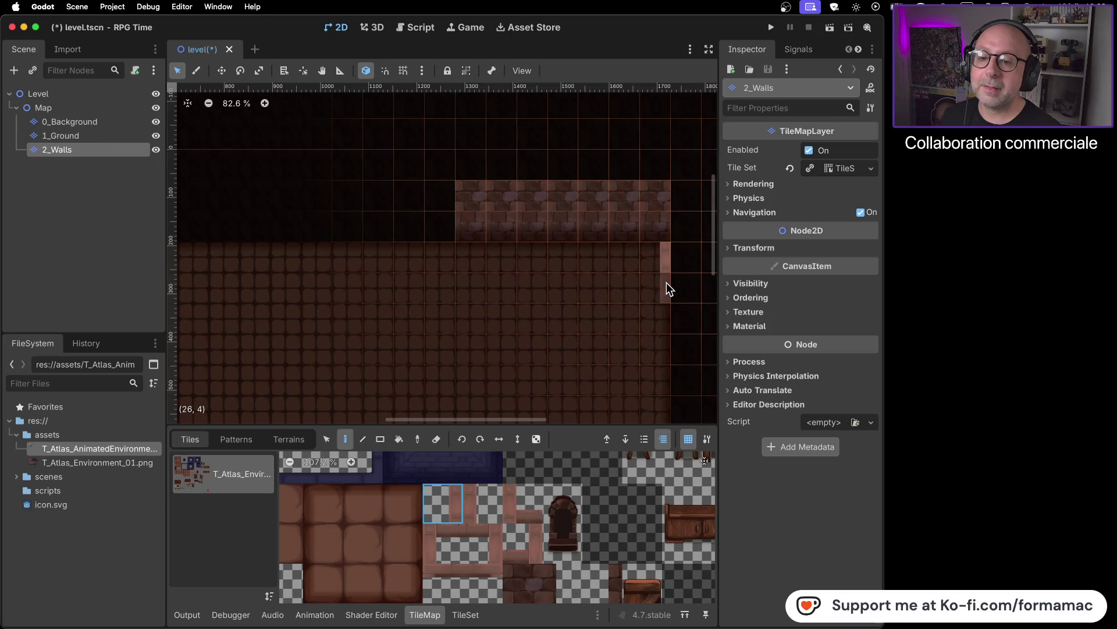
left_click(658, 231)
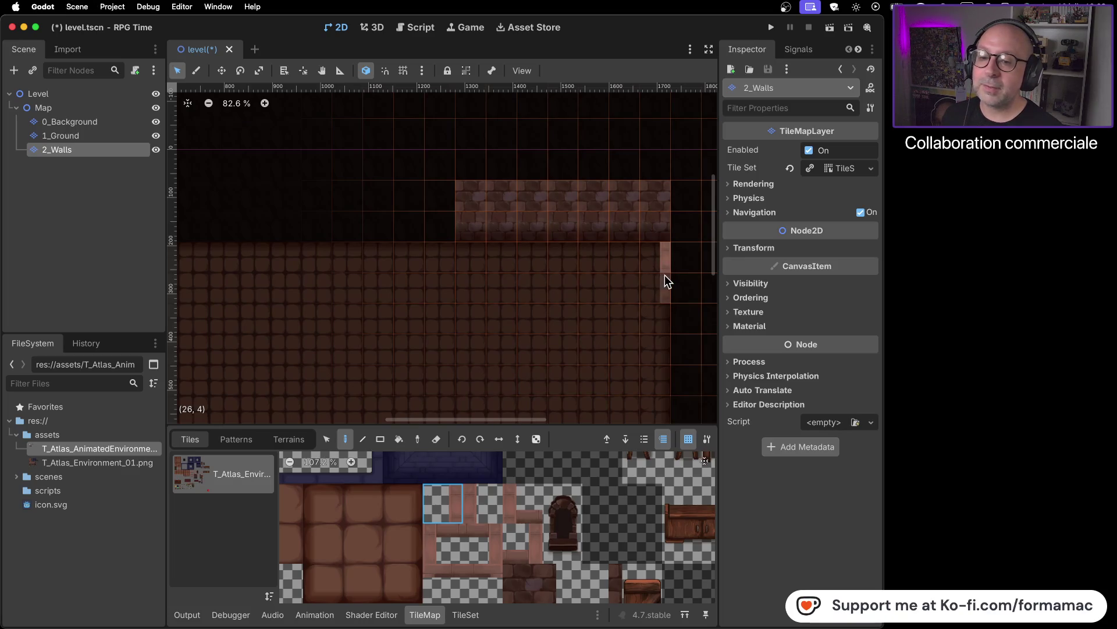
key("super+Tab")
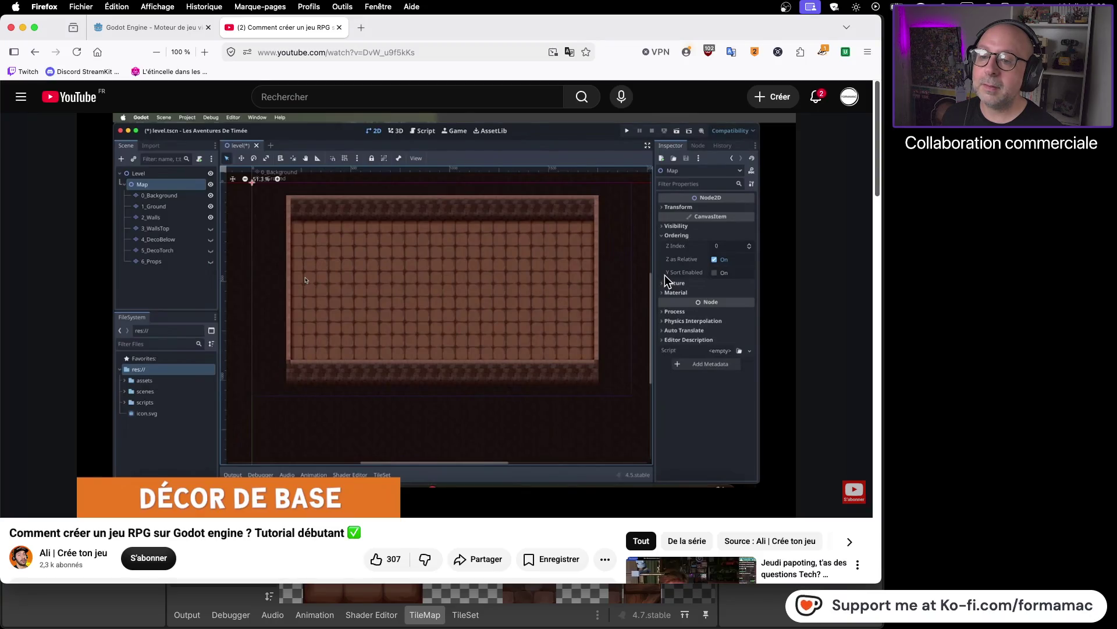
key("super+Tab")
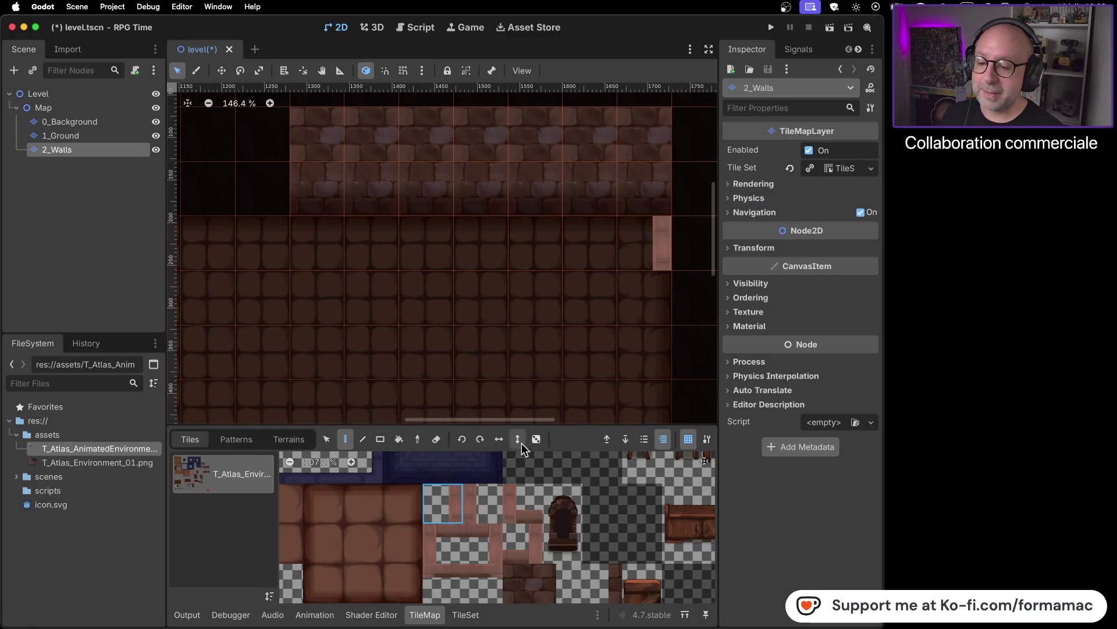
key("super+z")
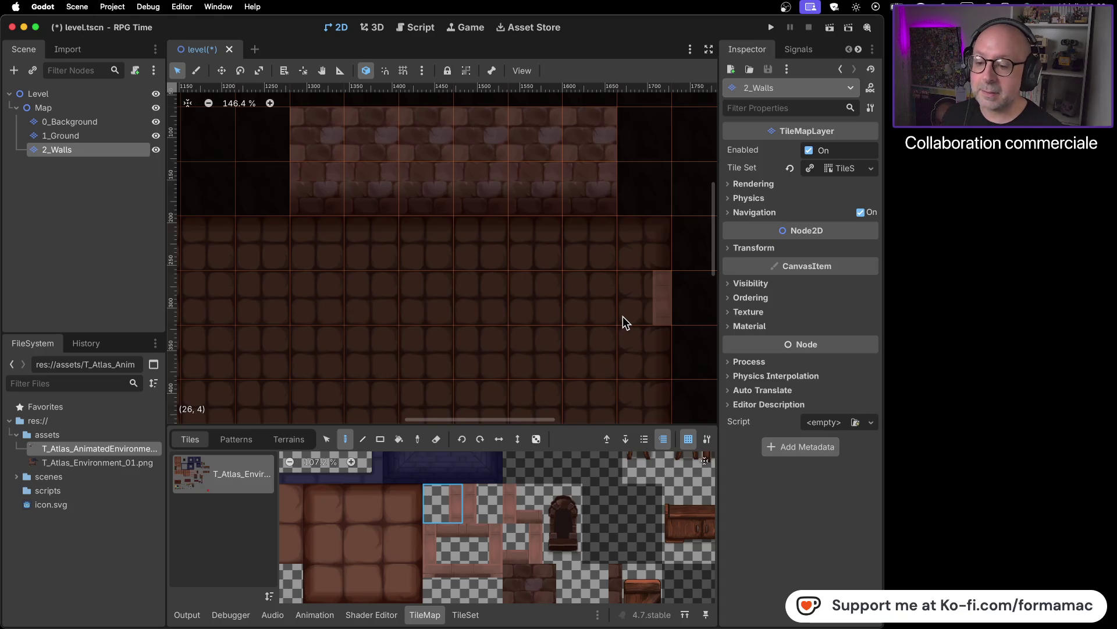
key("super+z")
- Paint the neighbouring wall-edge tile at cells (27, 3) and (27, 4)
left_click(478, 500)
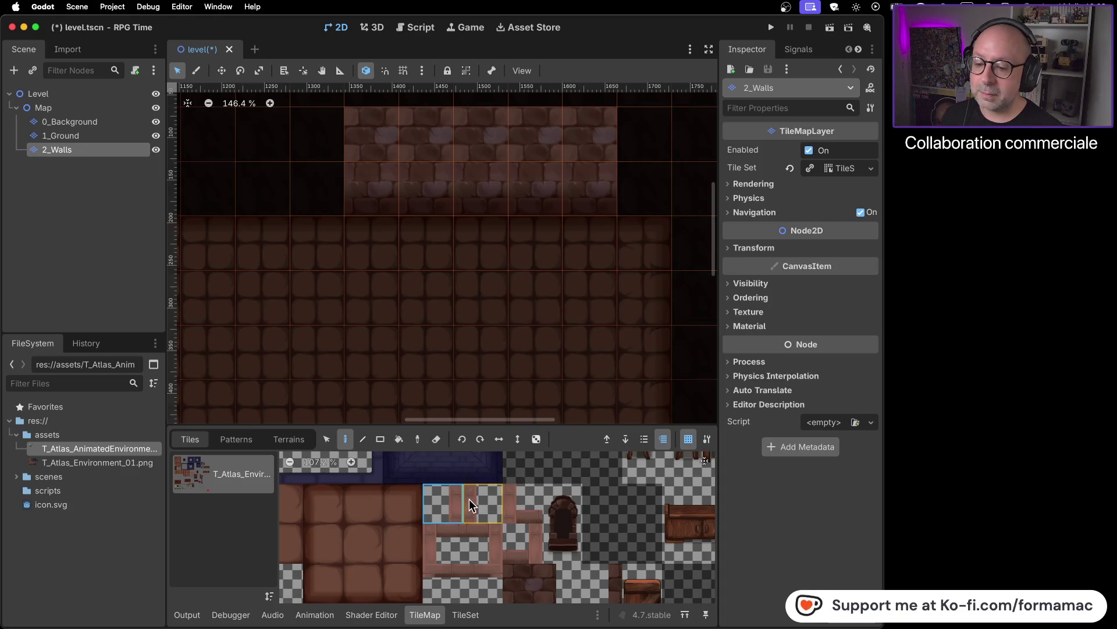
left_click(692, 246)
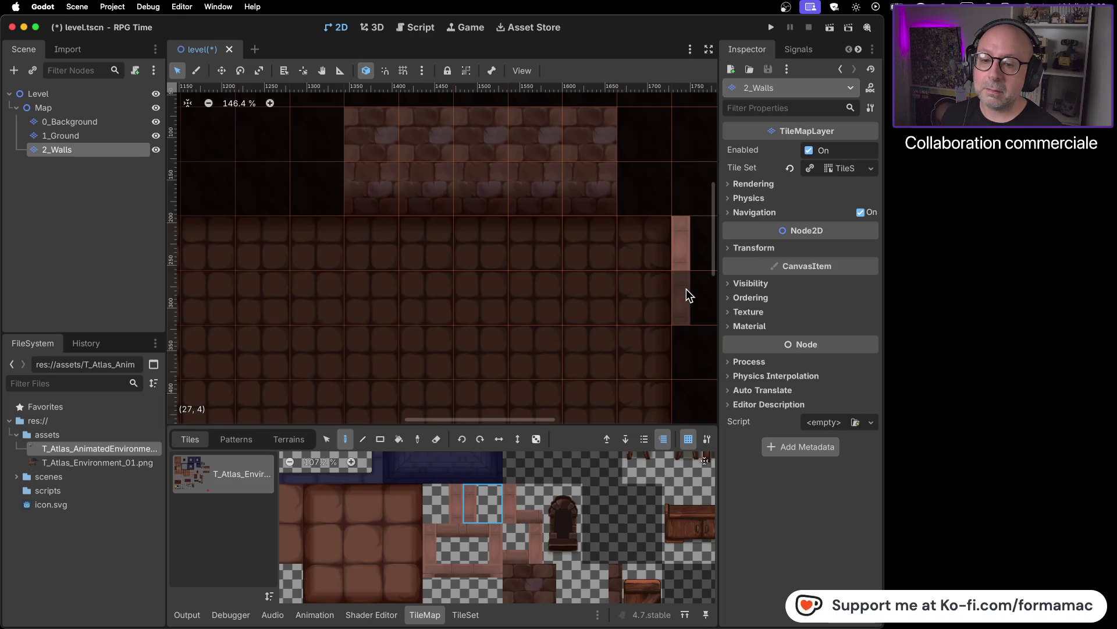
left_click(686, 288)
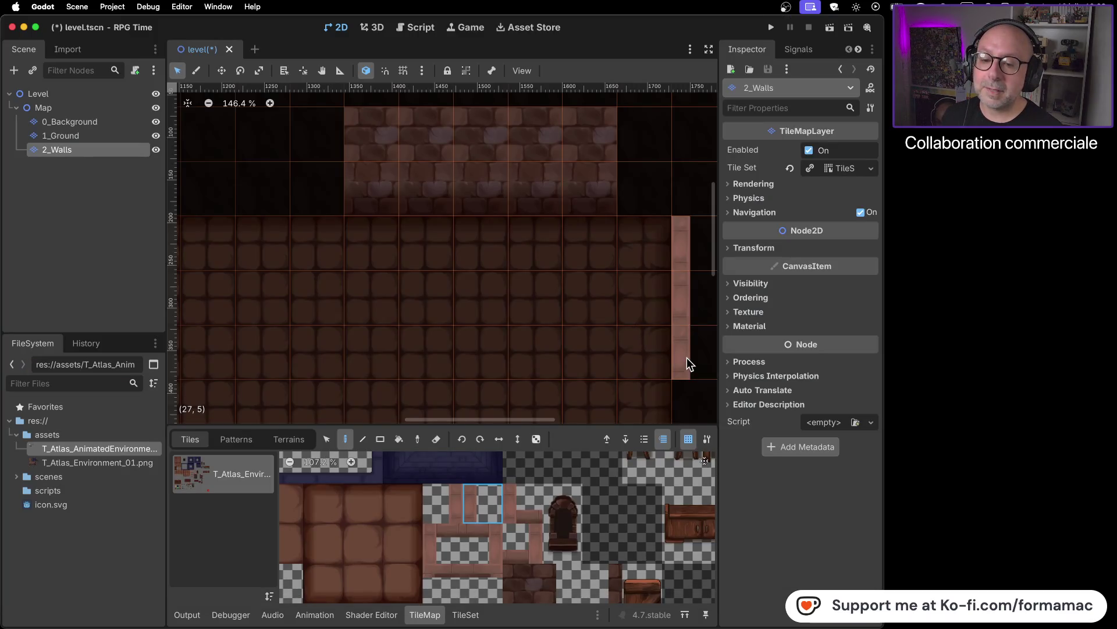
scroll(687, 356, "down", 4)
mouse_move(647, 378)
left_mouse_down()
mouse_move(595, 183)
mouse_move(635, 211)
mouse_move(635, 230)
left_mouse_up()
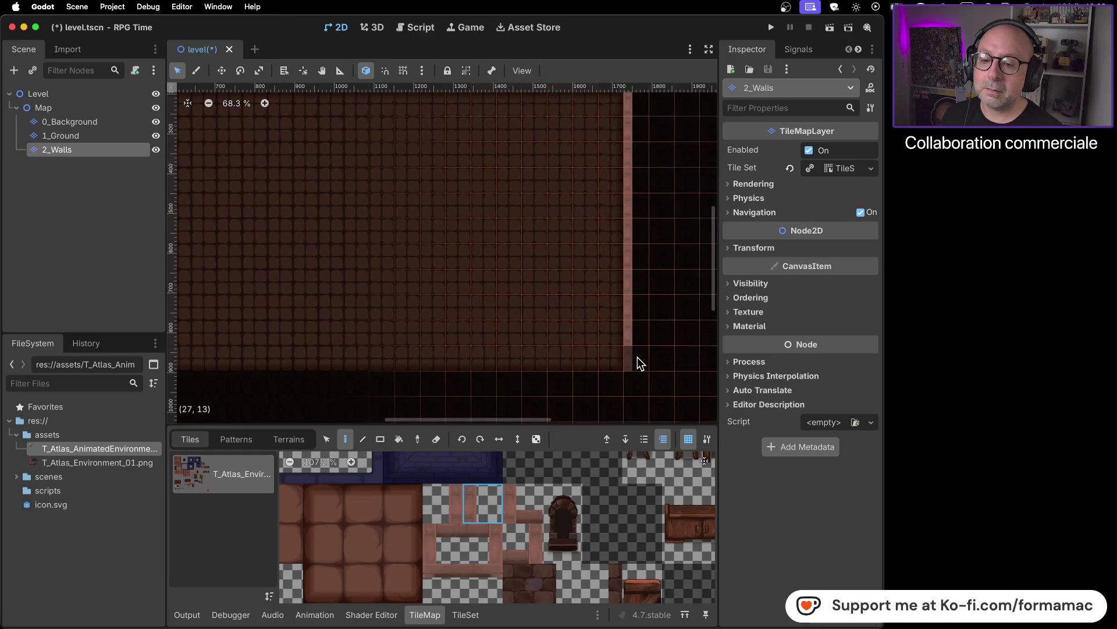
- Select the Map node to frame the whole floor, then reselect 2_Walls
left_click(121, 109)
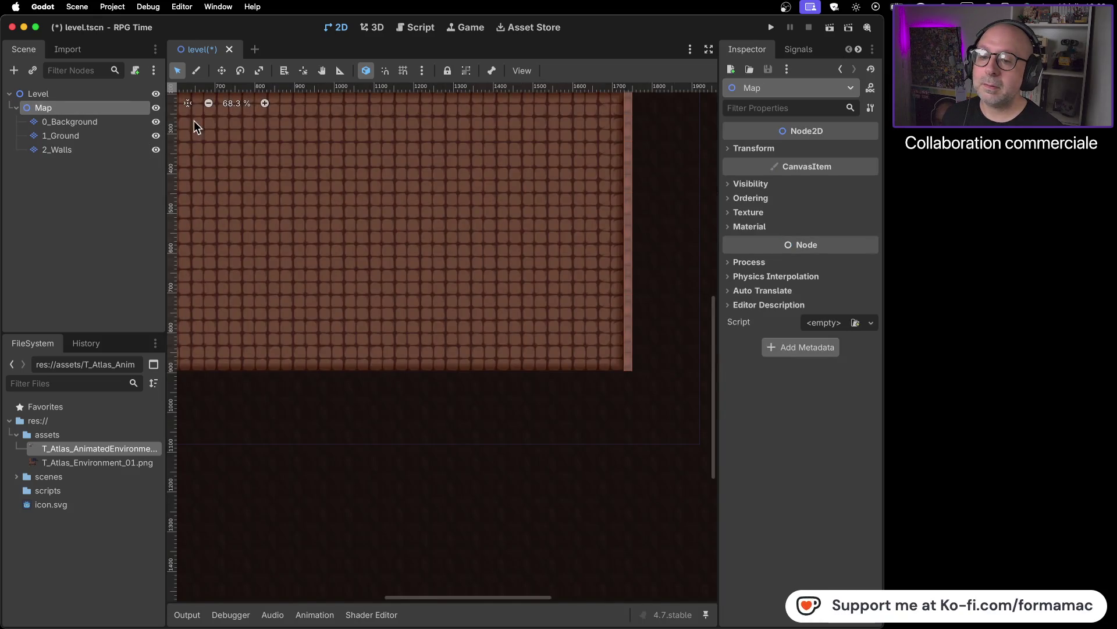
left_click_drag(410, 181, 424, 318)
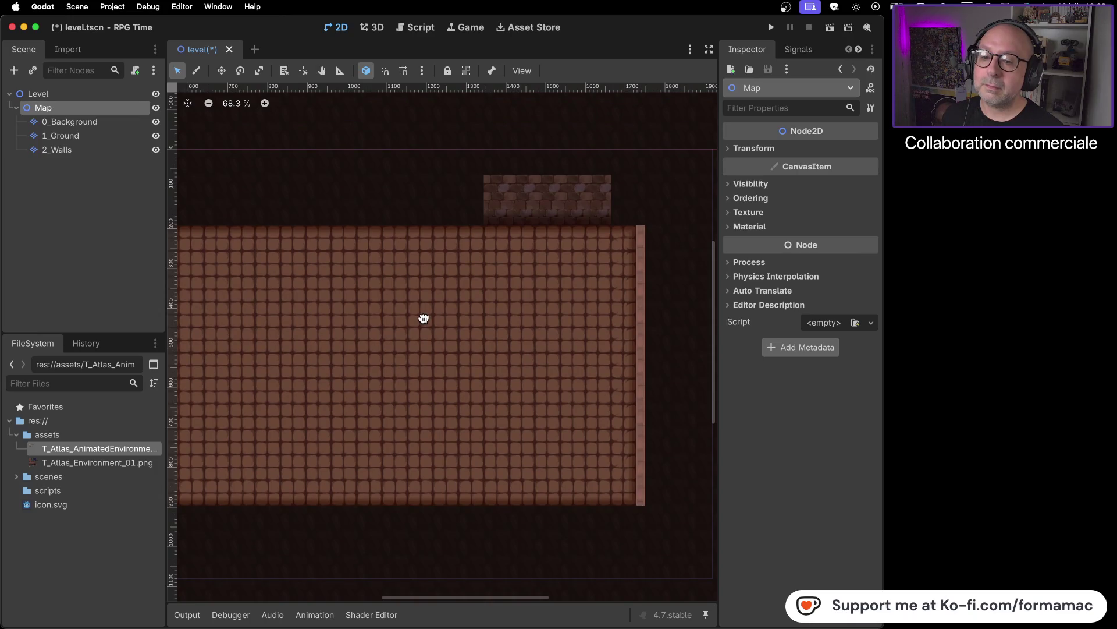
left_click(124, 149)
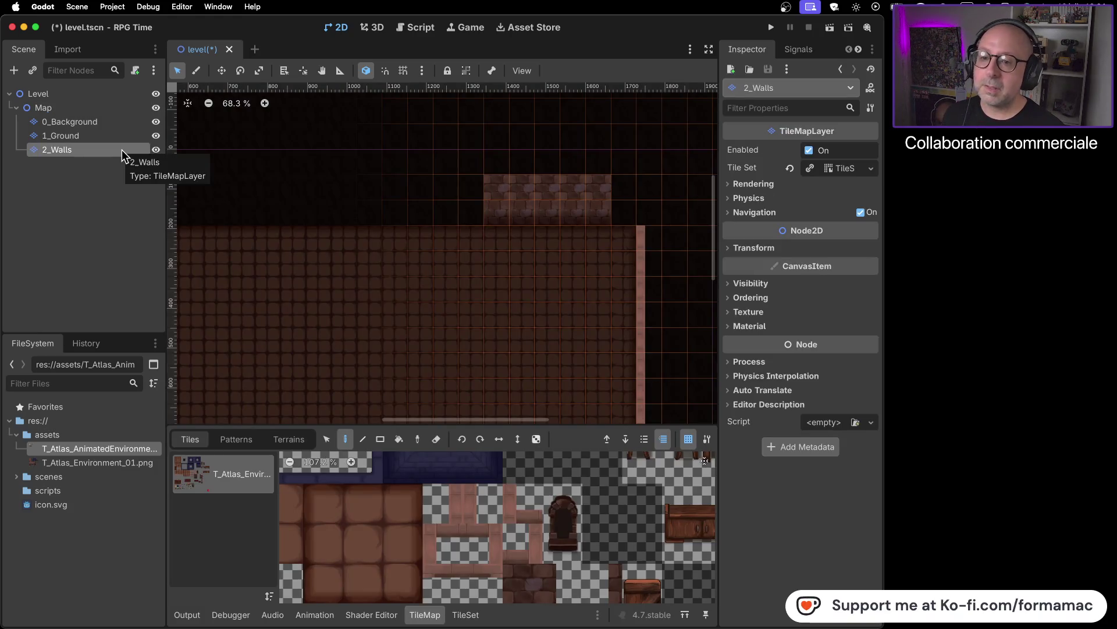
key("super+Tab")
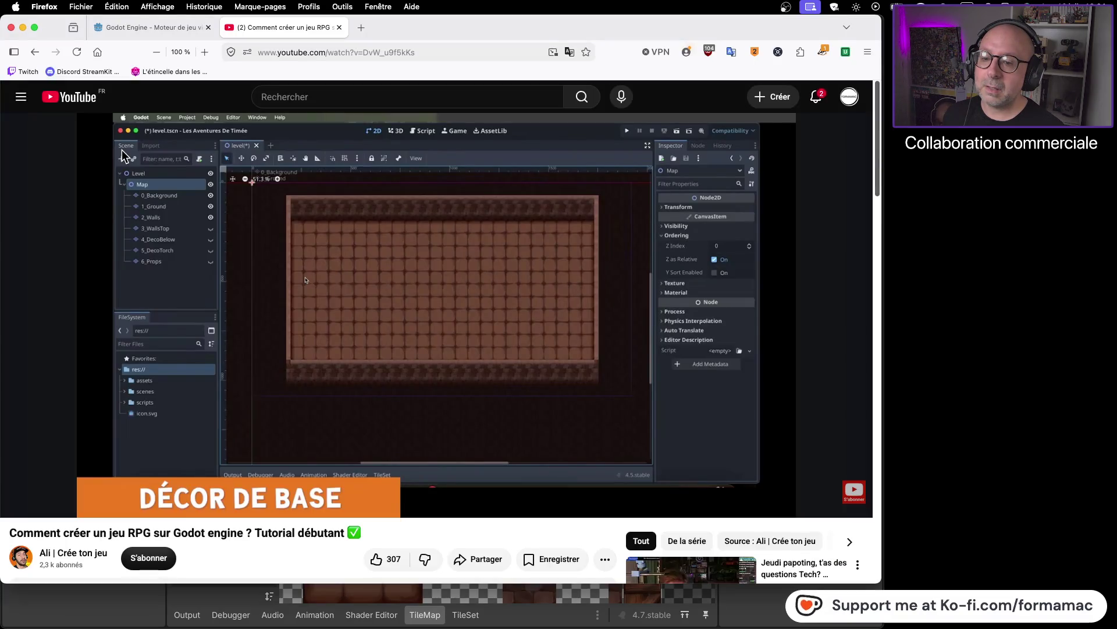
key("super+Tab")
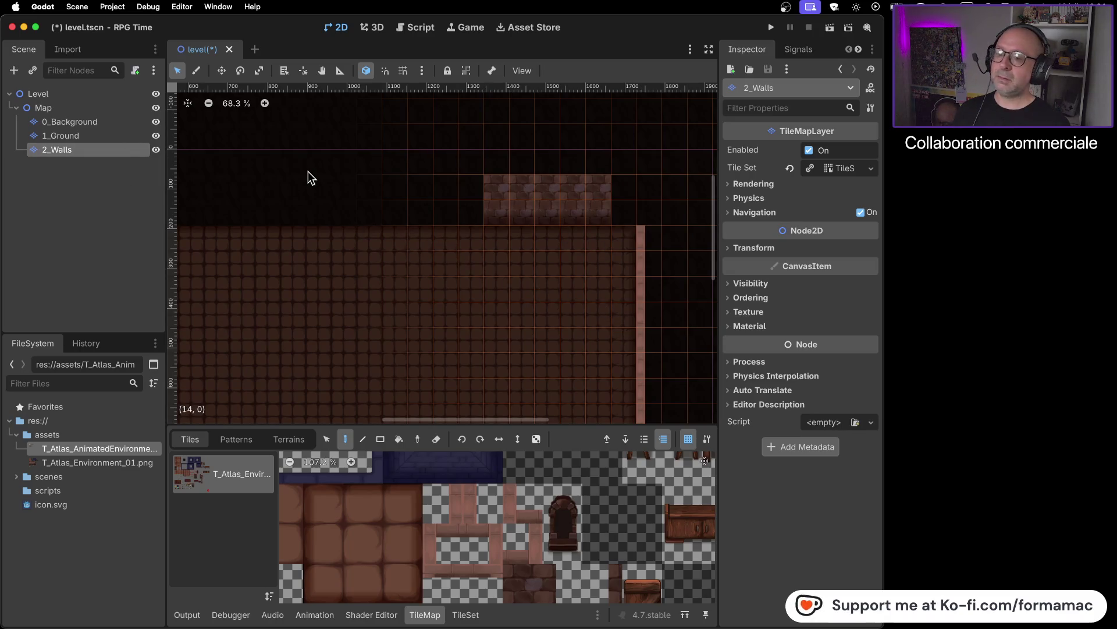
- Erase the old short wall section above the floor with the Eraser
key("super+Tab")
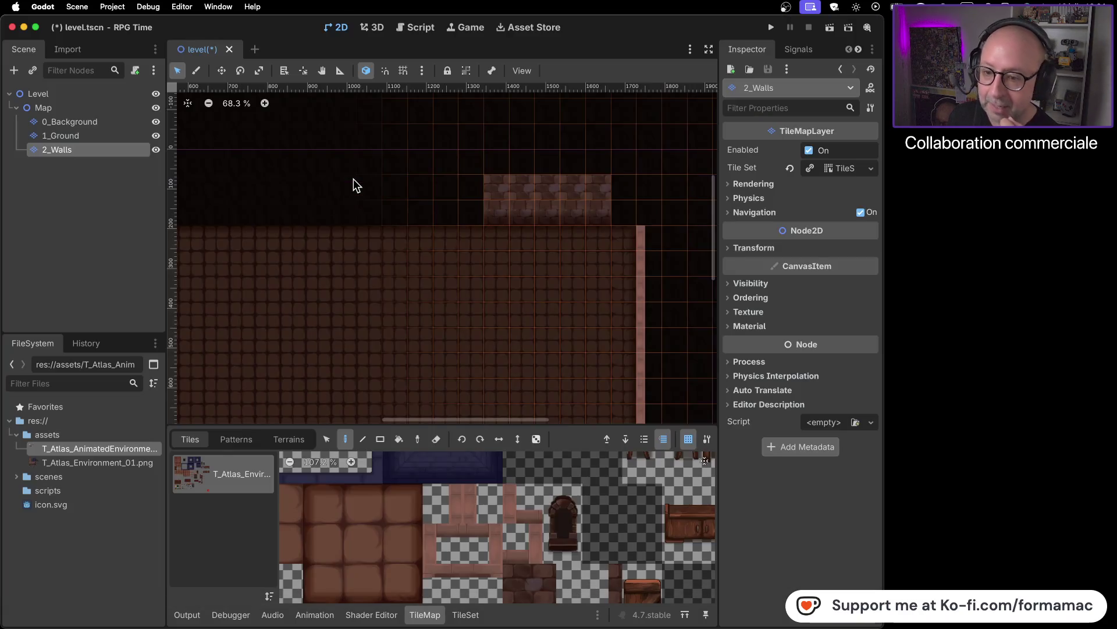
scroll(496, 528, "down", 4)
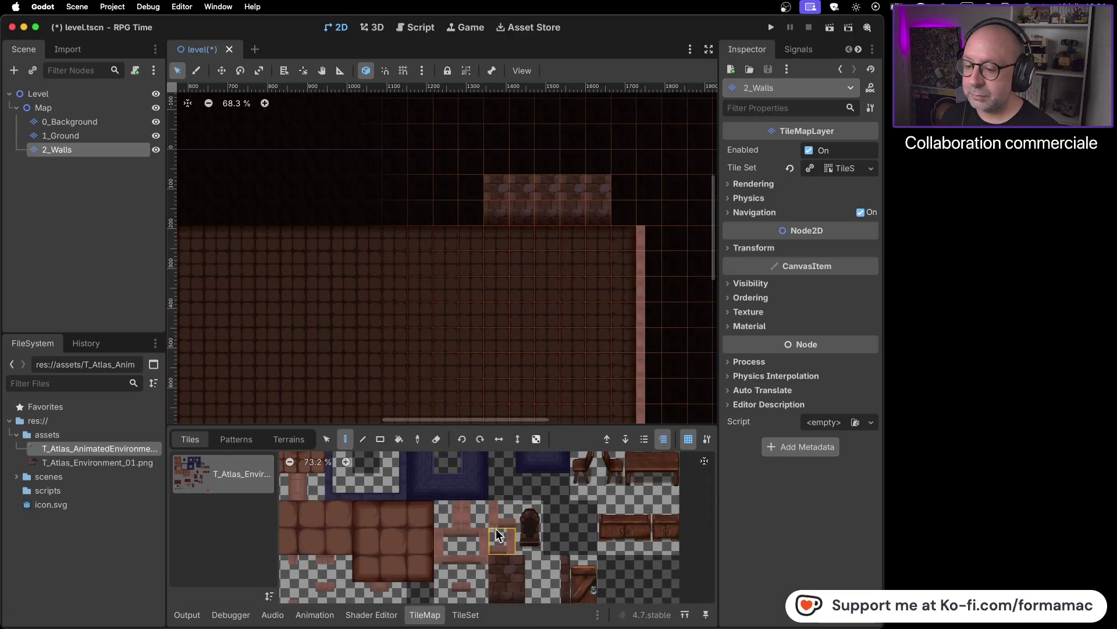
scroll(504, 540, "up", 3)
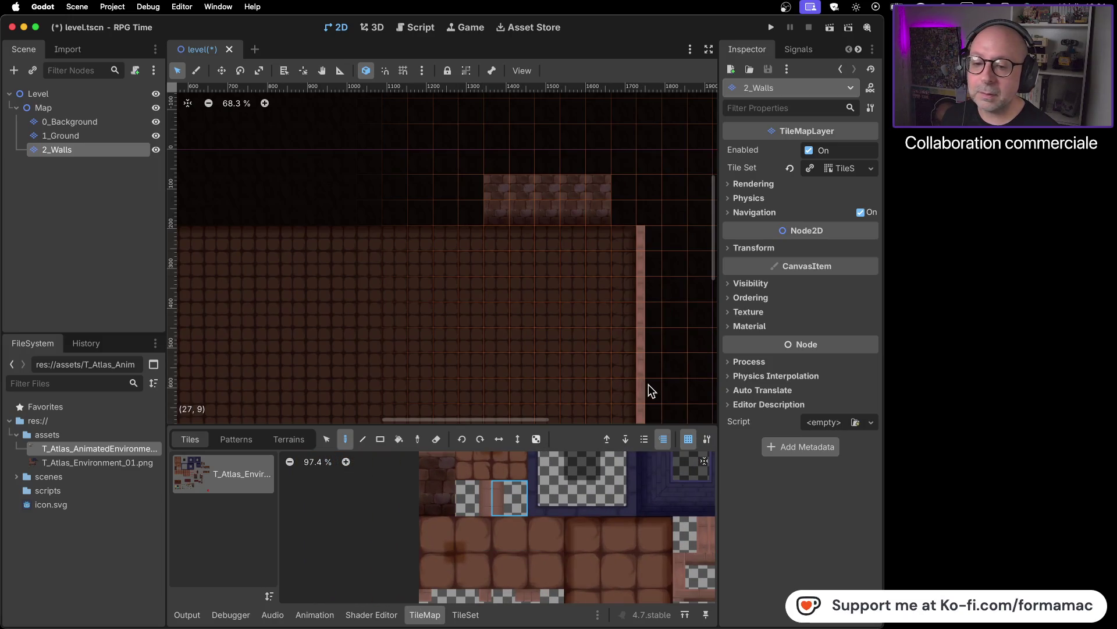
left_click_drag(511, 501, 492, 555)
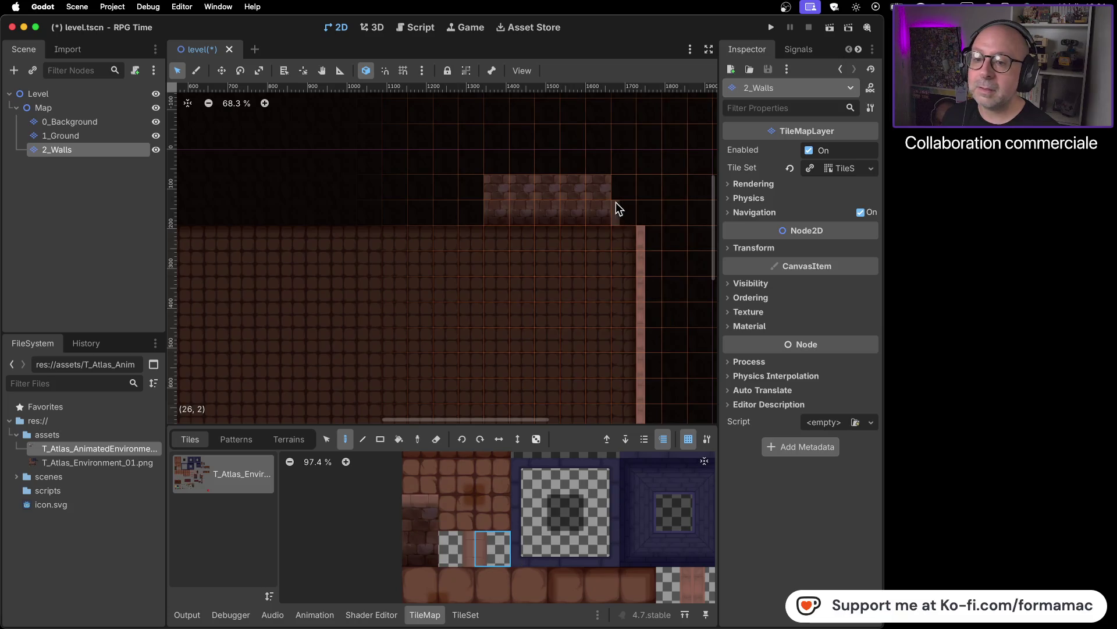
left_click(436, 438)
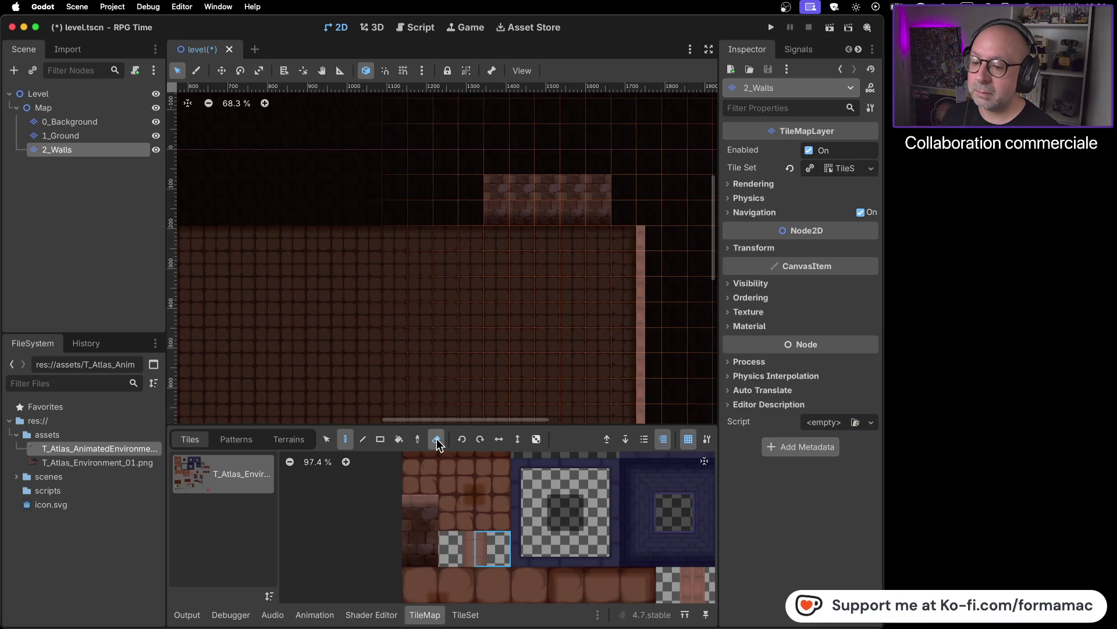
left_click_drag(598, 183, 593, 210)
left_click_drag(501, 202, 513, 211)
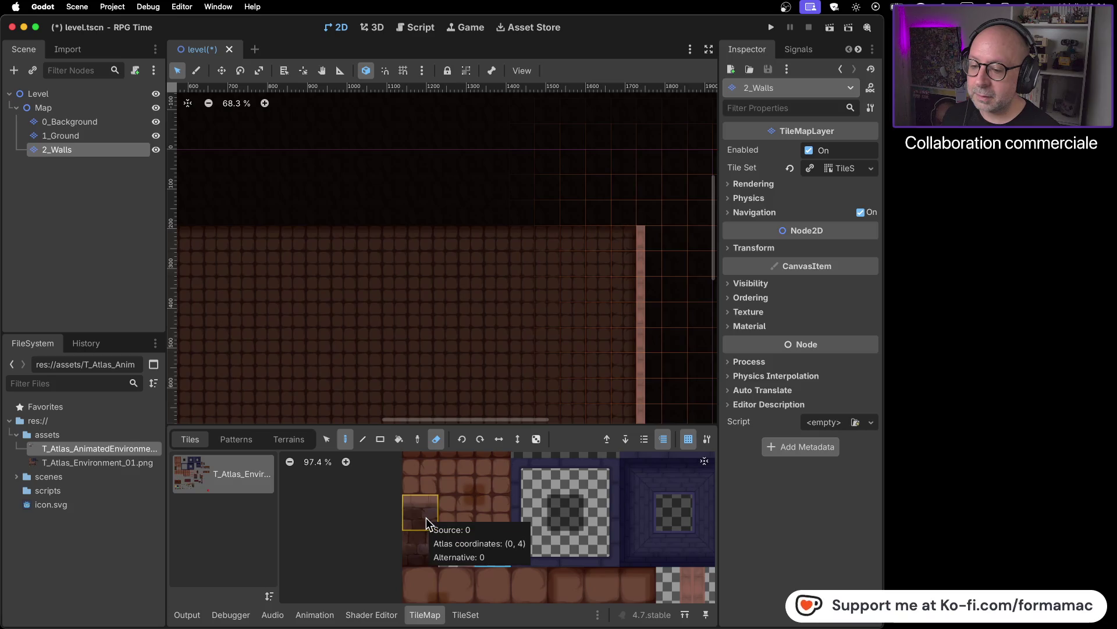
left_click(435, 441)
- Paint the two-tile-tall brick wall leftward along the room's full top edge
left_click(425, 554, "shift")
scroll(623, 220, "up", 10)
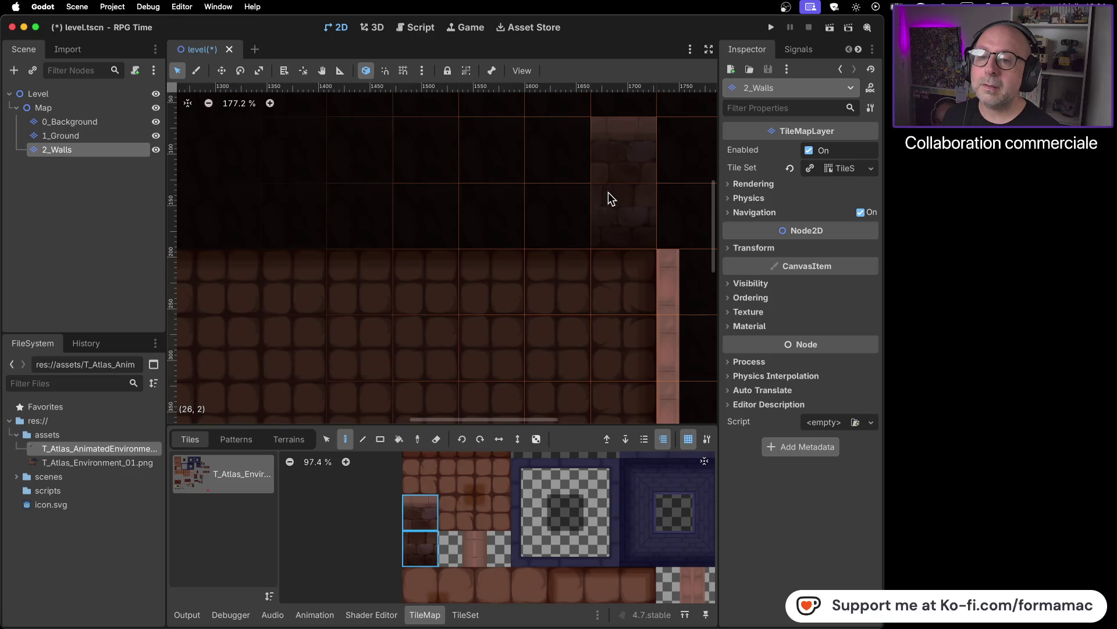
left_click(608, 192)
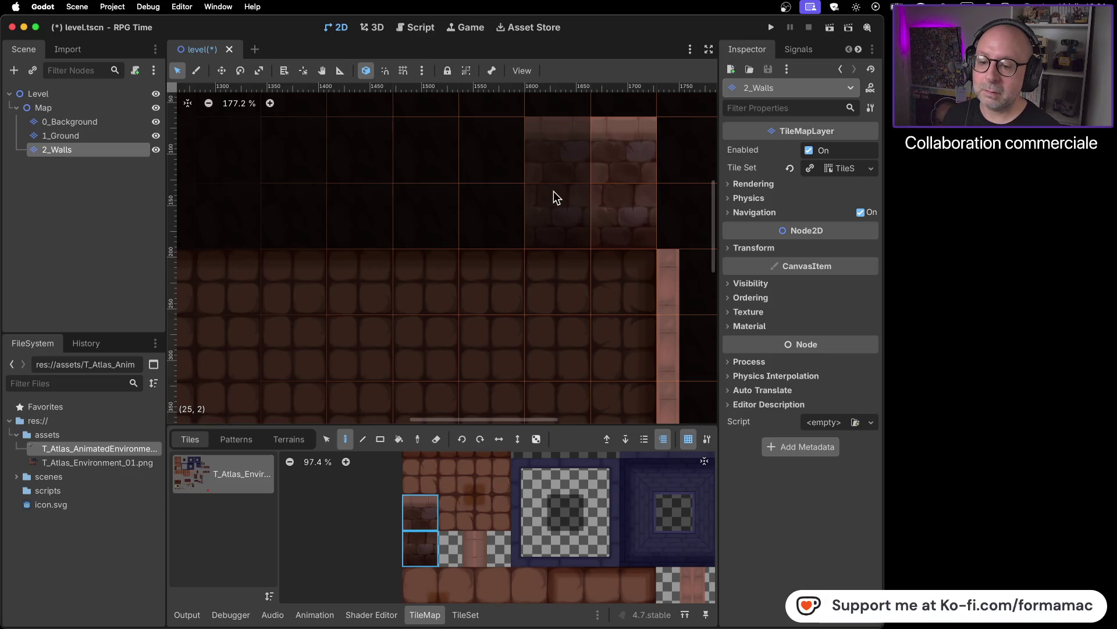
mouse_move(554, 191)
left_mouse_down()
mouse_move(295, 207)
mouse_move(469, 250)
mouse_move(547, 235)
mouse_move(277, 227)
mouse_move(620, 238)
left_mouse_up()
scroll(327, 233, "down", 5)
mouse_move(543, 234)
left_mouse_down()
mouse_move(354, 241)
mouse_move(243, 220)
left_mouse_up()
mouse_move(324, 227)
left_mouse_down()
mouse_move(606, 268)
mouse_move(431, 263)
left_mouse_up()
scroll(568, 268, "down", 4)
scroll(543, 282, "right", 10)
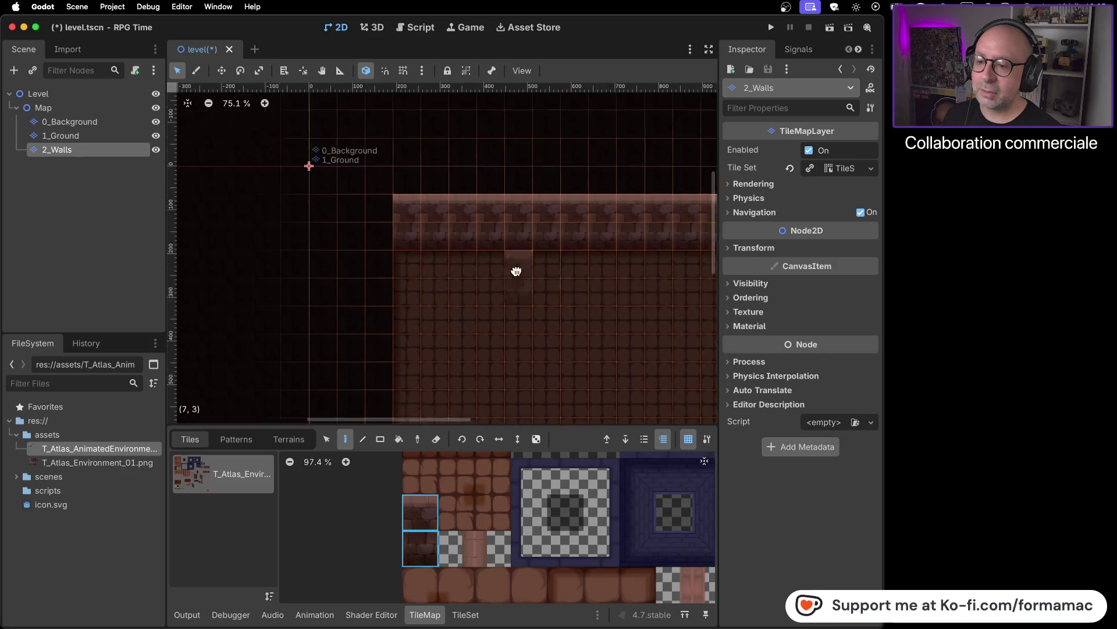
- Extend the right wall strip upward two tiles to meet the top wall
scroll(640, 256, "down", 2)
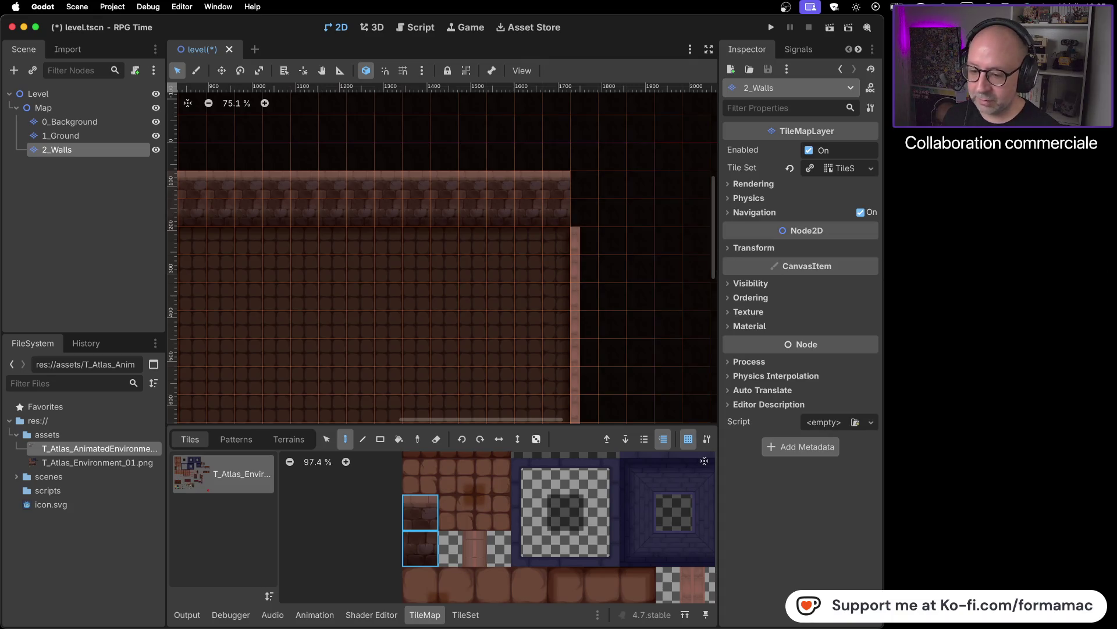
left_click(493, 548)
left_click(594, 215)
left_click(597, 187)
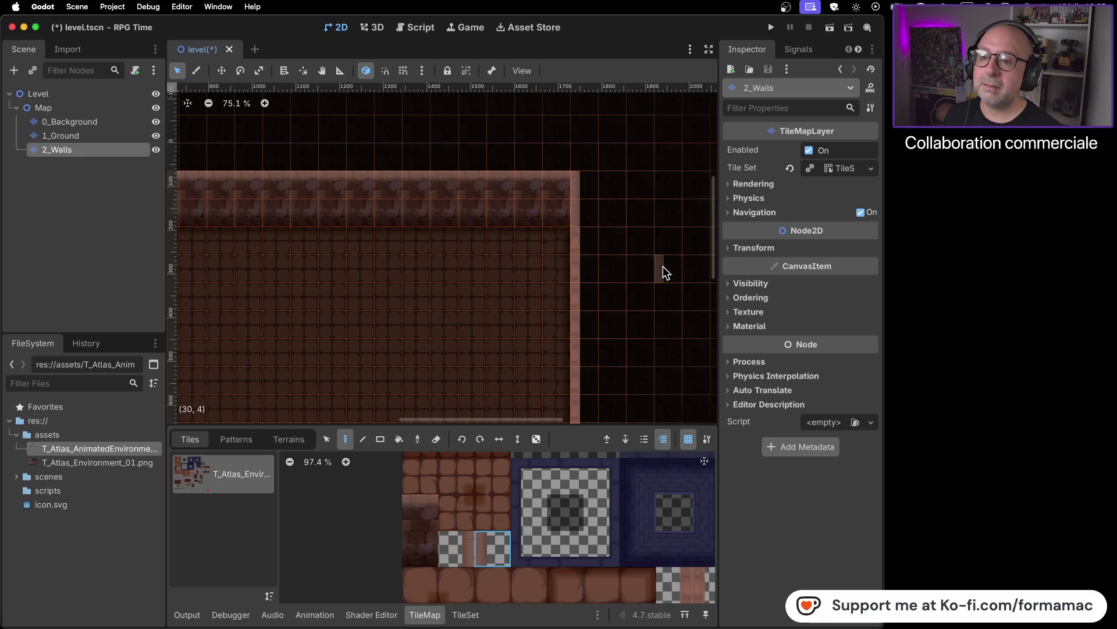
scroll(652, 289, "down", 2)
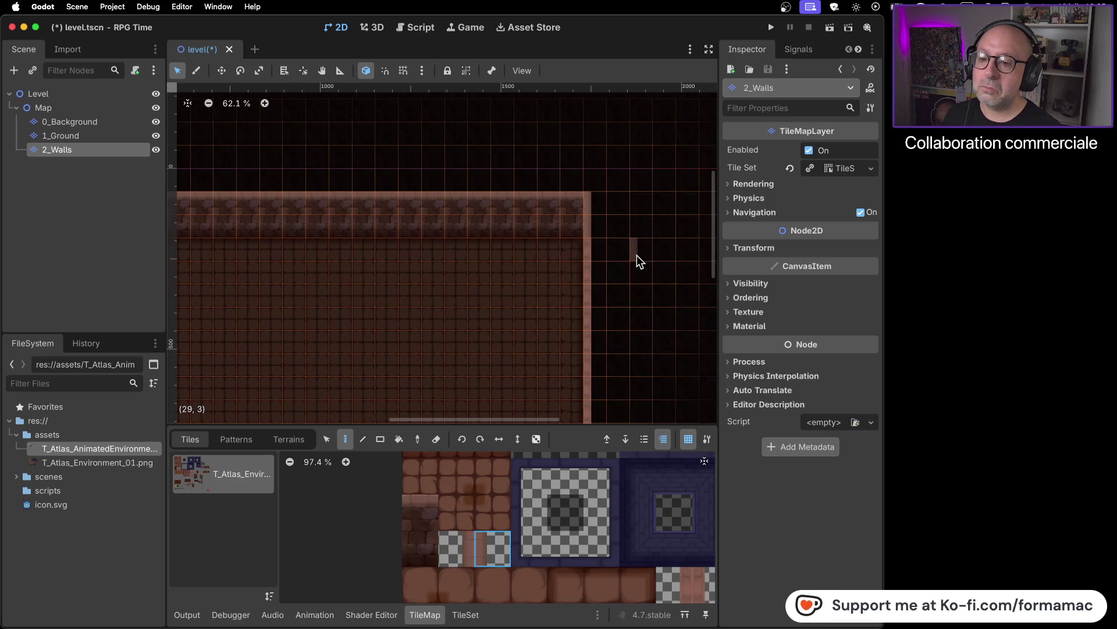
scroll(638, 277, "down", 4)
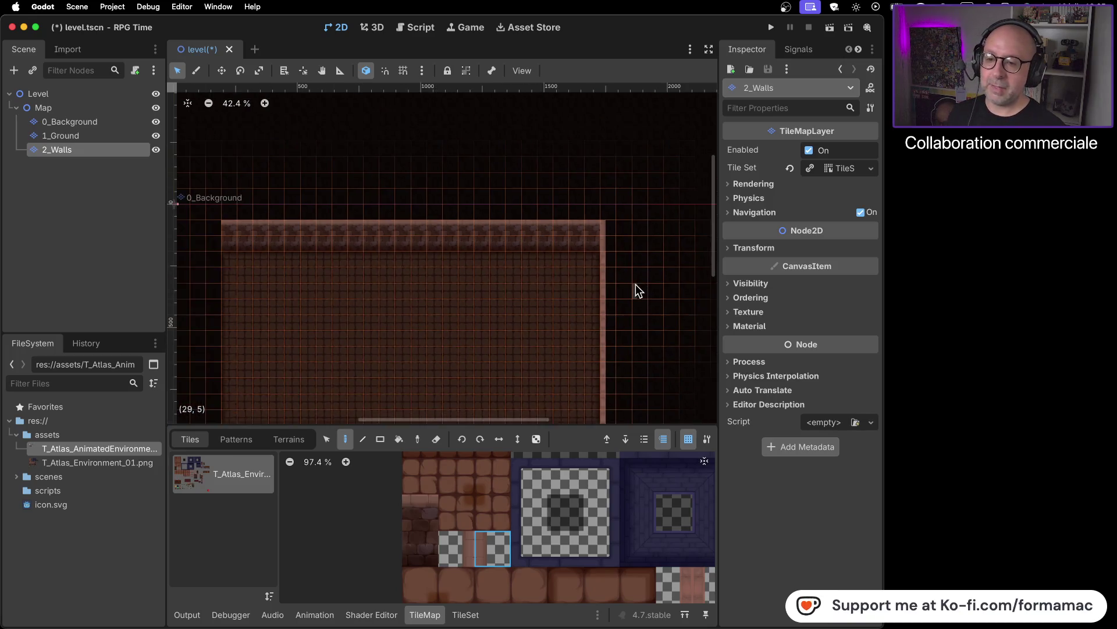
- Pick another edge tile, then select the Map node and frame the whole room
left_click(463, 549)
scroll(297, 347, "left", 5)
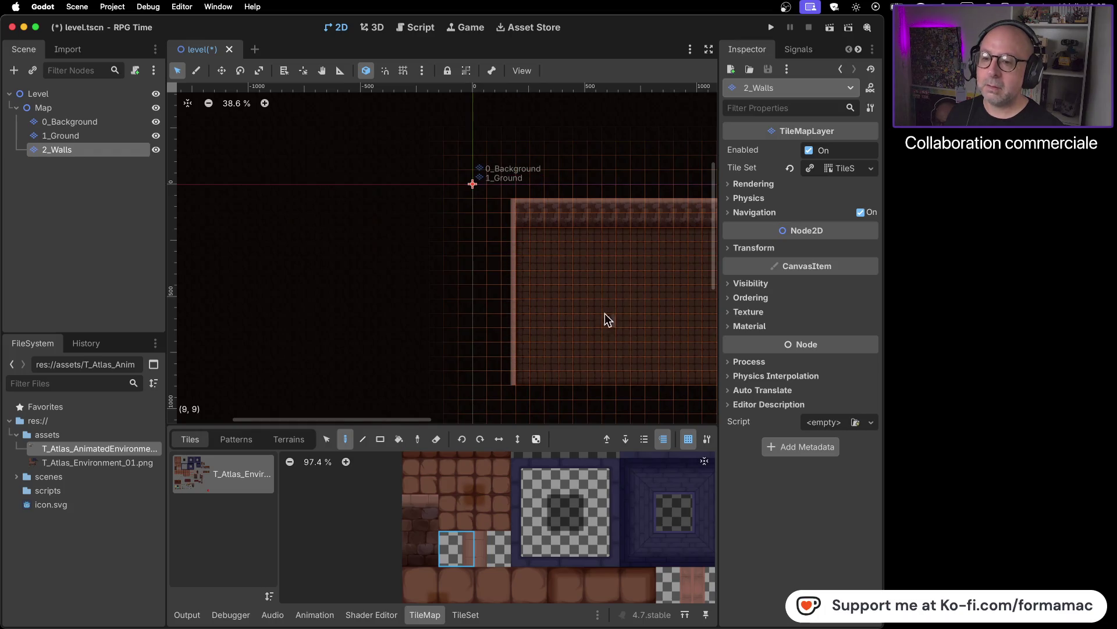
left_click(108, 121)
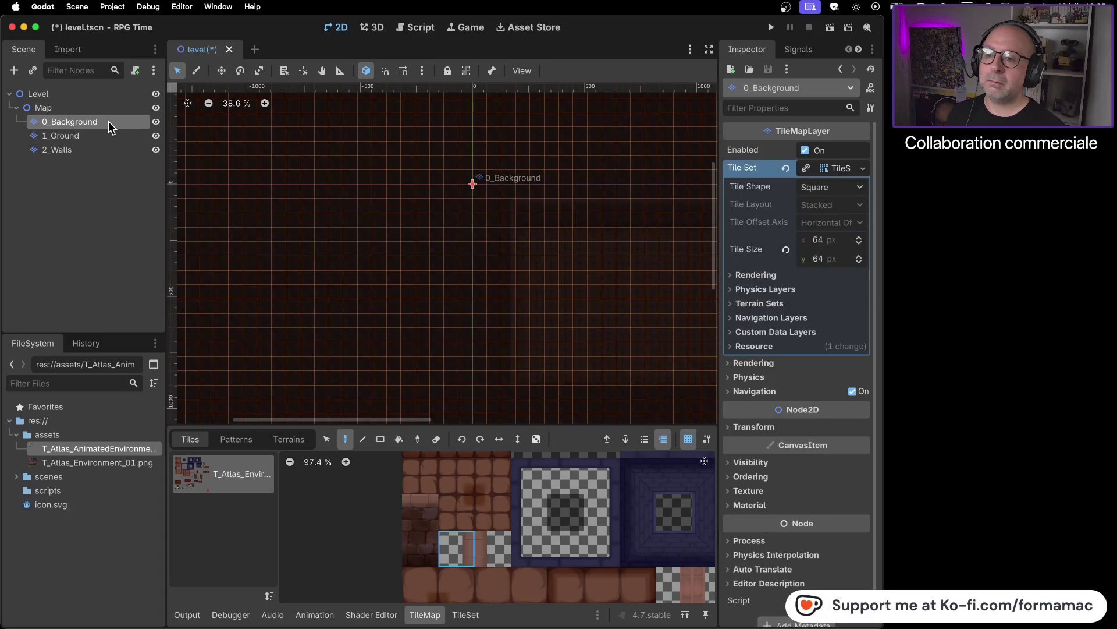
left_click(110, 106)
mouse_move(581, 294)
left_mouse_down()
mouse_move(437, 267)
mouse_move(379, 275)
left_mouse_up()
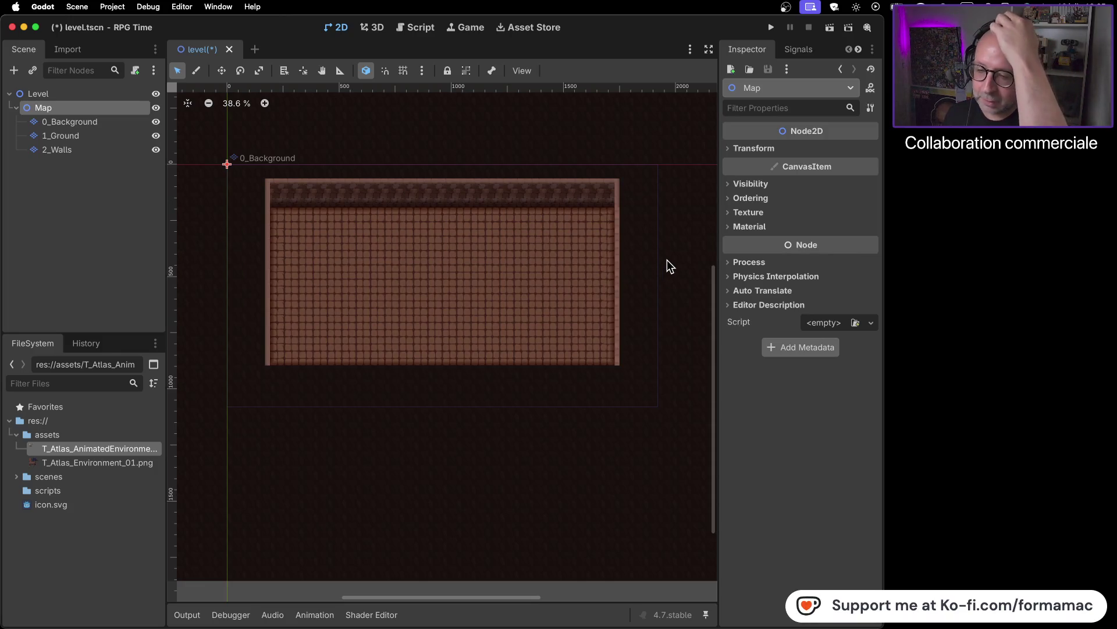
key("super+Tab")
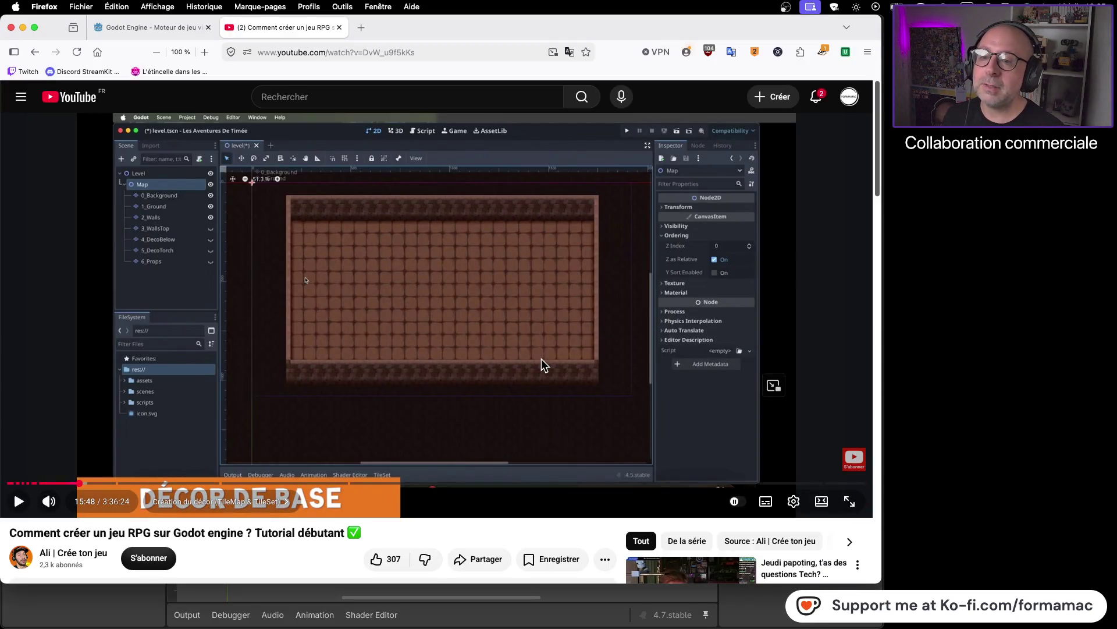
key("super+Tab")
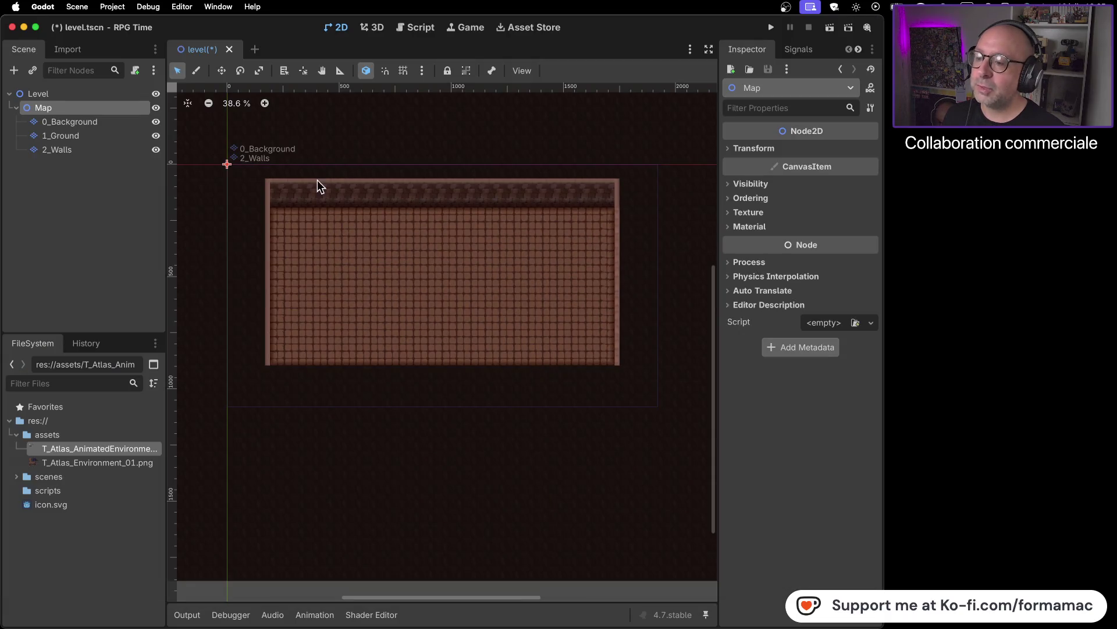
- On 2_Walls, paint the upper-and-lower brick tile pair along the room's bottom edge
left_click(90, 151)
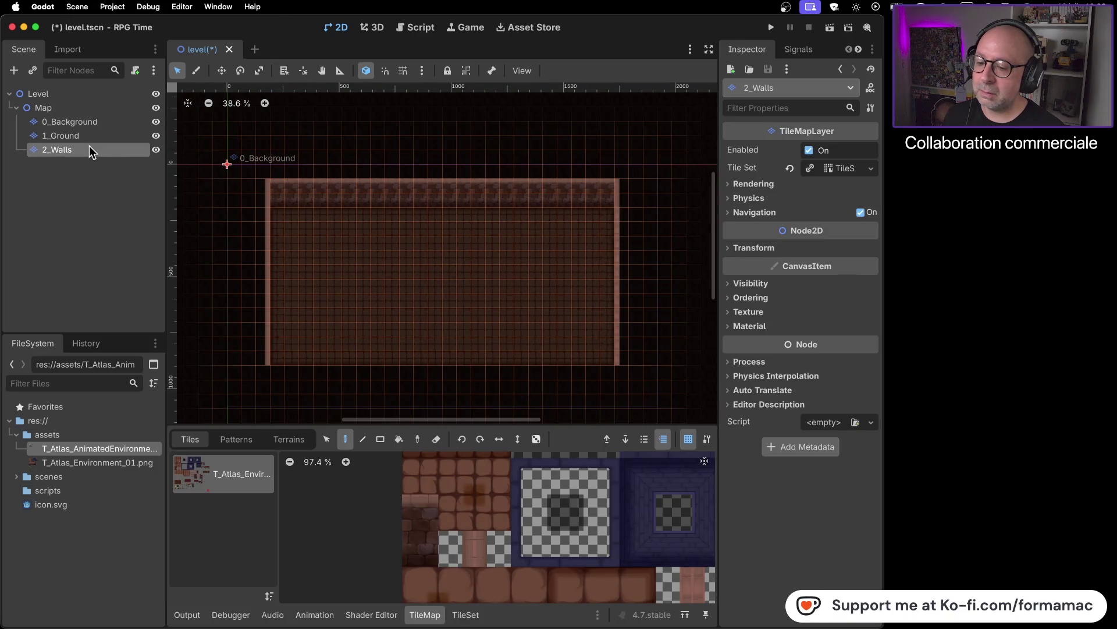
left_click(418, 513)
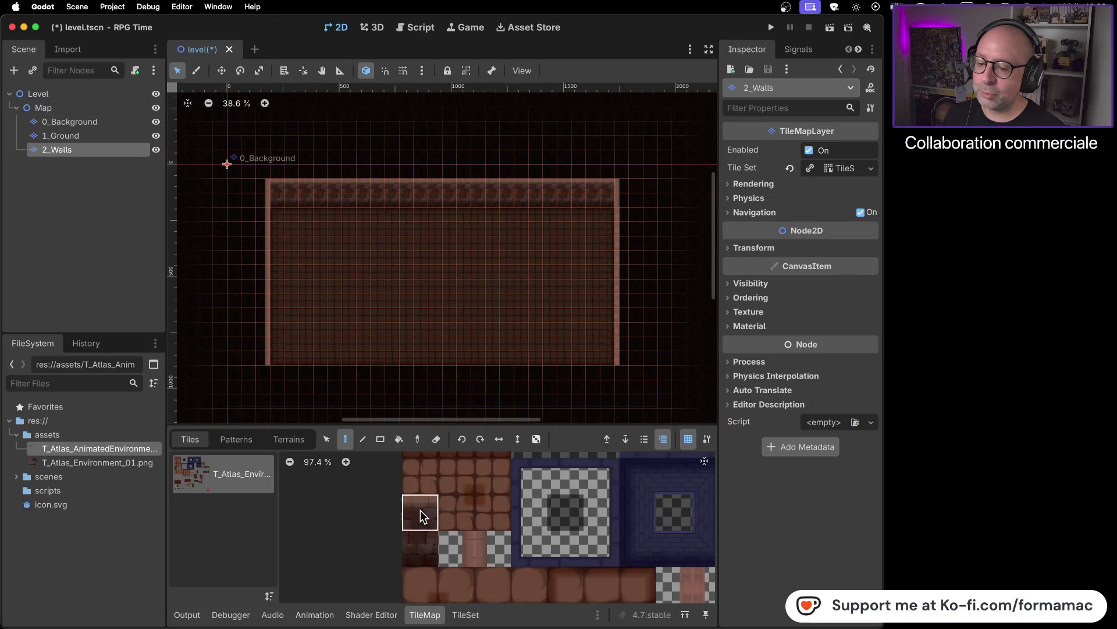
left_click_drag(419, 542, 420, 547)
left_click_drag(278, 386, 340, 391)
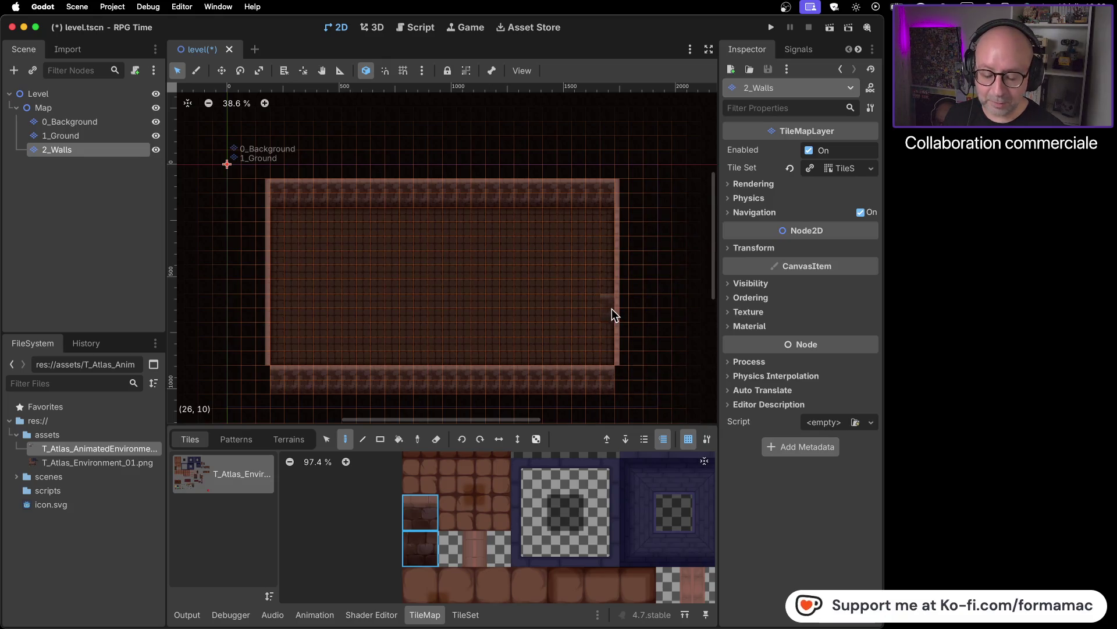
key("super+Tab")
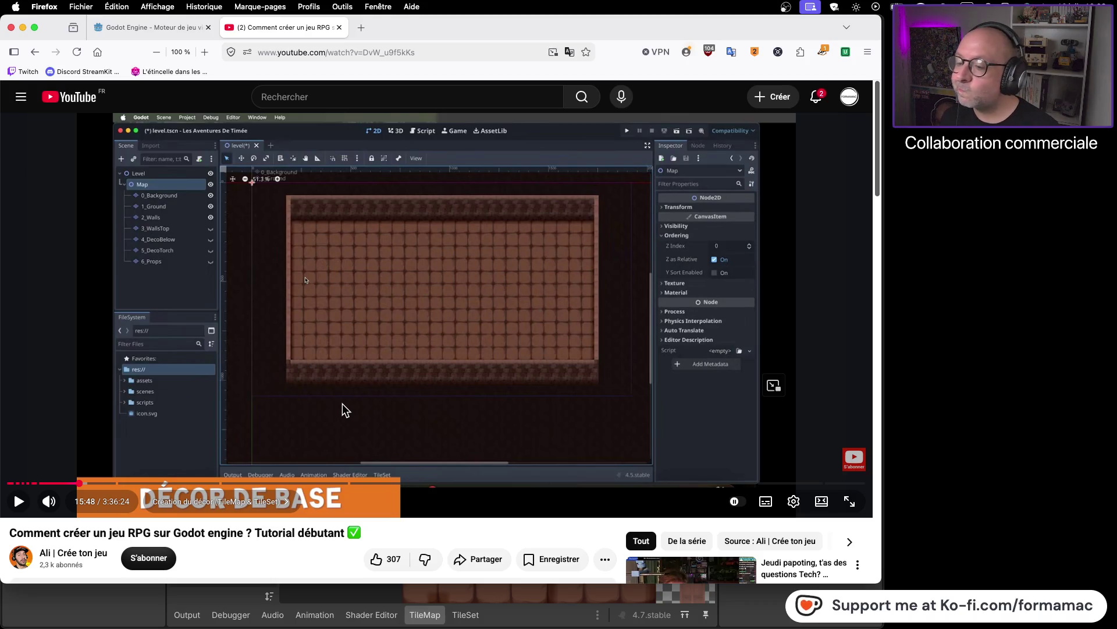
key("super+Tab")
key("super+Tab")
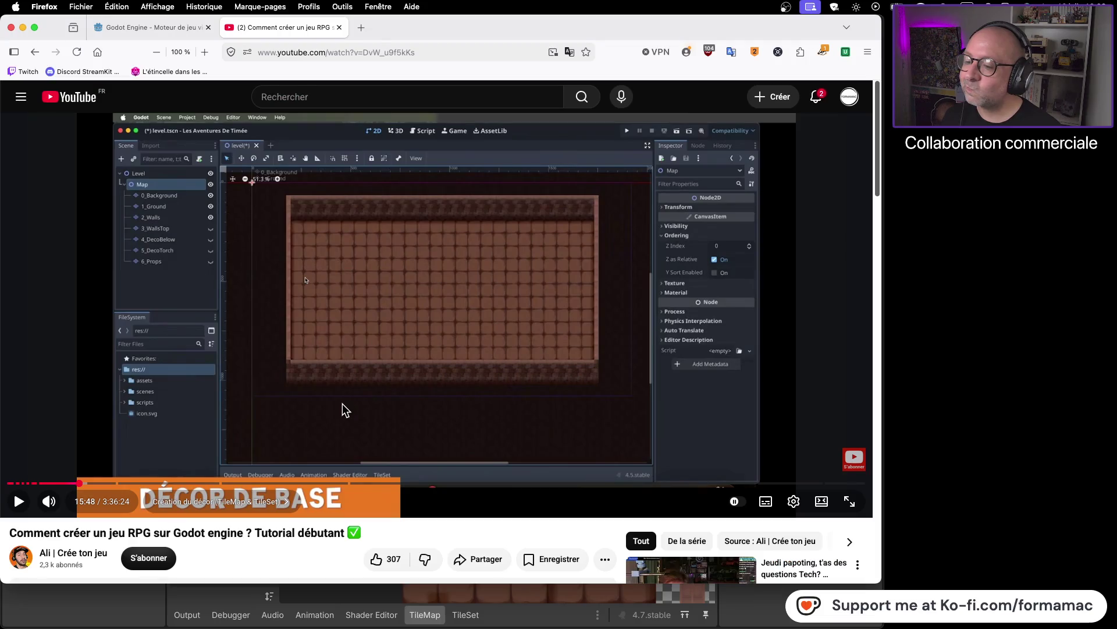
key("super+Tab")
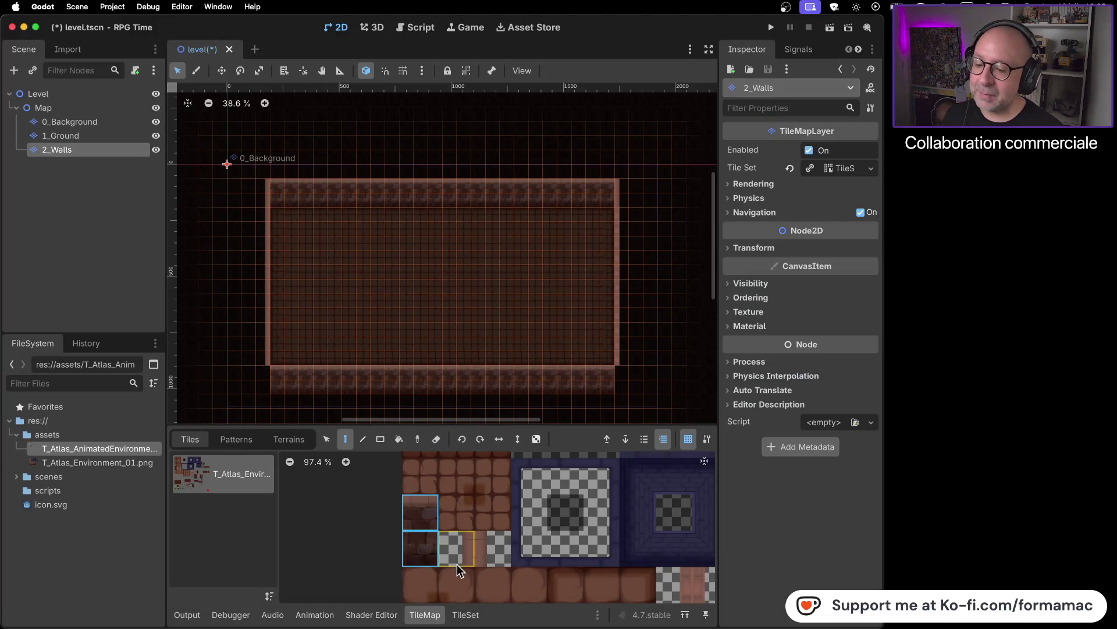
left_click(458, 560)
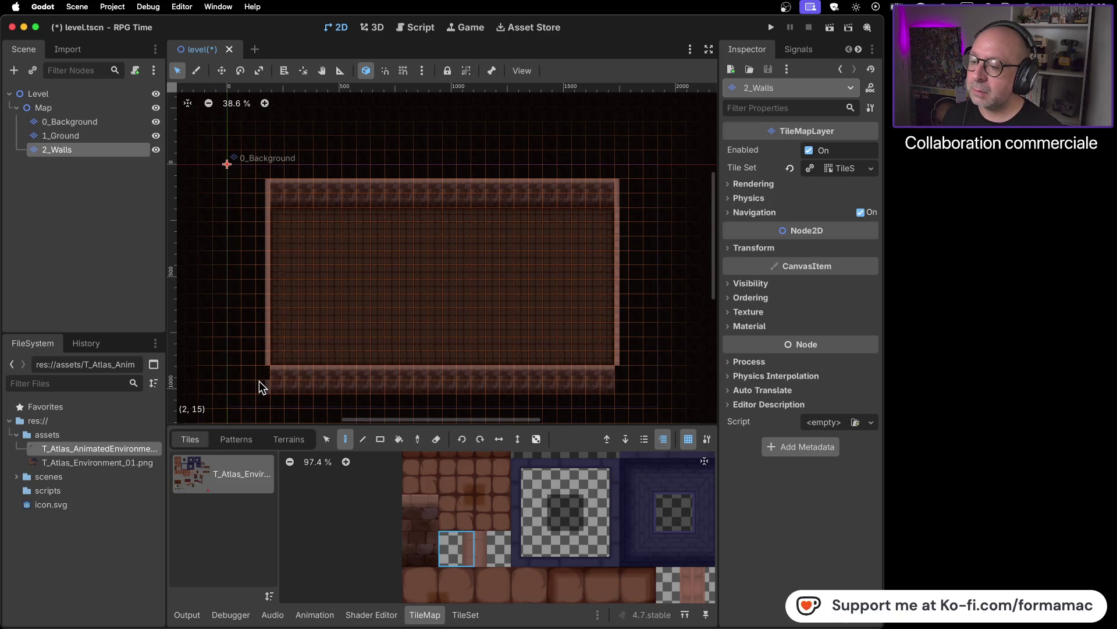
key("super+Tab")
key("super+Tab")
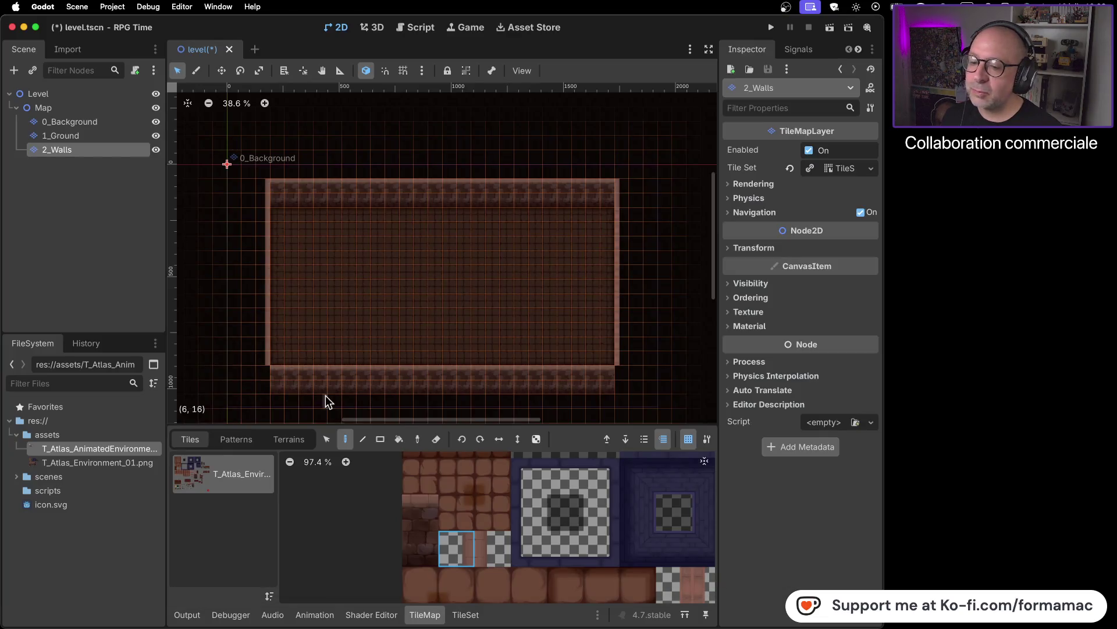
scroll(512, 505, "down", 3)
- Paint a new wall tile at the room's bottom-left corner
scroll(511, 497, "right", 3)
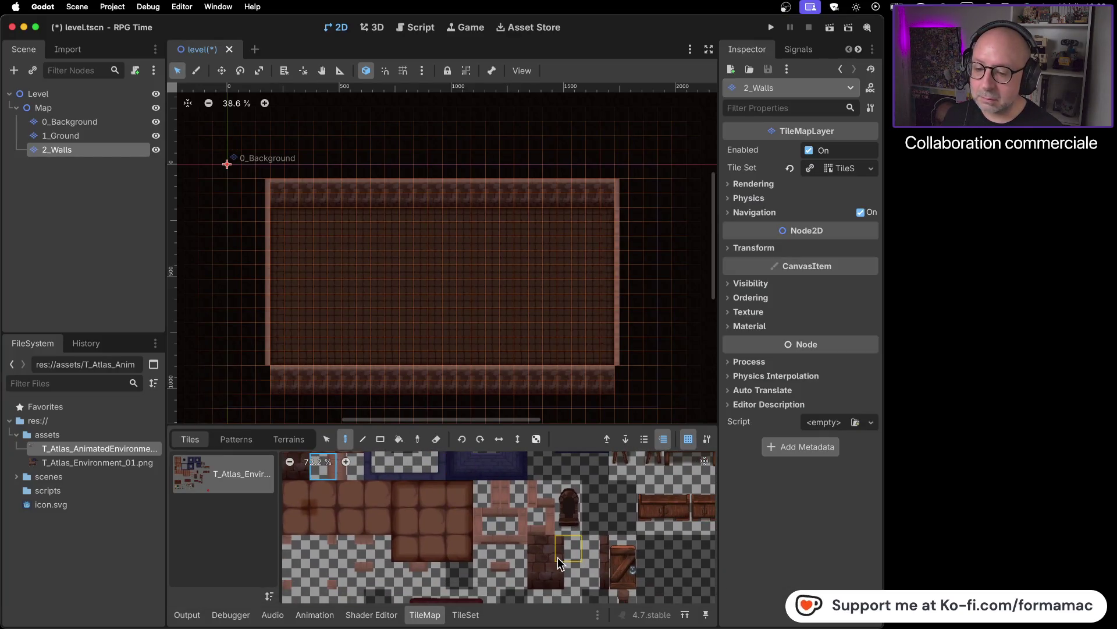
scroll(485, 575, "right", 5)
scroll(557, 520, "up", 3)
scroll(406, 559, "left", 5)
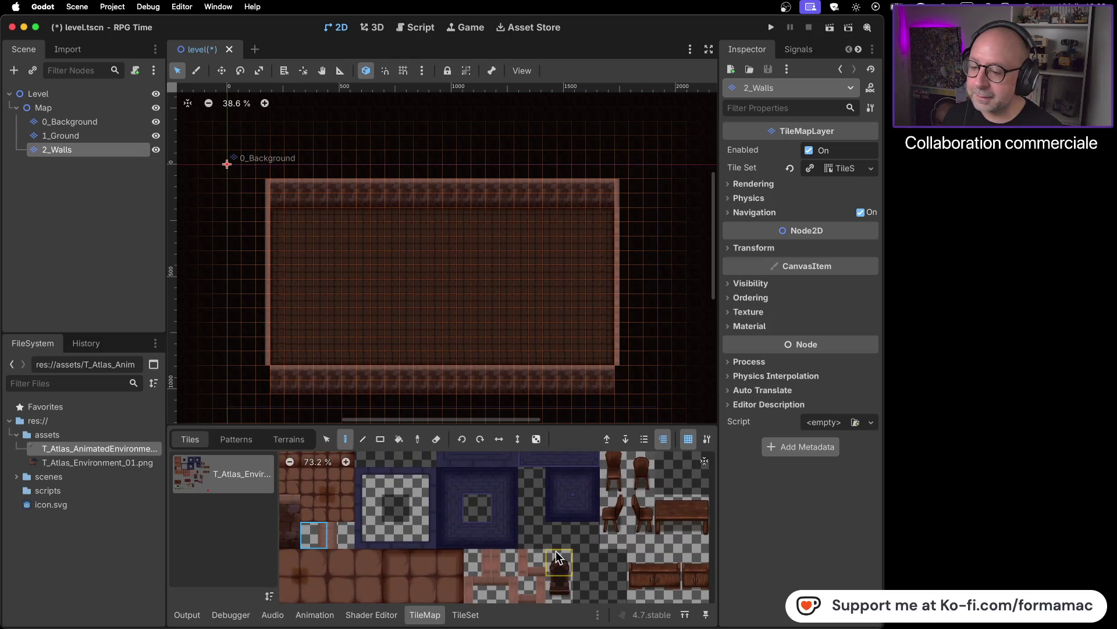
scroll(572, 529, "down", 3)
scroll(558, 518, "down", 3)
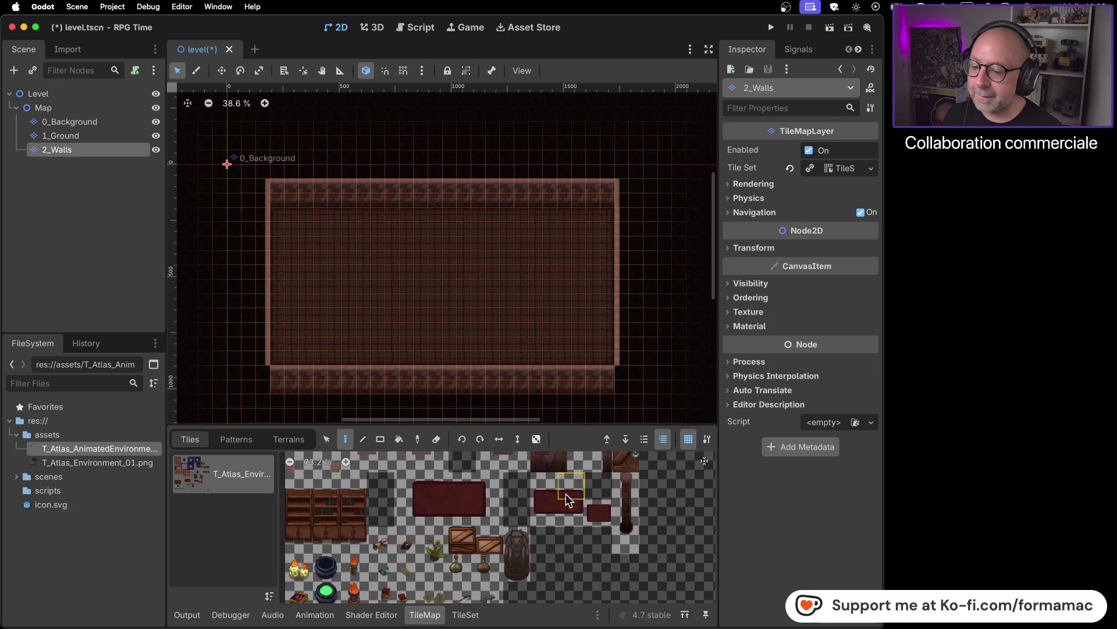
scroll(524, 513, "right", 3)
scroll(494, 532, "up", 2)
scroll(520, 562, "up", 3)
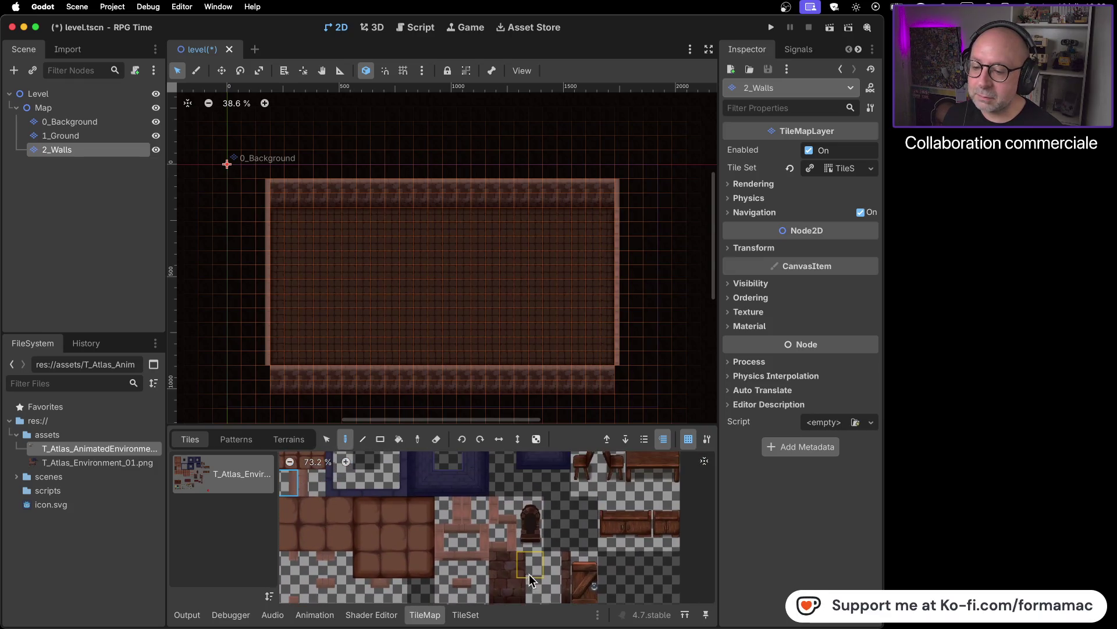
scroll(536, 556, "left", 2)
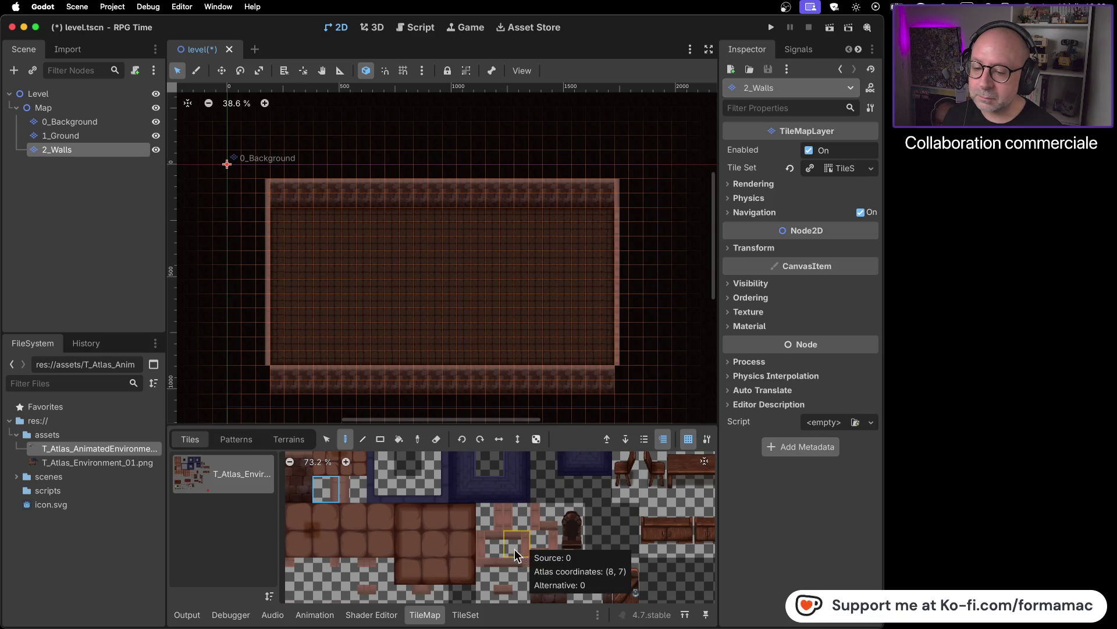
left_click(494, 519)
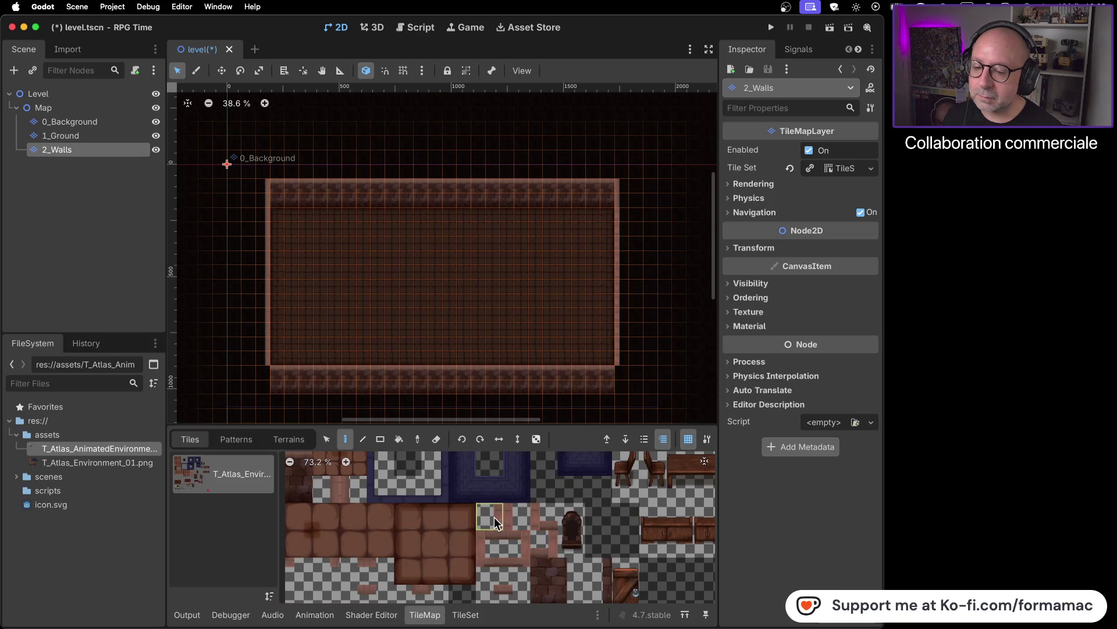
left_click(260, 386)
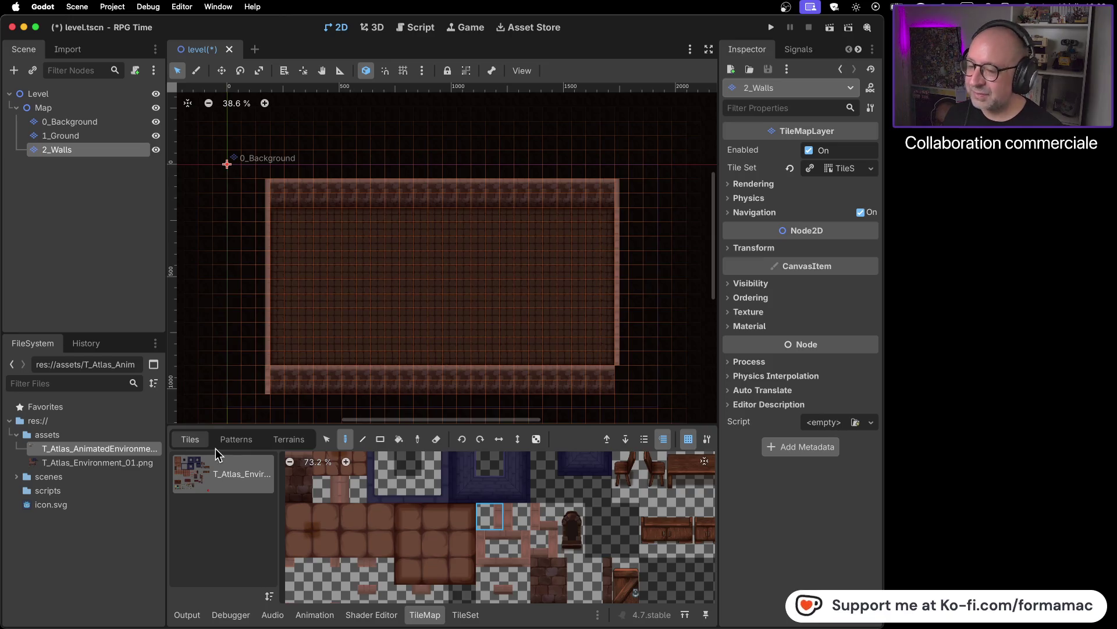
- Compare with the tutorial, then select two stacked wall tiles in the atlas
key("super+Tab")
mouse_move(304, 411)
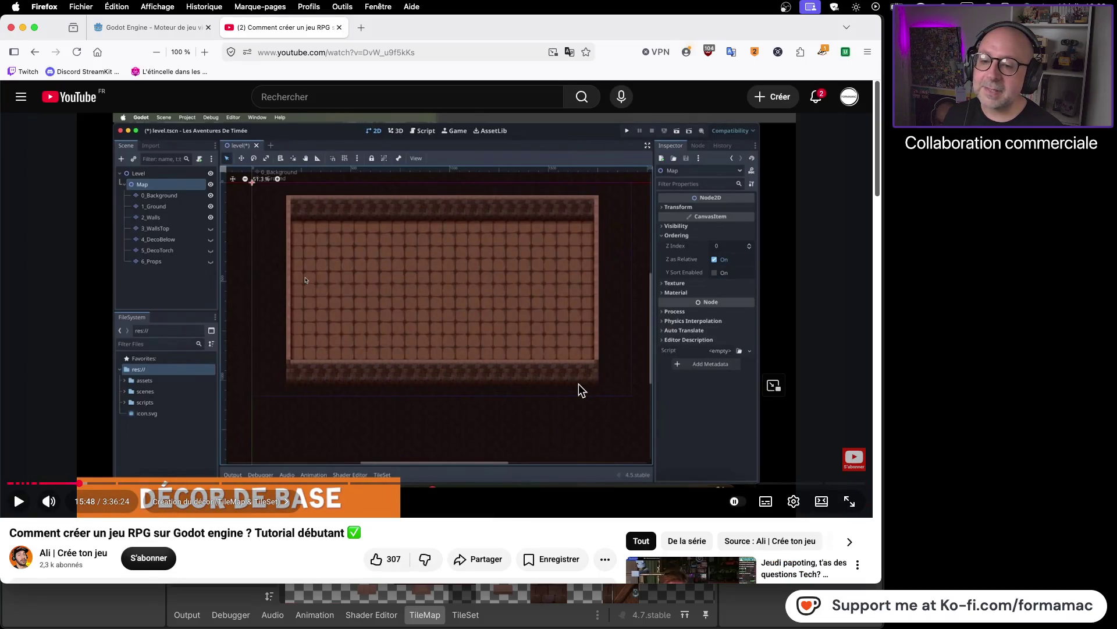
key("super+Tab")
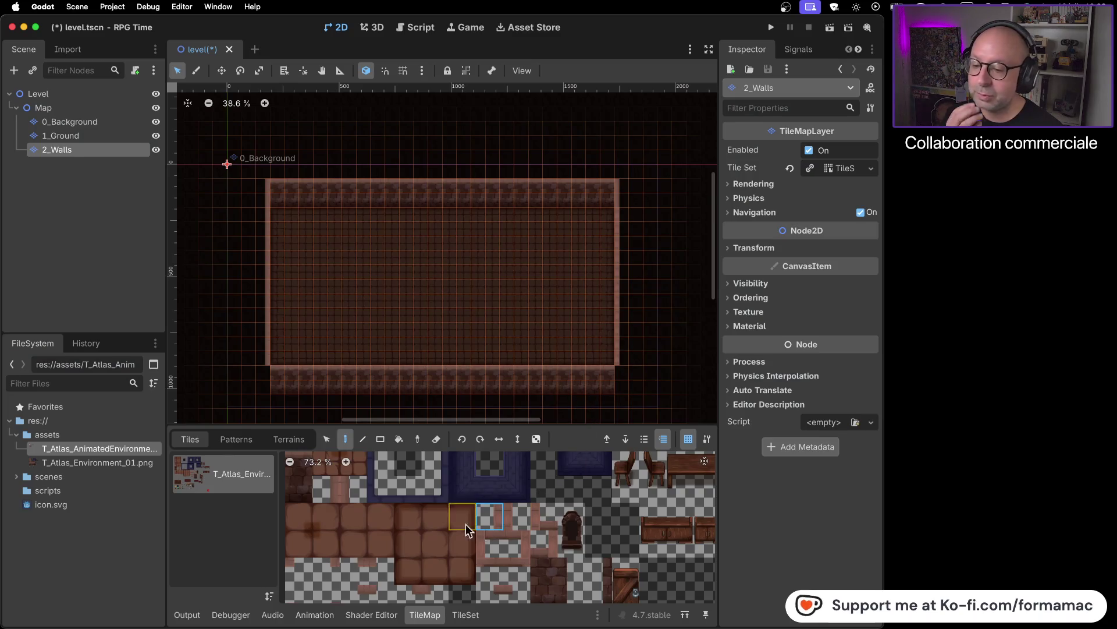
scroll(440, 560, "up", 3)
scroll(434, 546, "up", 3)
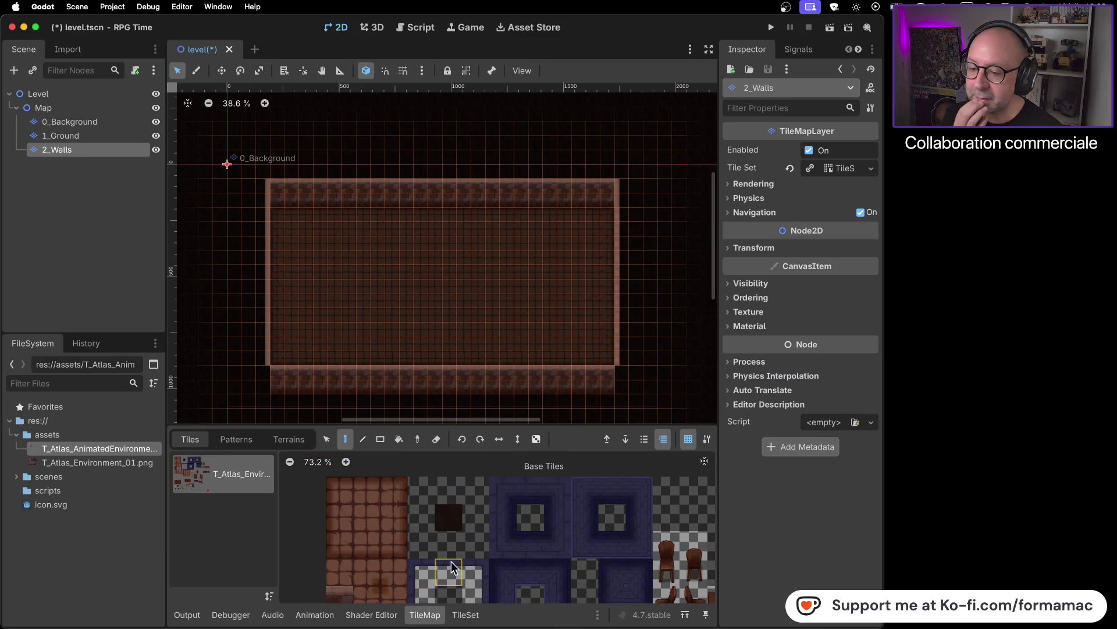
scroll(599, 529, "right", 5)
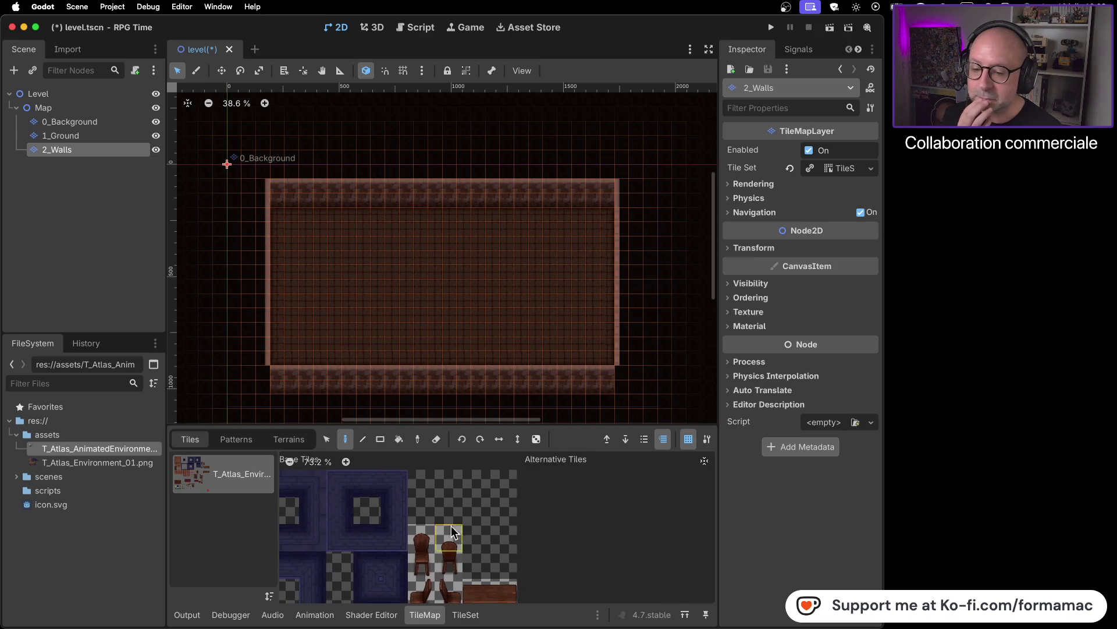
scroll(438, 522, "down", 3)
scroll(439, 567, "down", 3)
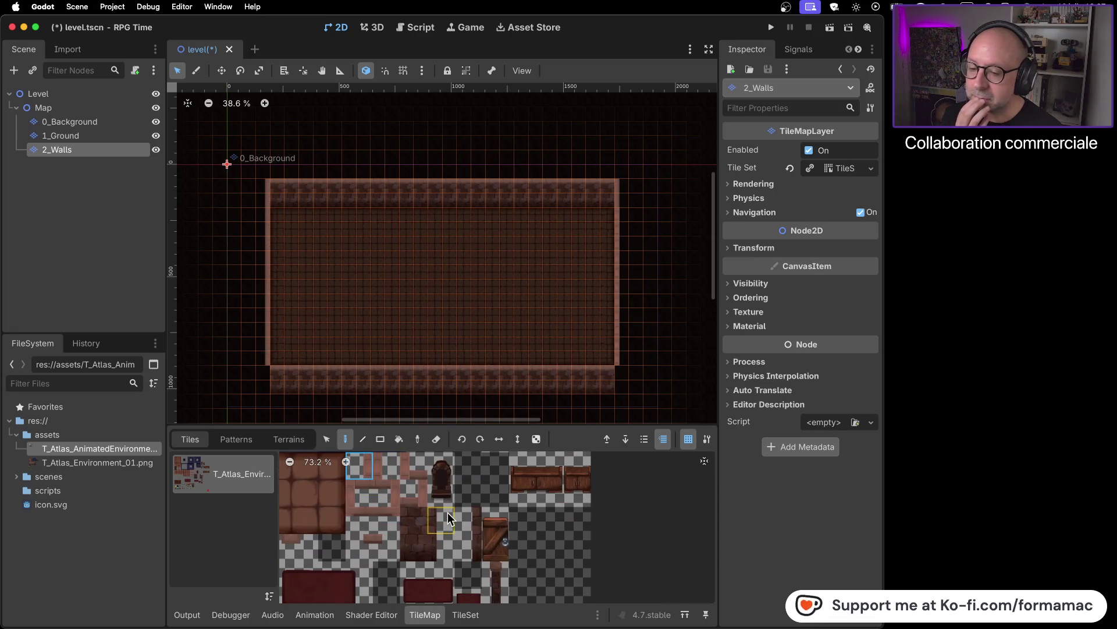
scroll(448, 515, "down", 5)
scroll(442, 515, "up", 2)
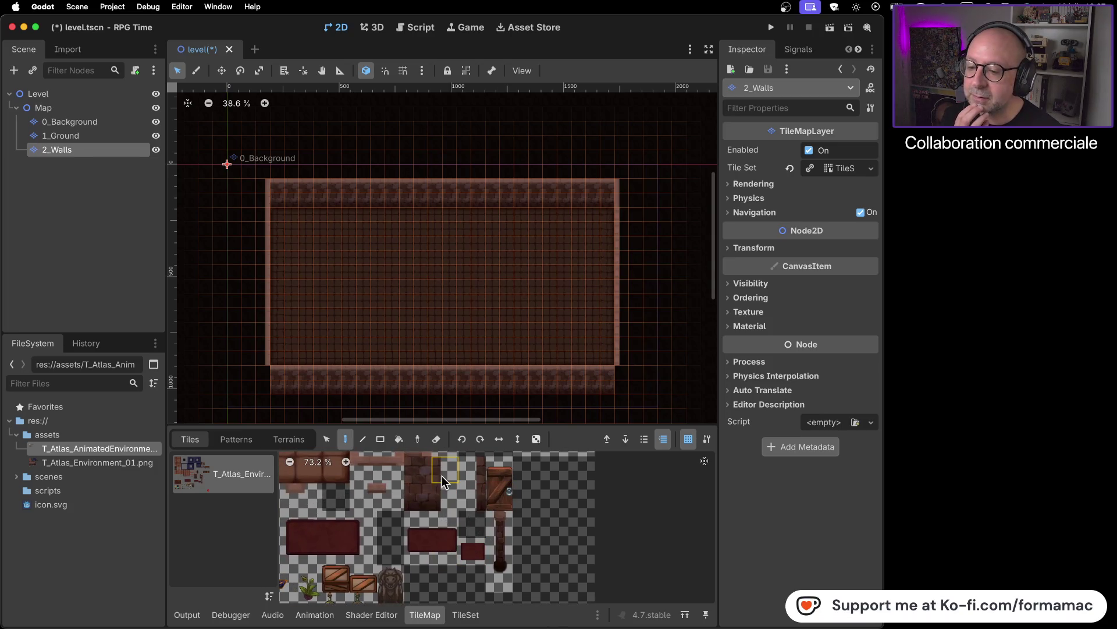
left_click_drag(442, 476, 441, 492)
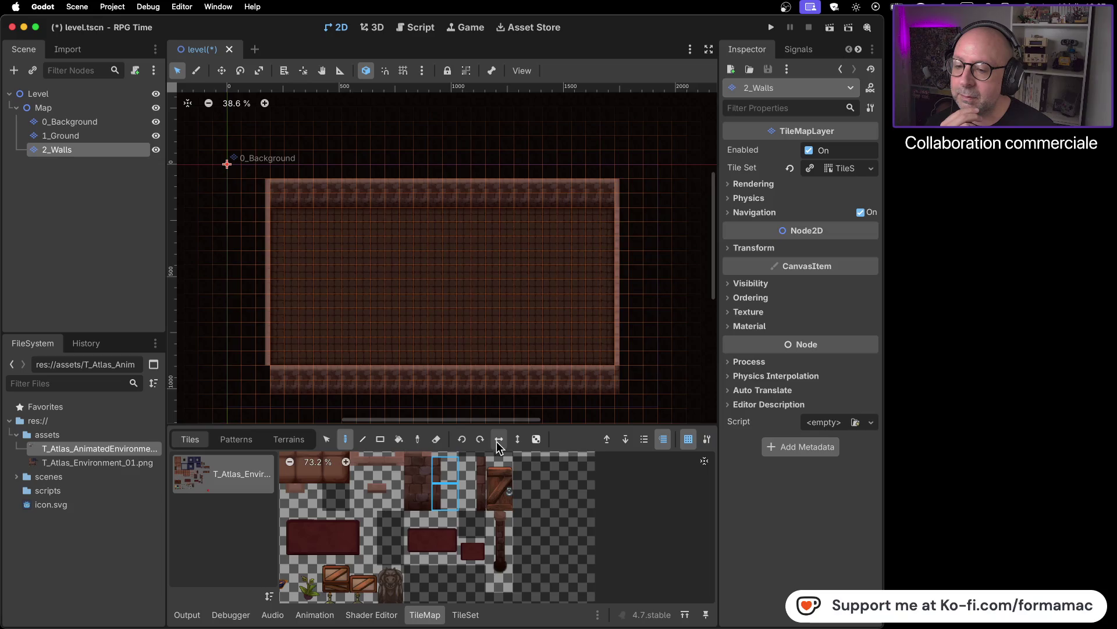
- Rotate the picked wall tiles, try three other atlas tiles, then select the Map node
left_click(461, 439)
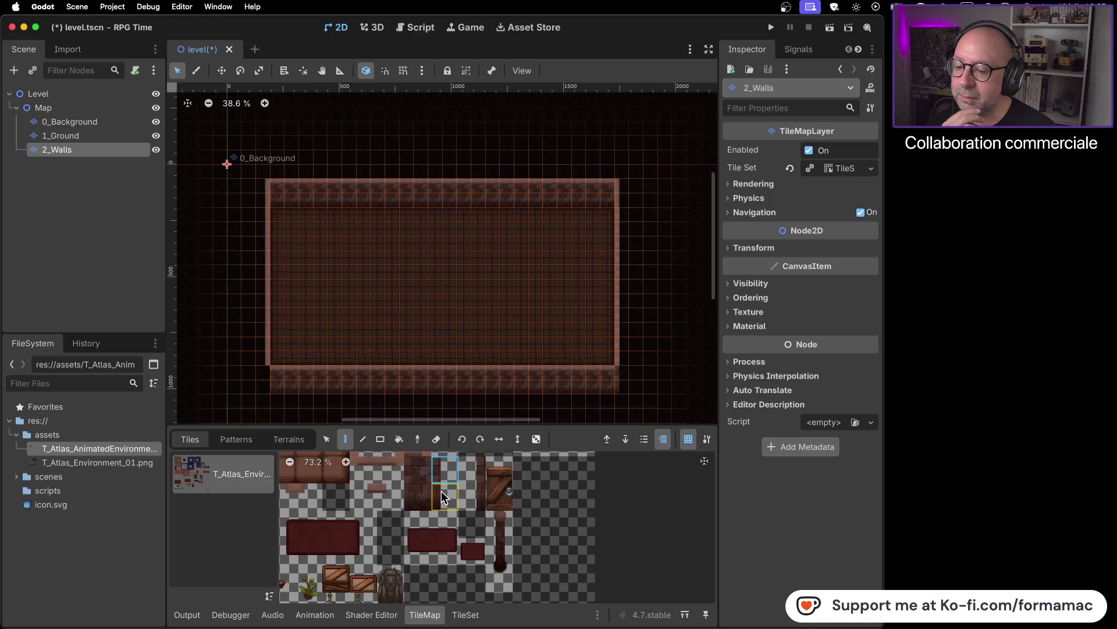
scroll(461, 490, "down", 3)
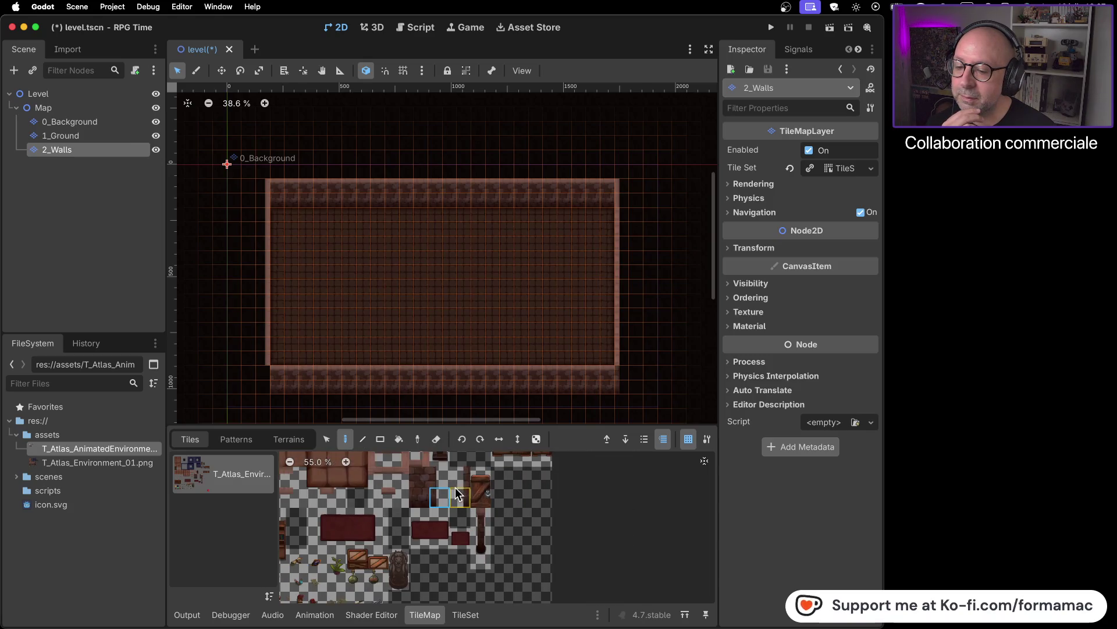
left_click(455, 478)
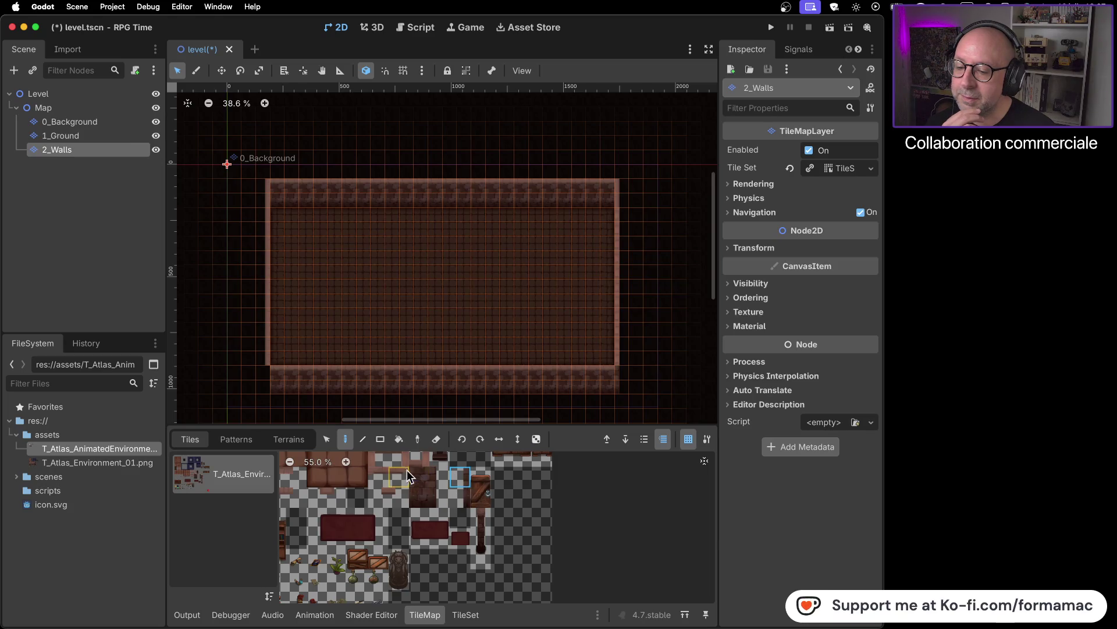
left_click(436, 474)
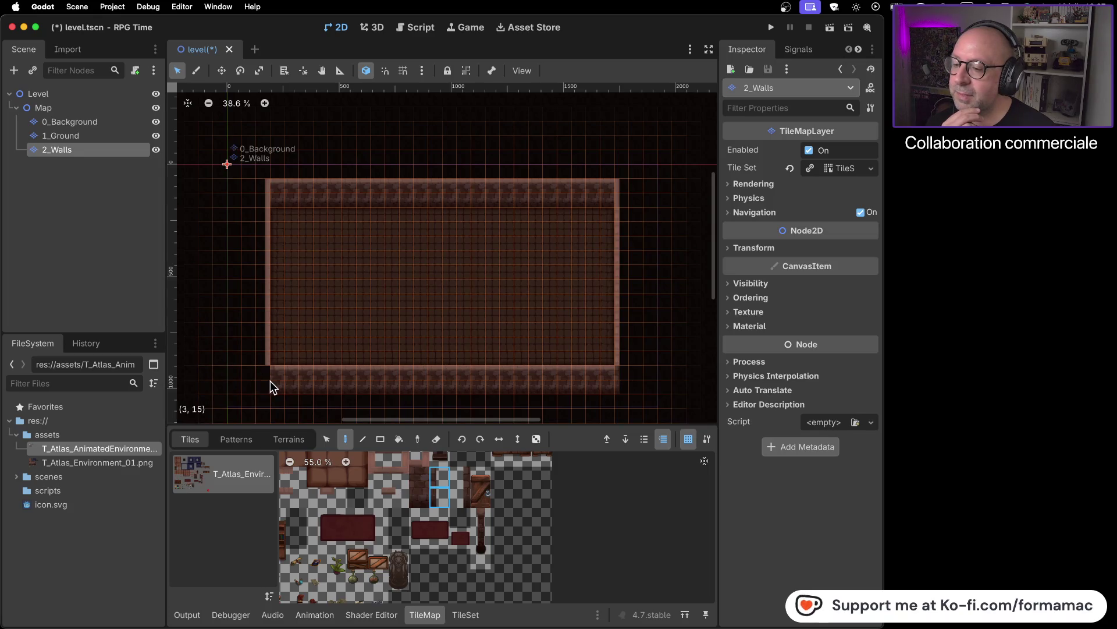
left_click(460, 492)
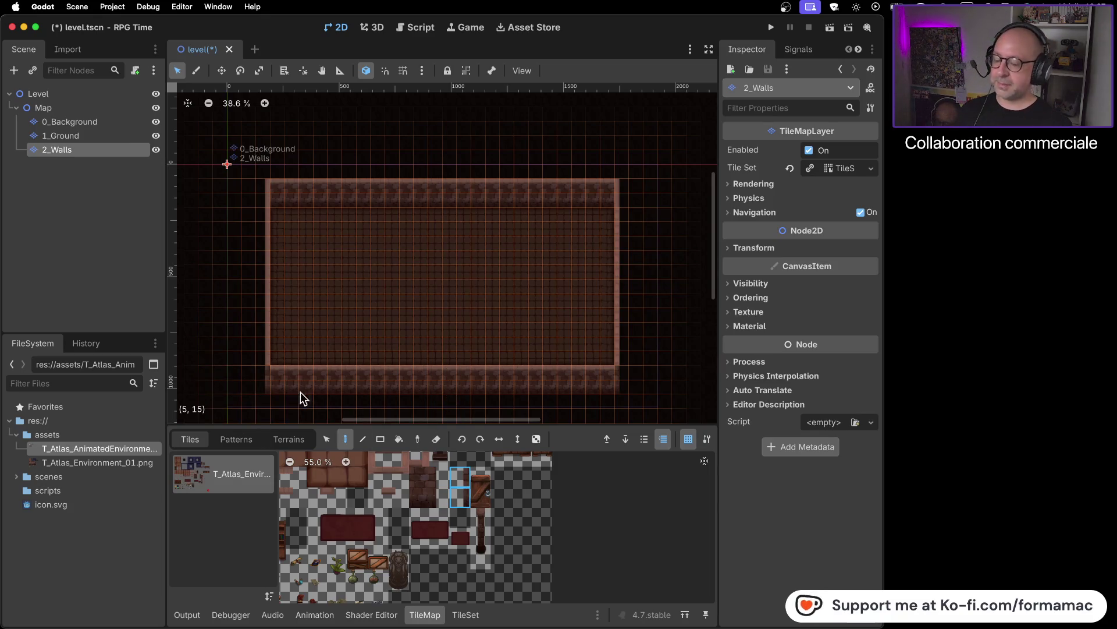
scroll(273, 382, "up", 8)
scroll(364, 326, "down", 8)
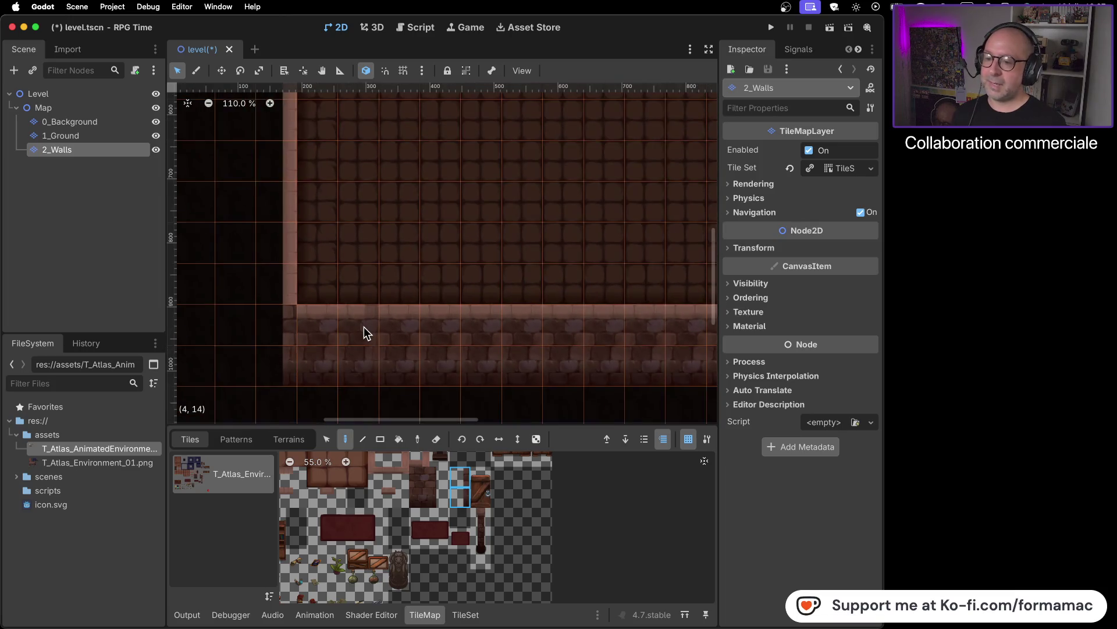
scroll(477, 306, "down", 1)
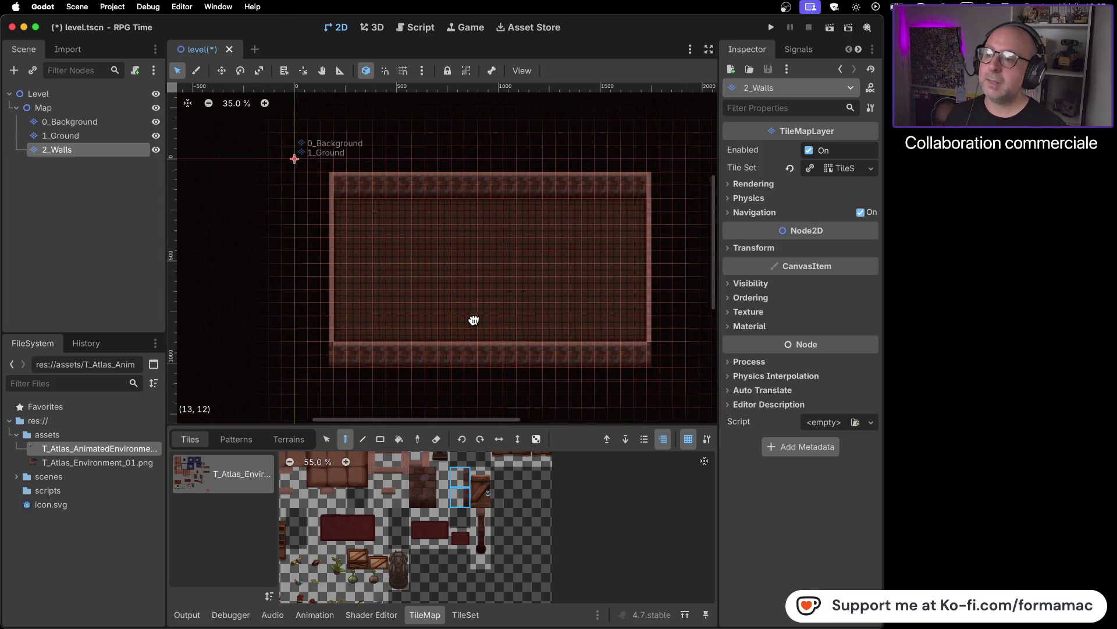
left_click(64, 110)
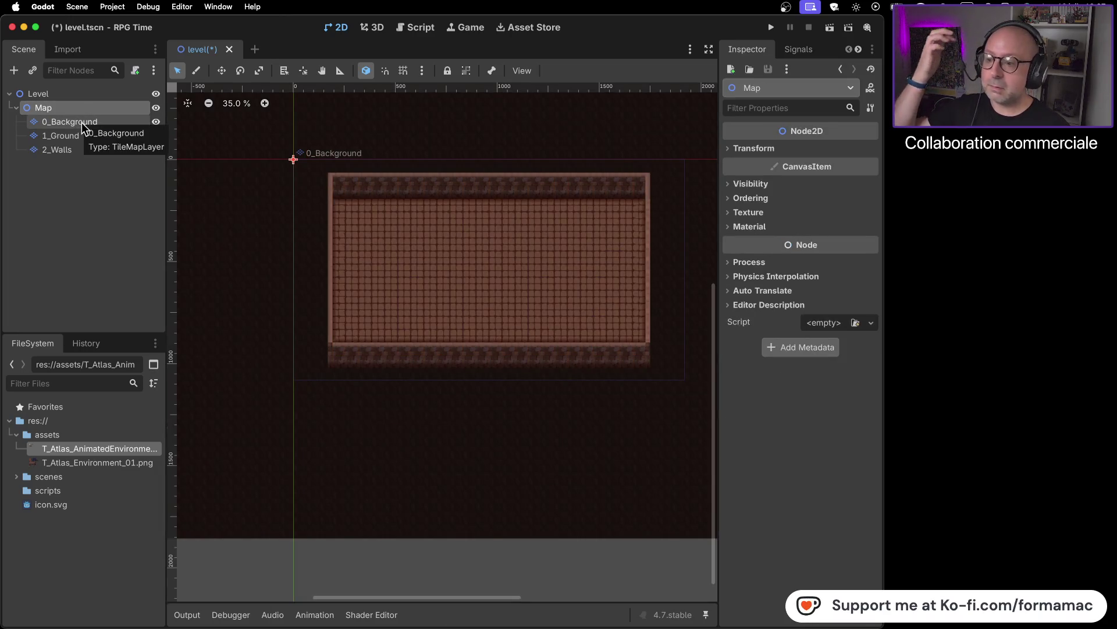
- Pan the canvas to reposition the room and bring up the YouTube tutorial
left_click_drag(484, 251, 456, 280)
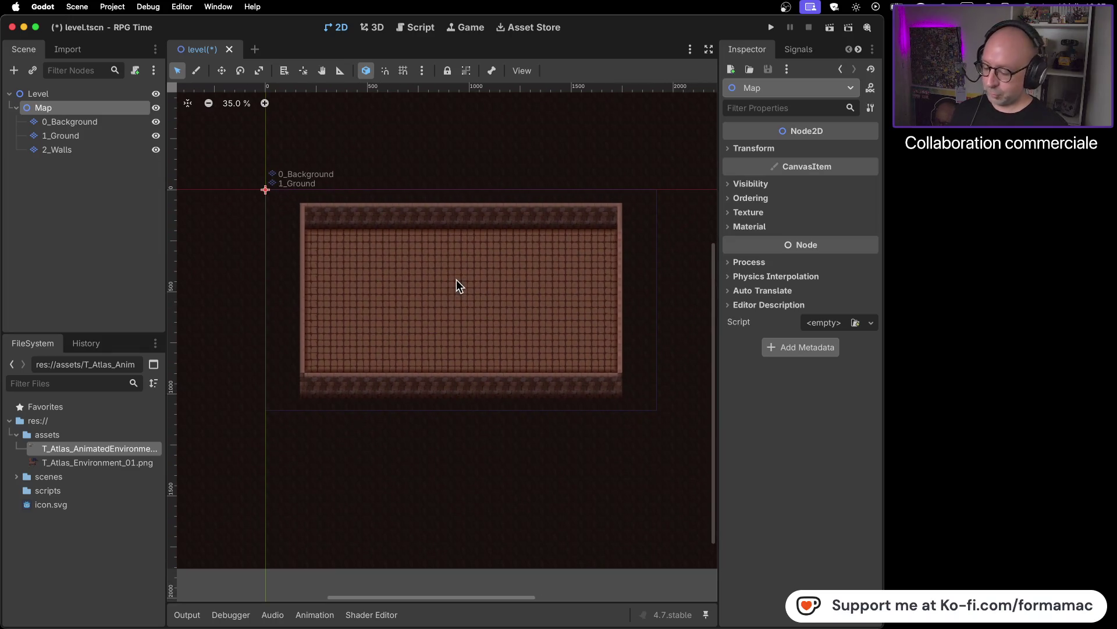
key("super+Tab")
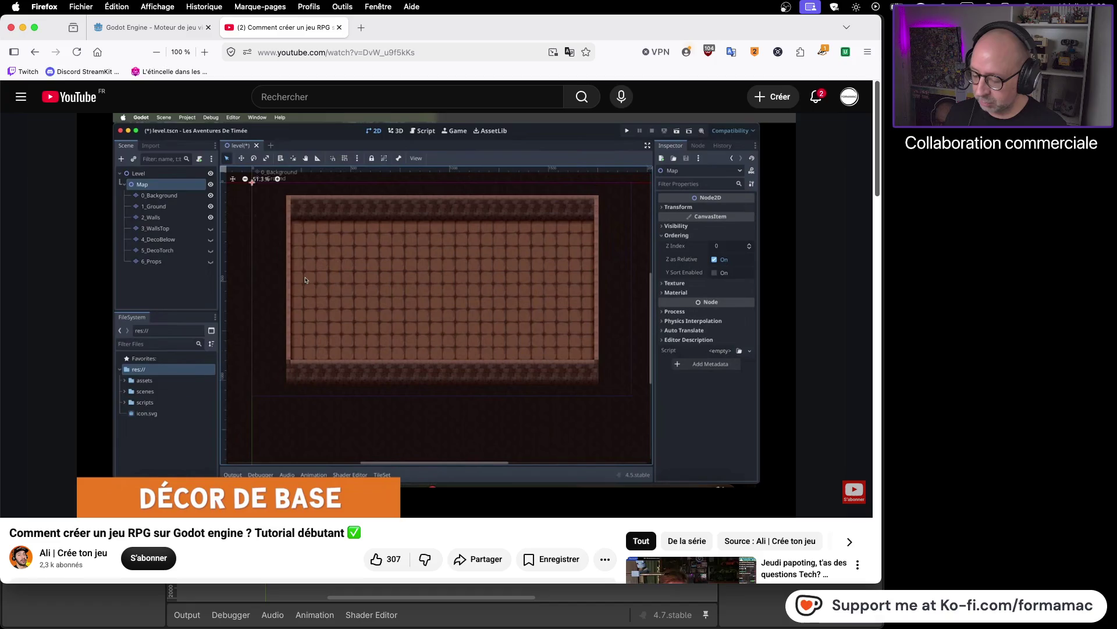
- Play the tutorial to 16:23 in the 'Décor de base' chapter, then return to Godot
key("super+Tab")
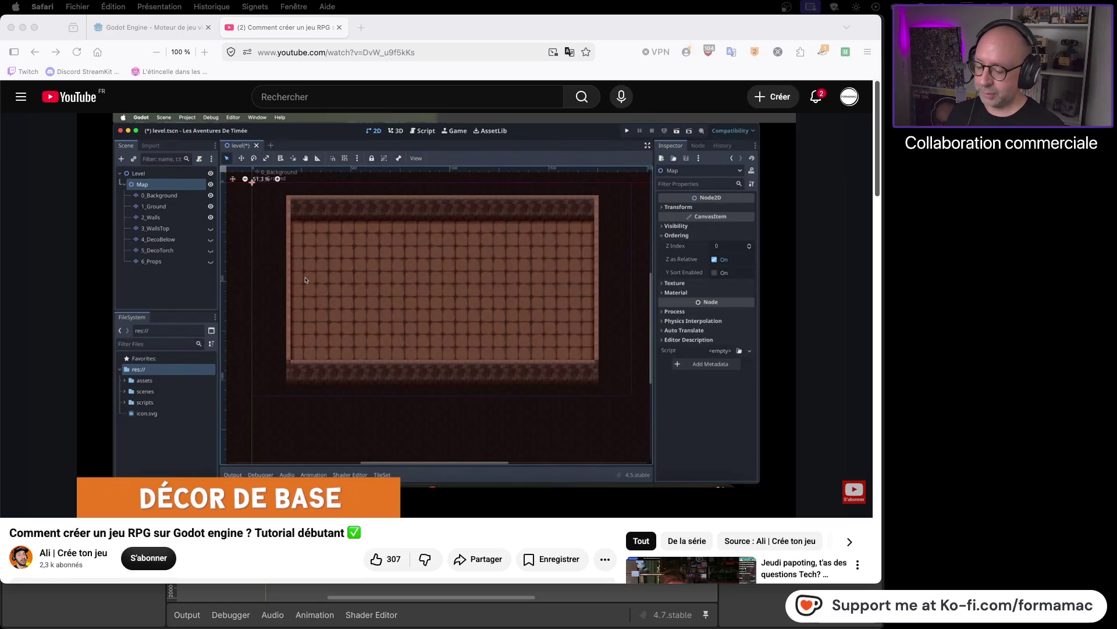
key("super+Tab")
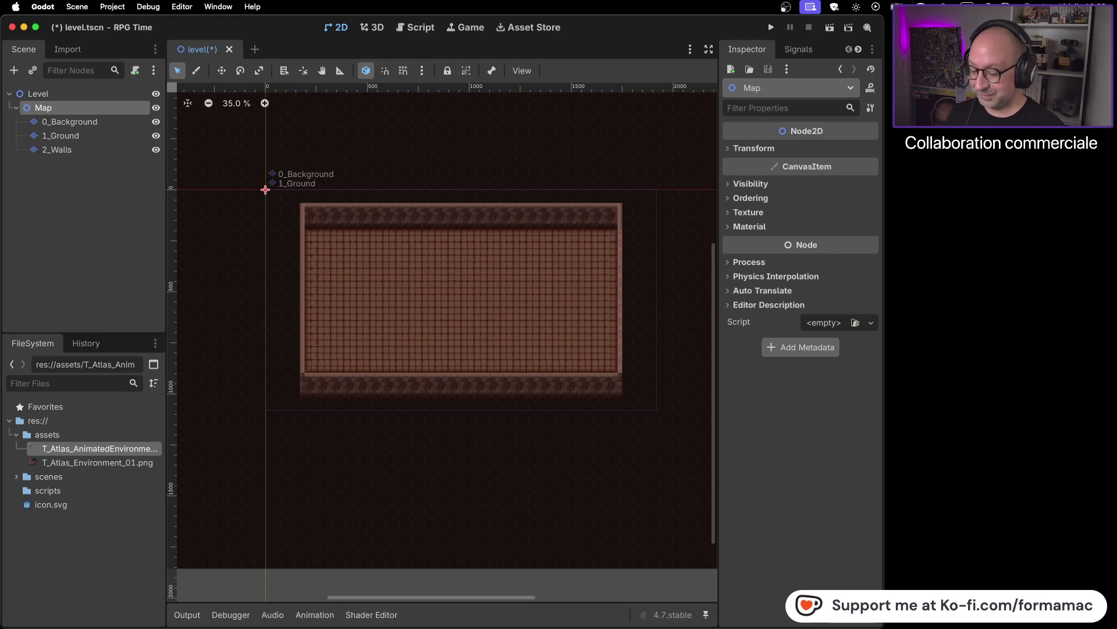
key("super+Tab")
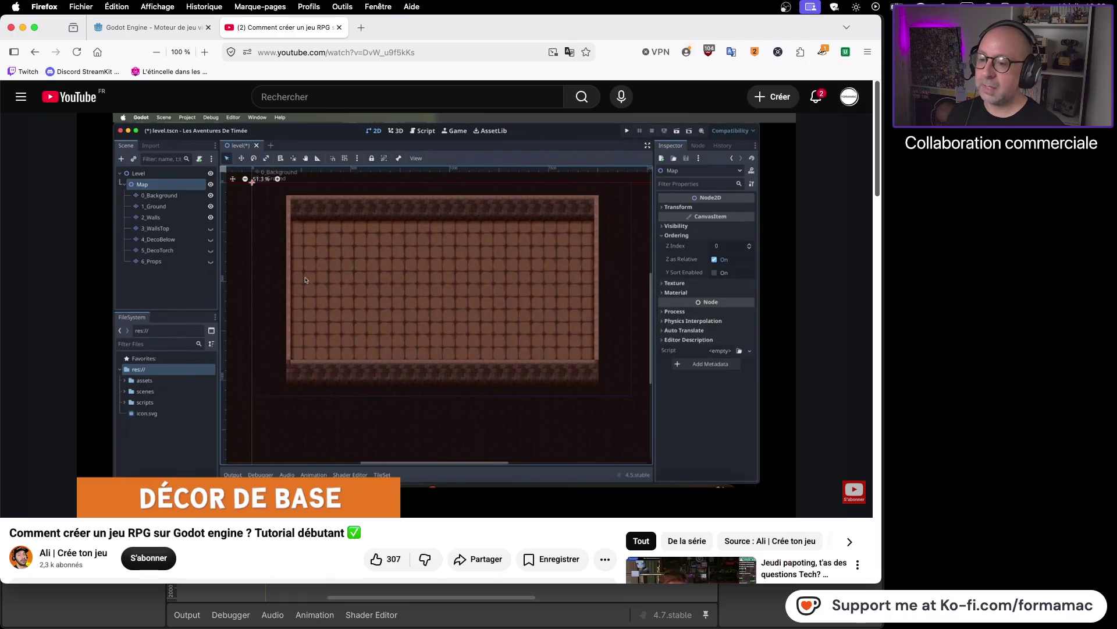
left_click(476, 317)
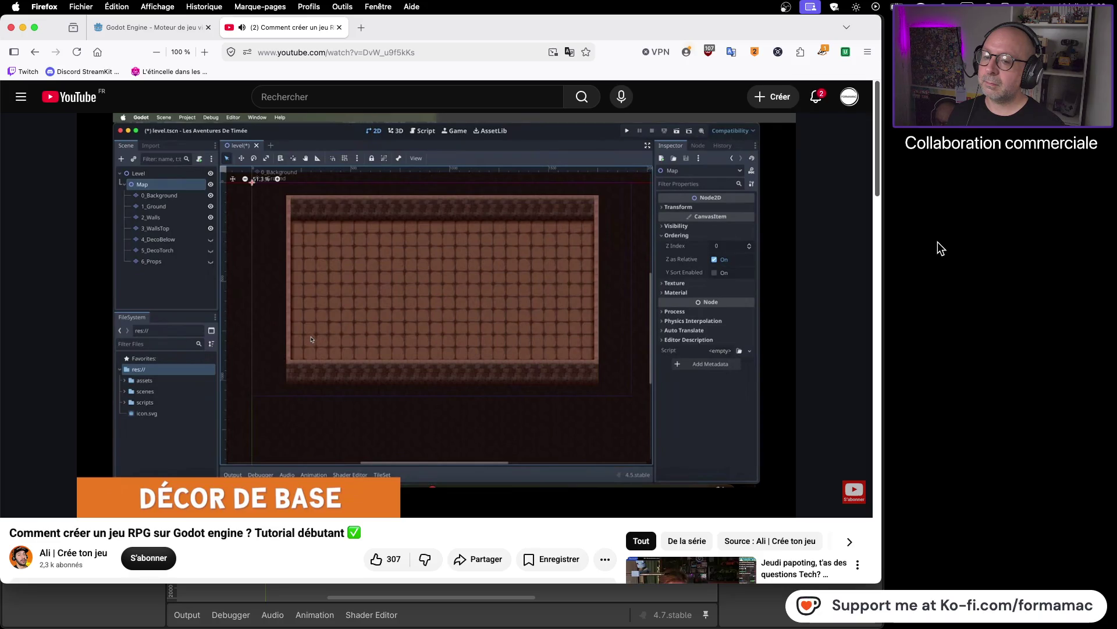
left_click(442, 307)
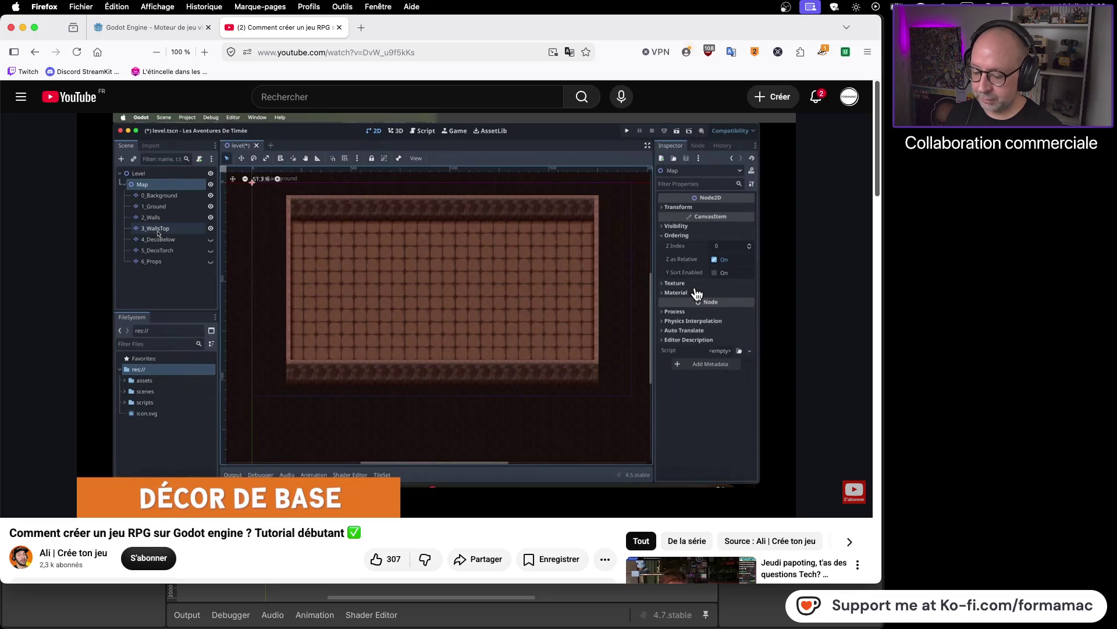
key("super+Tab")
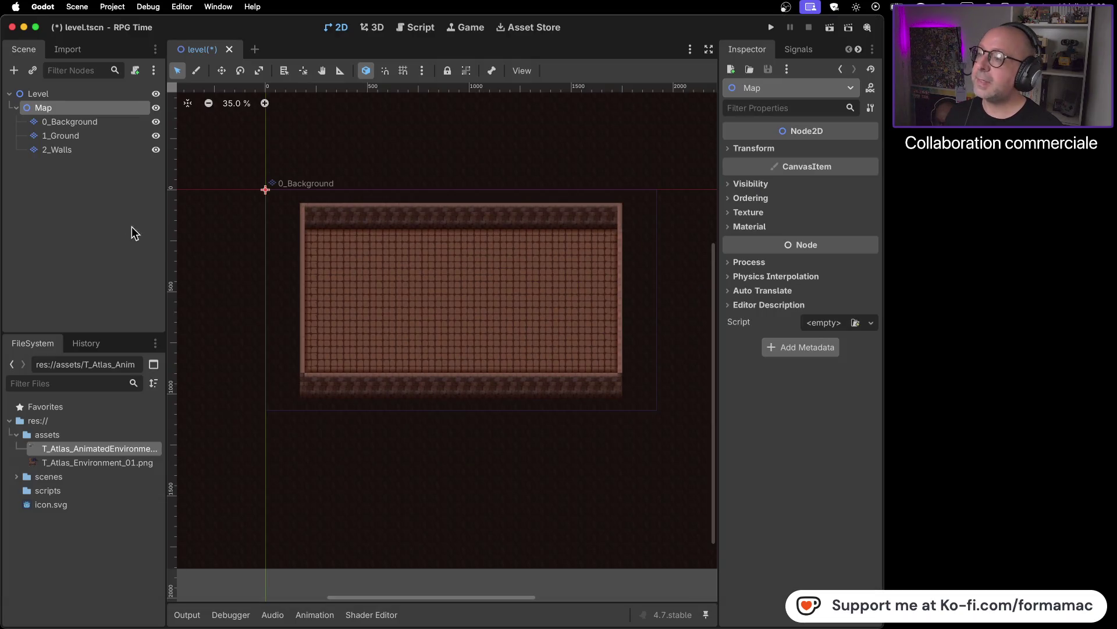
- Select 2_Walls and pick a single wall tile from the atlas, then select 0_Background
left_click(102, 151)
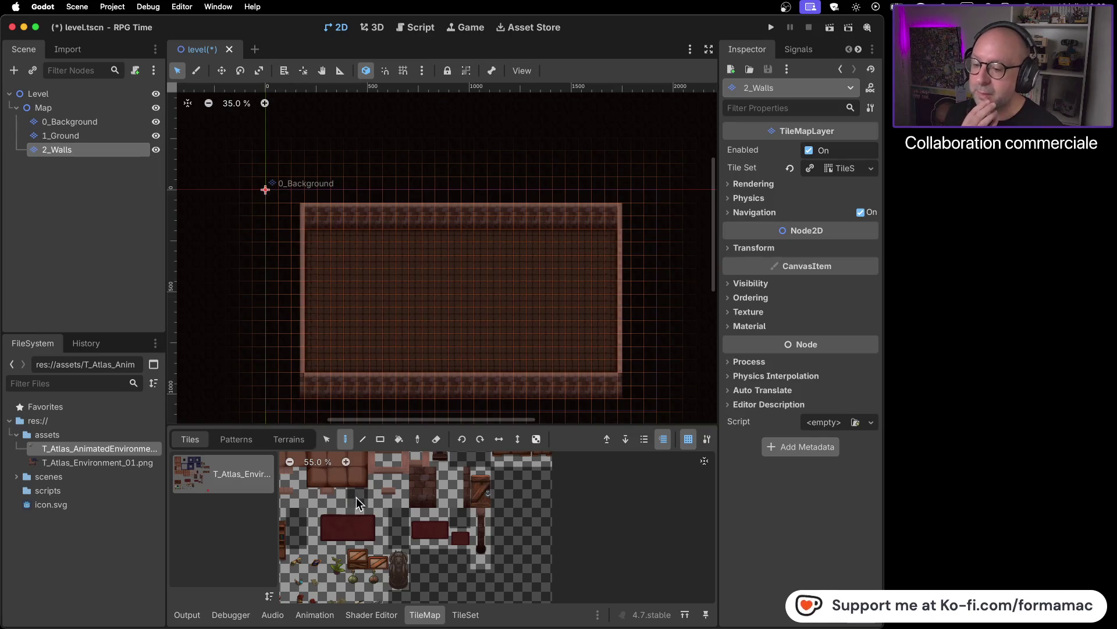
scroll(401, 489, "up", 6)
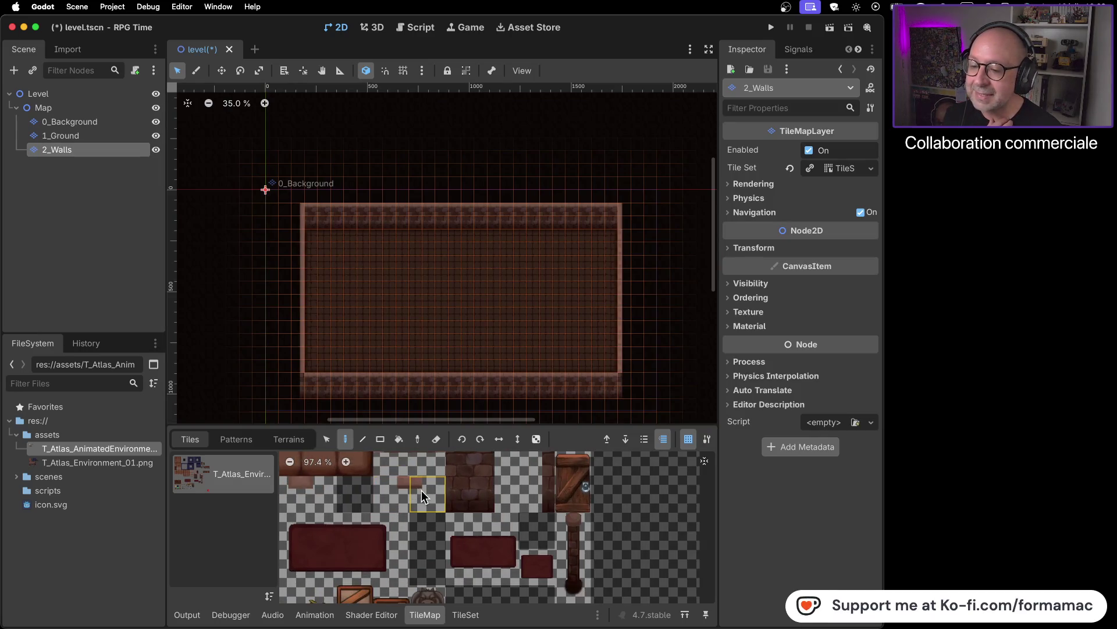
left_click(386, 487)
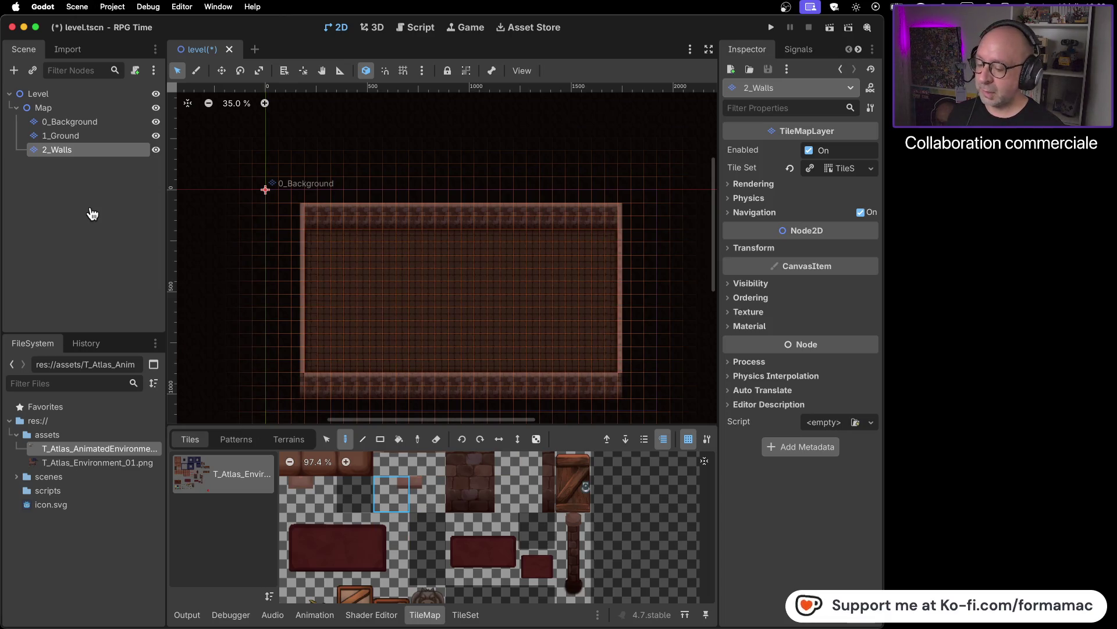
key("super+Tab")
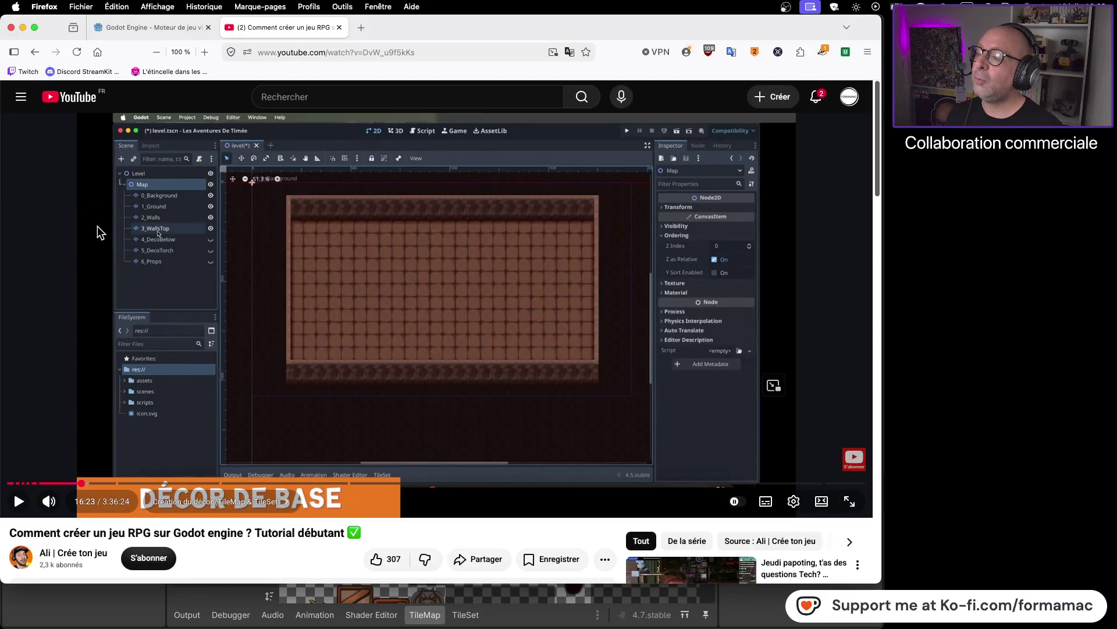
key("super+Tab")
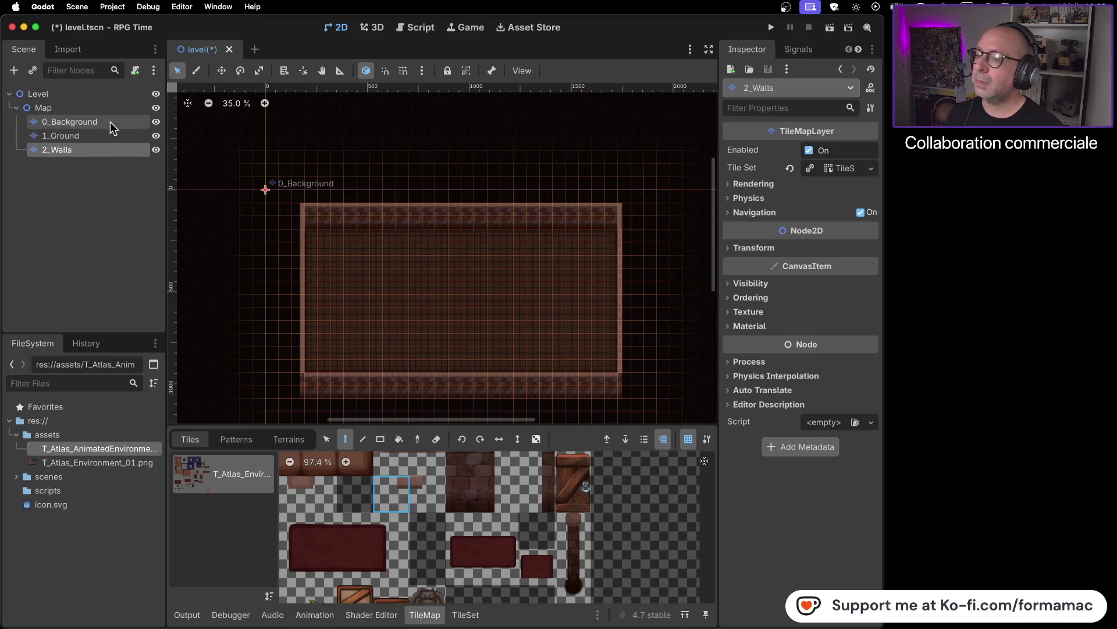
left_click(110, 121)
- Duplicate 0_Background, move the copy below 2_Walls and rename it 3_WallsTop
right_click(110, 121)
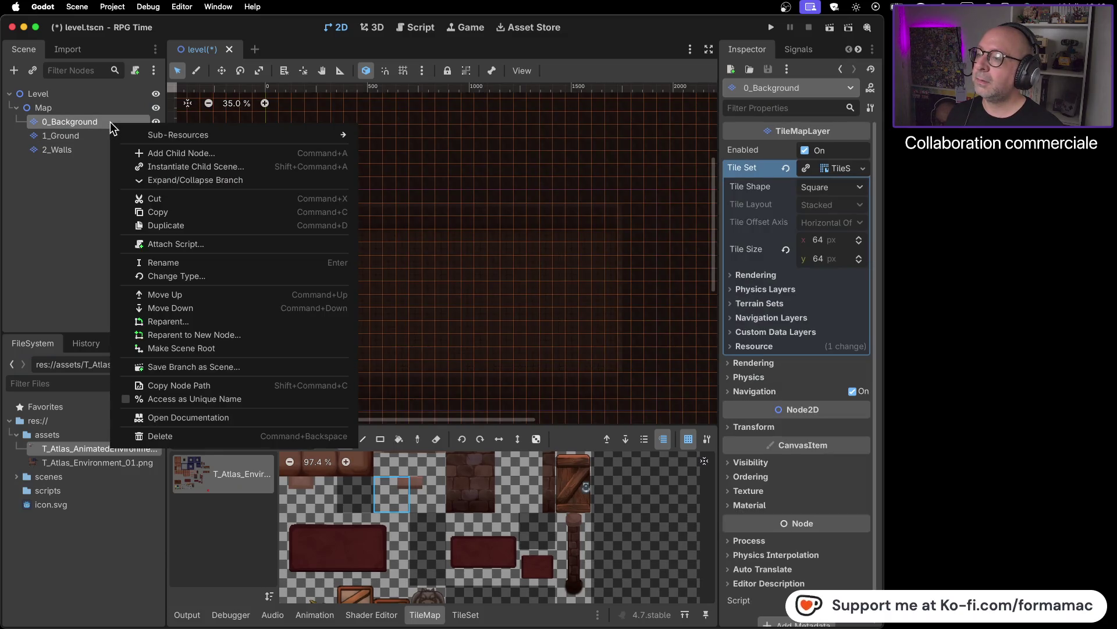
left_click(187, 225)
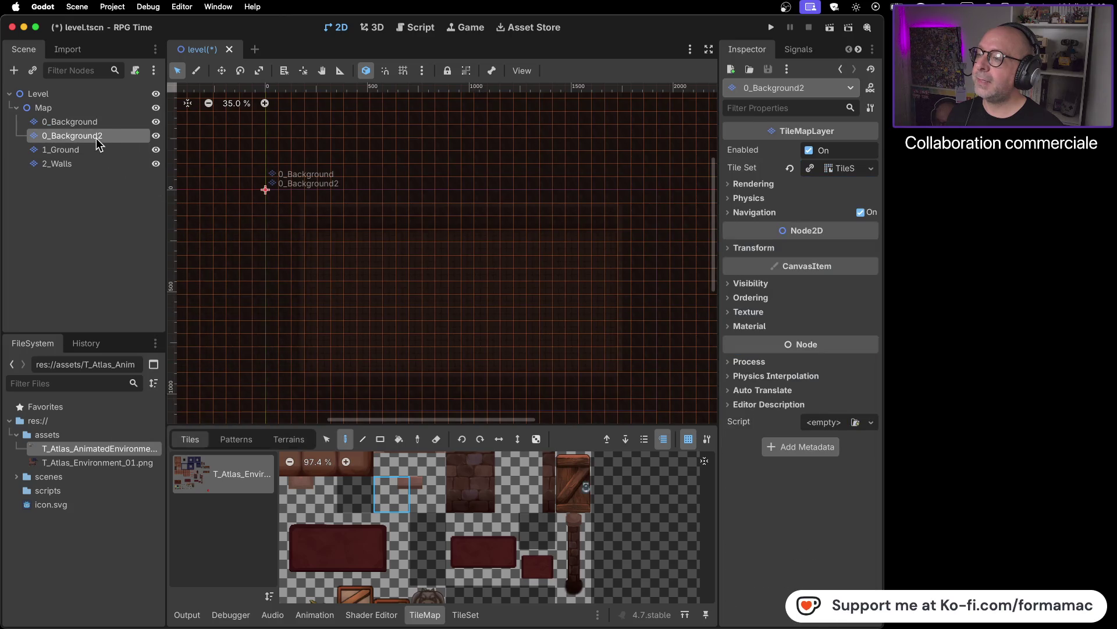
mouse_move(88, 136)
left_mouse_down()
mouse_move(96, 186)
mouse_move(92, 168)
left_mouse_up()
right_click(76, 163)
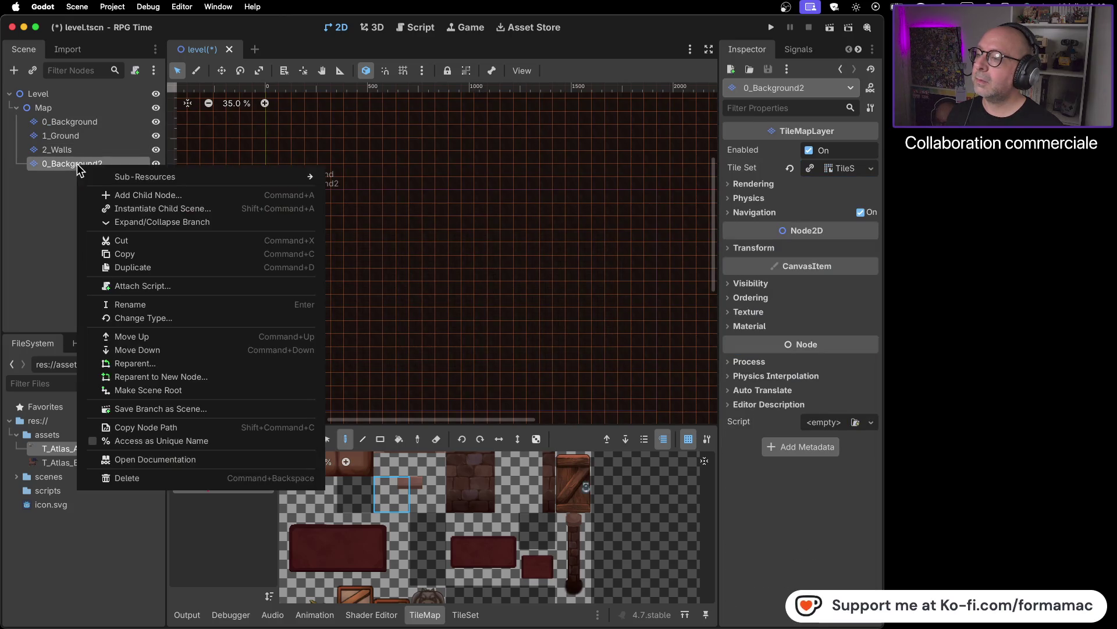
left_click(141, 304)
type("3_")
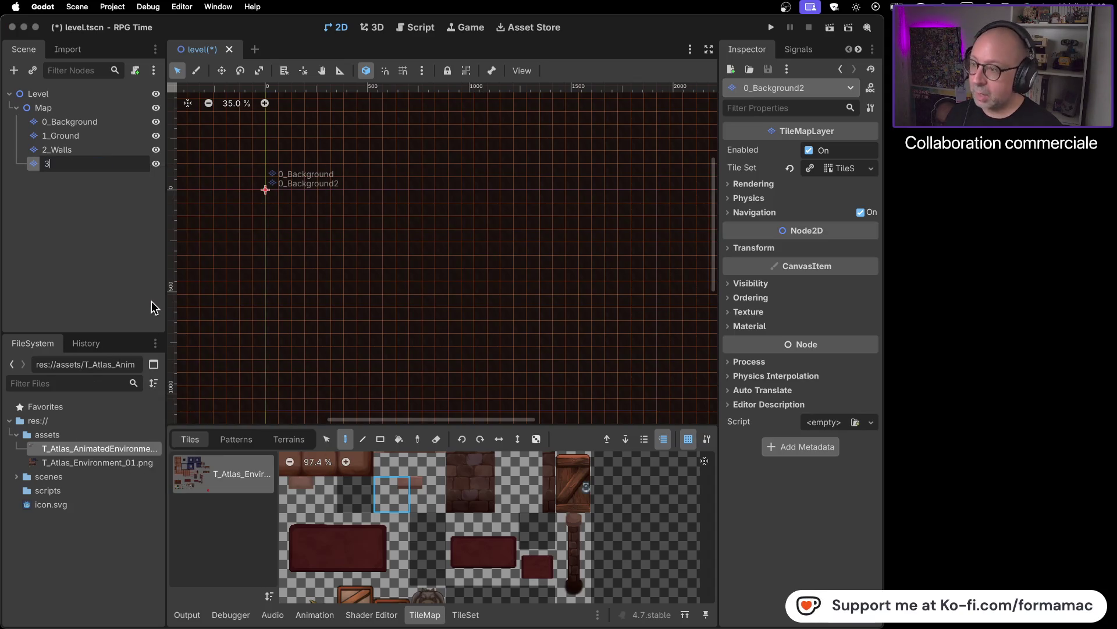
type("WallsT")
type("op")
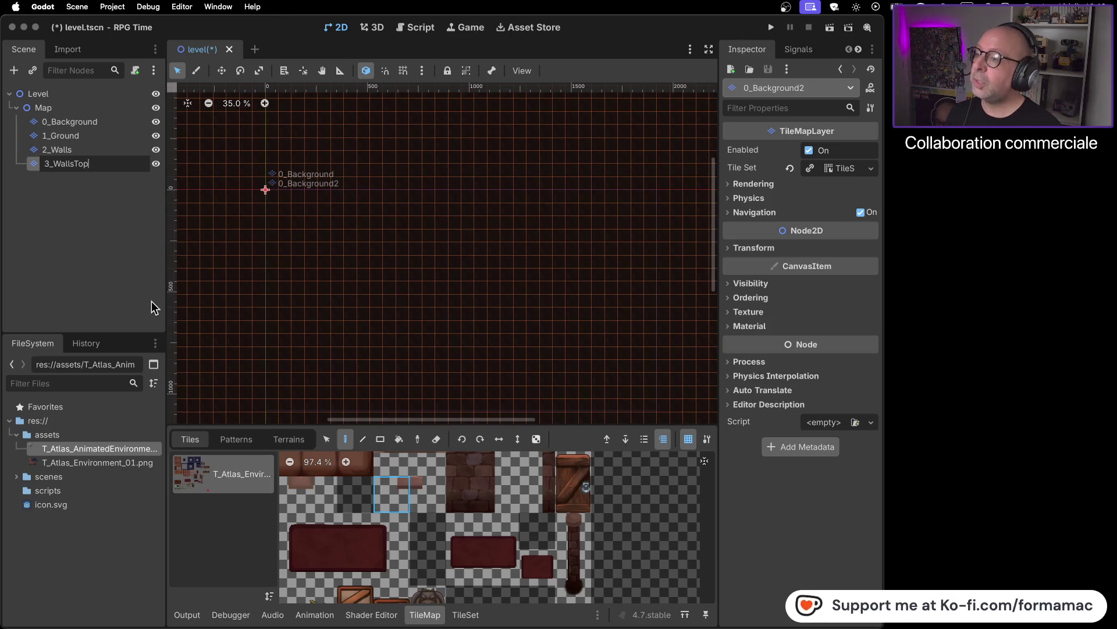
key("Return")
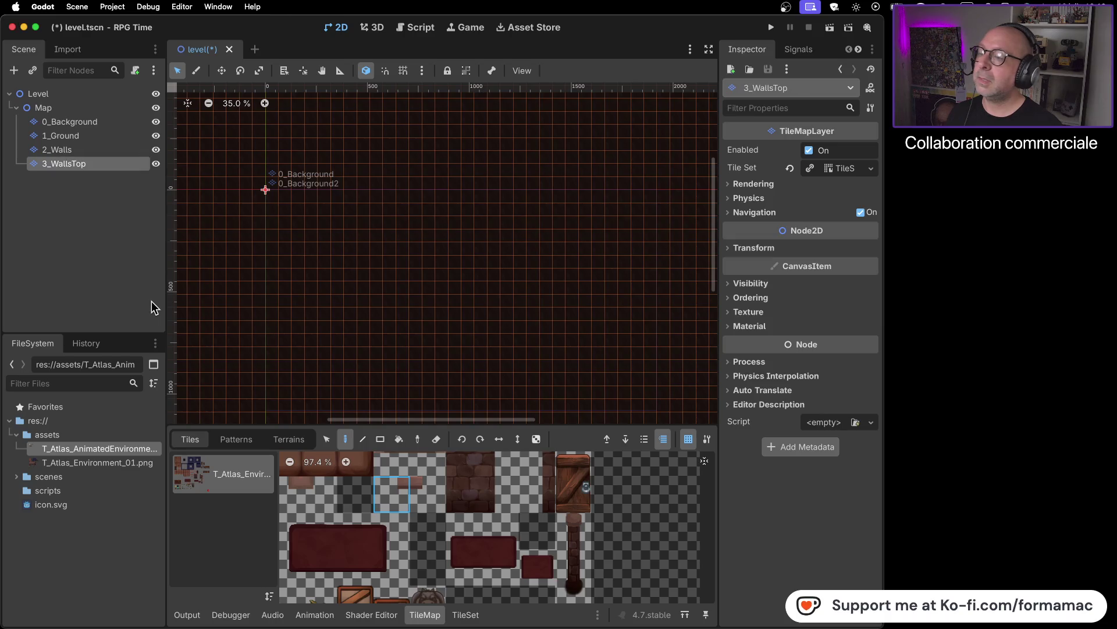
- Hide the 0_Background, 1_Ground and 2_Walls layers
left_click(156, 122)
left_click(156, 136)
left_click(156, 150)
scroll(250, 194, "down", 6)
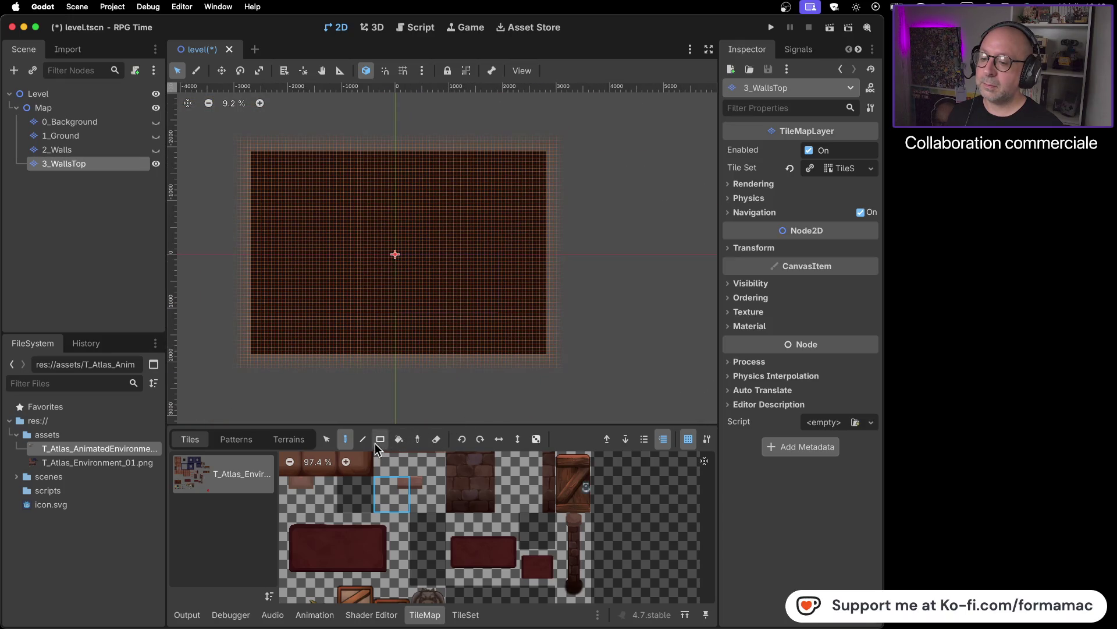
- Erase every tile on 3_WallsTop with the rectangle eraser, then show 2_Walls again
left_click(436, 439)
left_click_drag(222, 118, 560, 384)
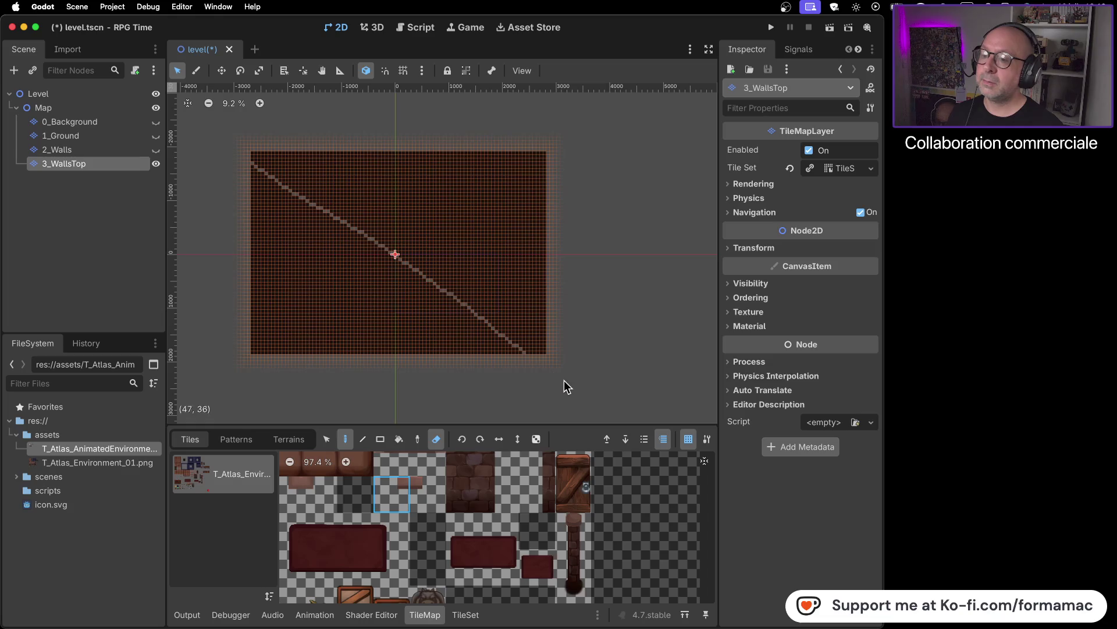
left_click(380, 439)
left_click_drag(217, 134, 599, 394)
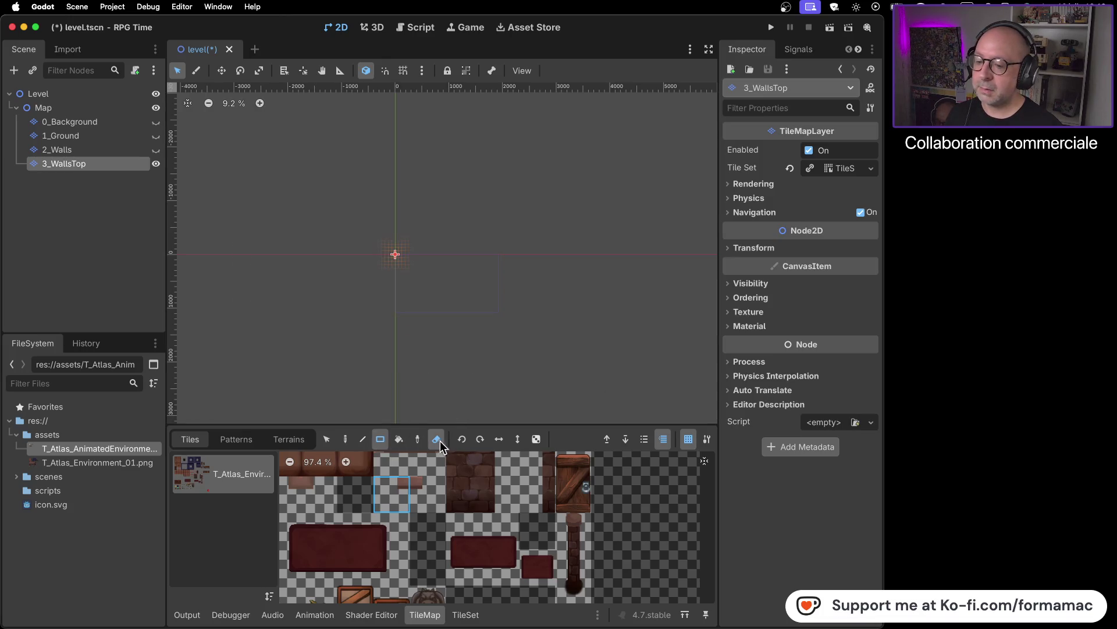
left_click(326, 439)
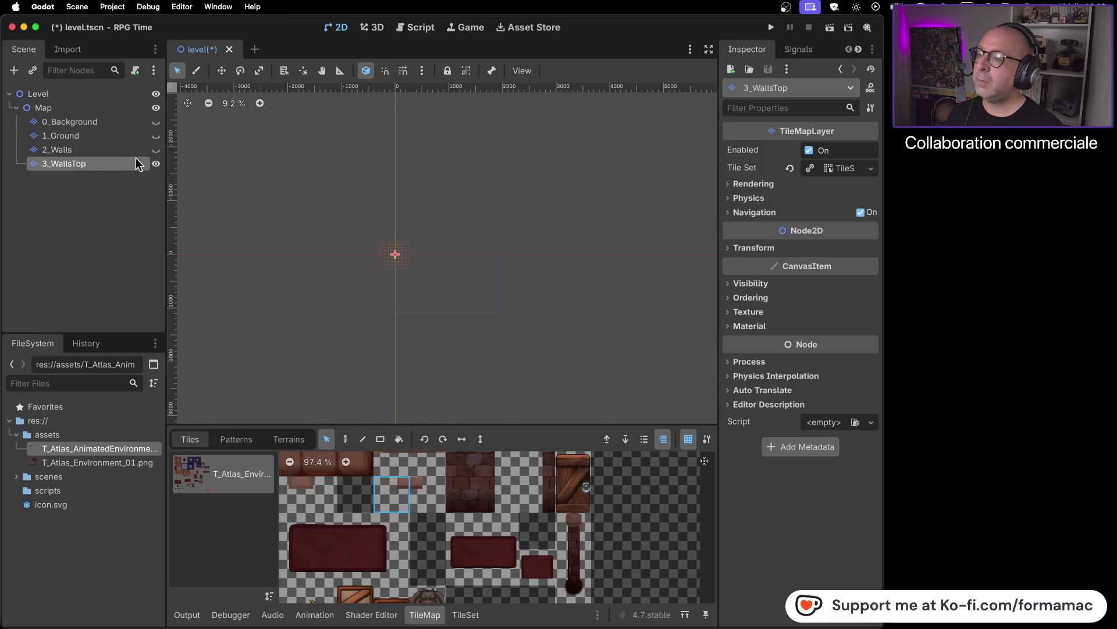
left_click(156, 150)
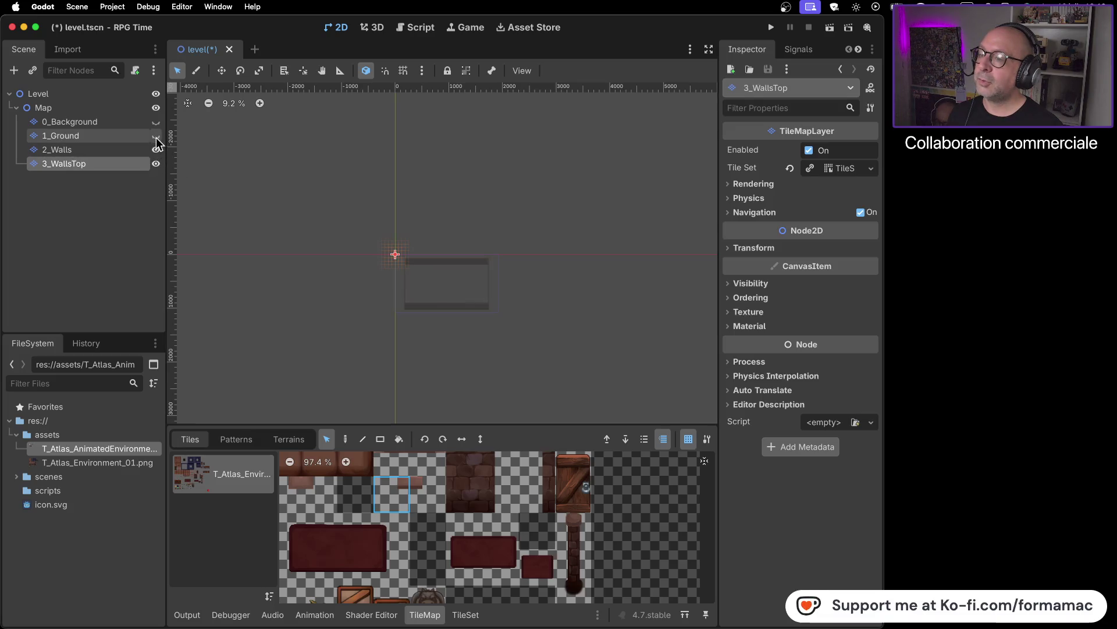
- Make the 1_Ground and 0_Background layers visible again
left_click(156, 136)
left_click(156, 123)
scroll(426, 262, "up", 6)
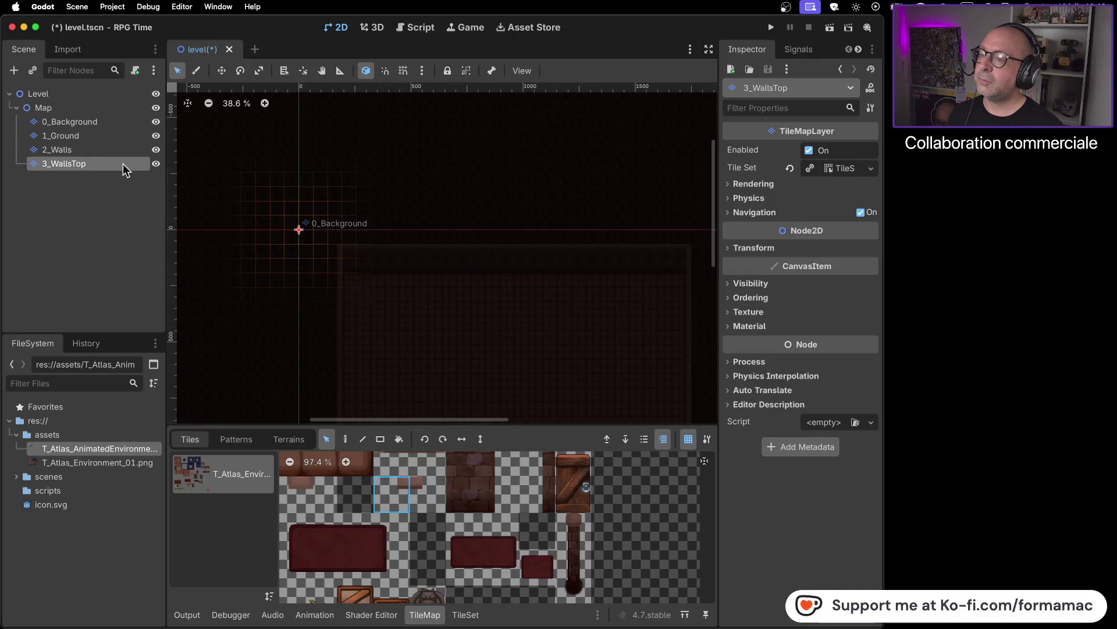
scroll(413, 256, "down", 3)
scroll(411, 254, "down", 5)
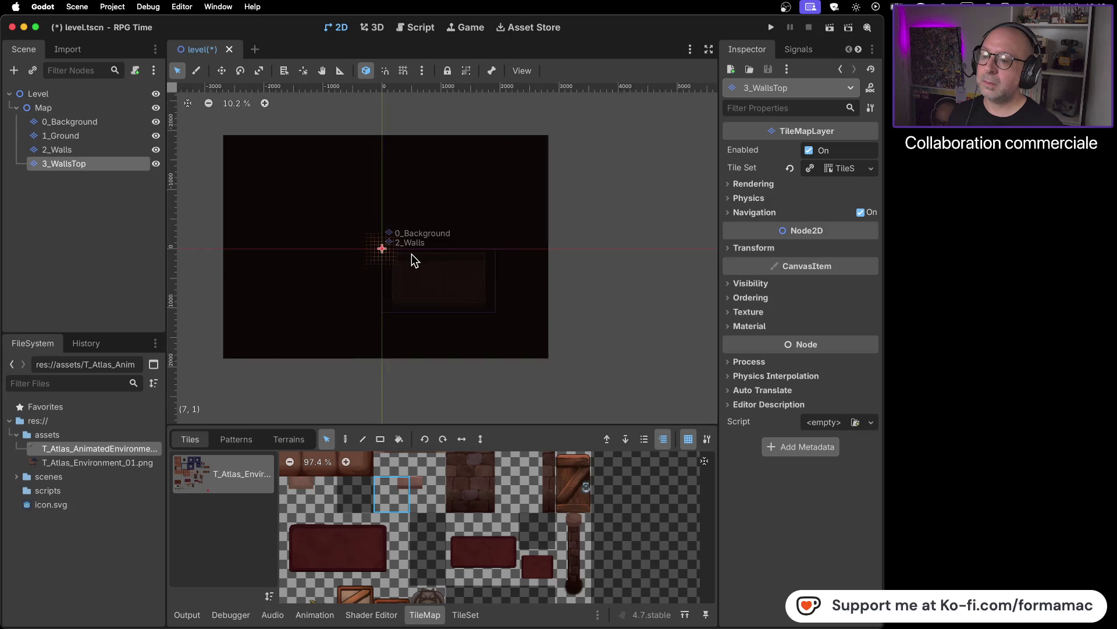
- Inspect each tile layer and the Map node in the Scene tree, ending on 3_WallsTop
left_click(95, 150)
left_click(107, 137)
left_click(110, 121)
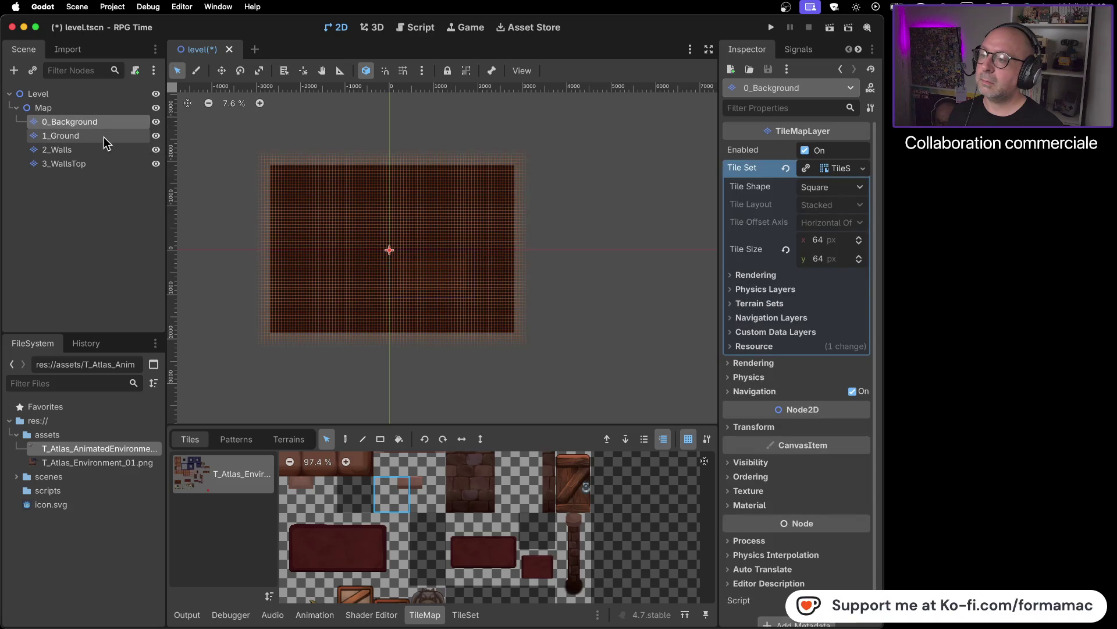
left_click(104, 137)
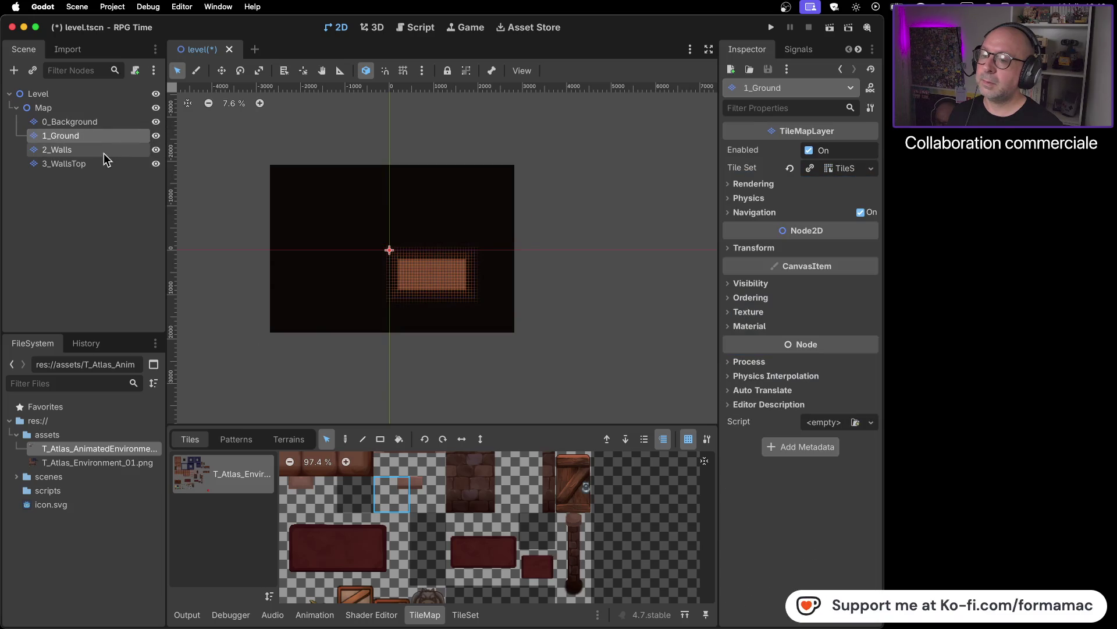
left_click(104, 152)
left_click(103, 165)
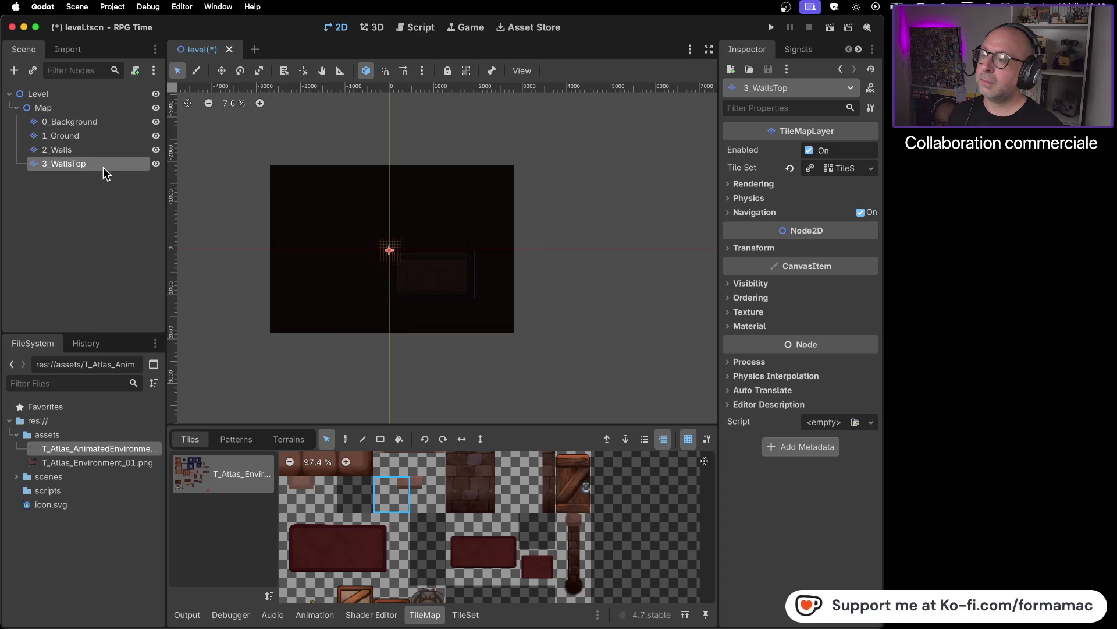
left_click(98, 110)
left_click(97, 124)
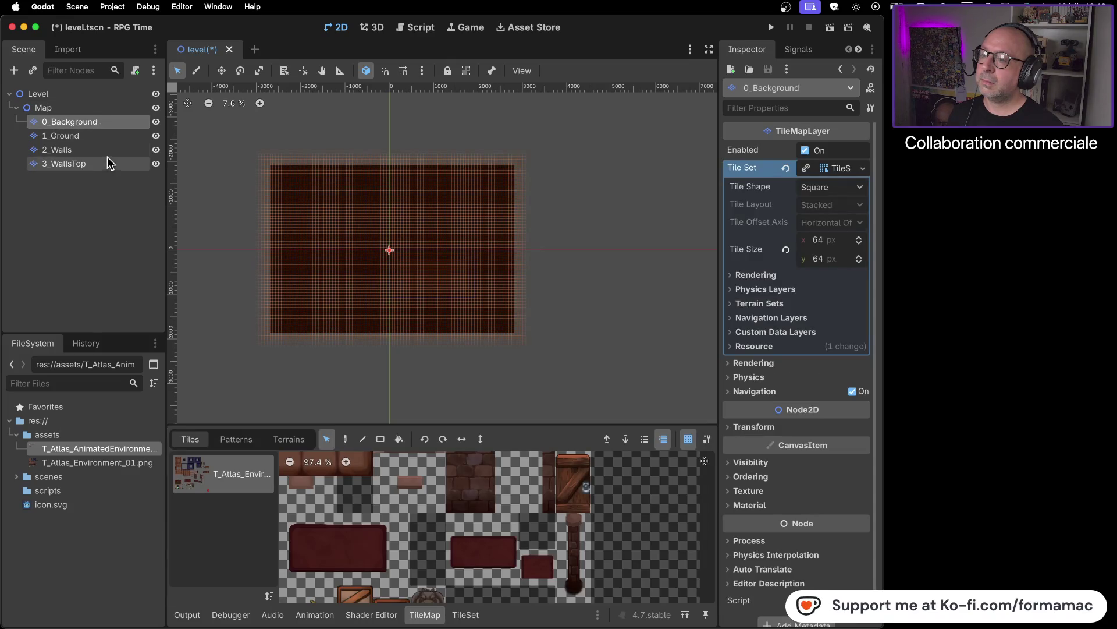
left_click(107, 163)
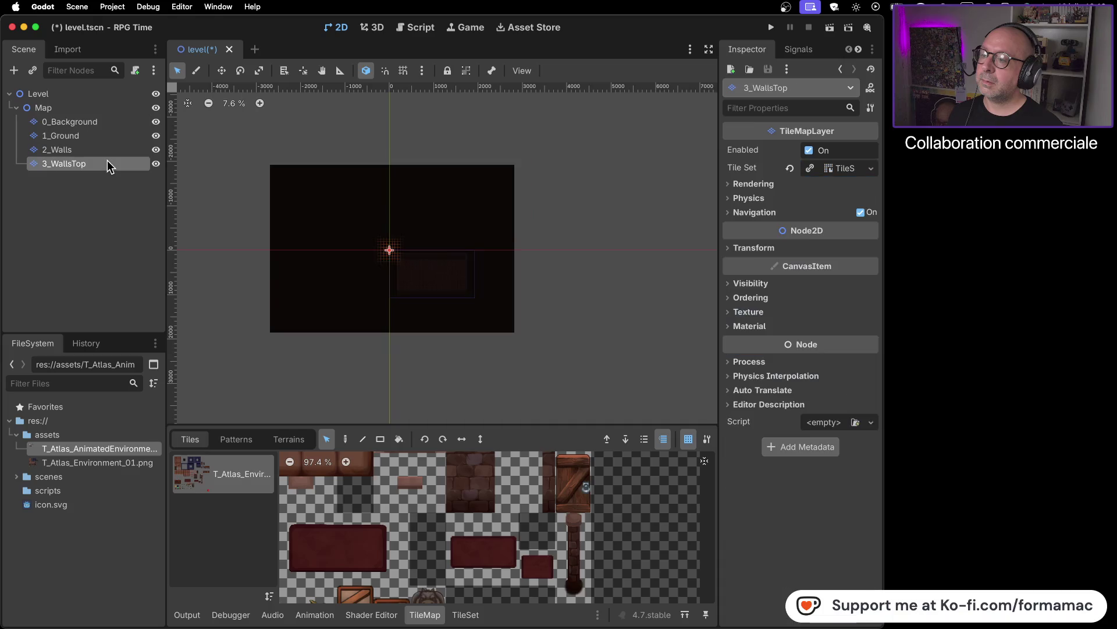
- Check the TileSet editor and return to TileMap with rectangle erasing enabled
left_click(381, 440)
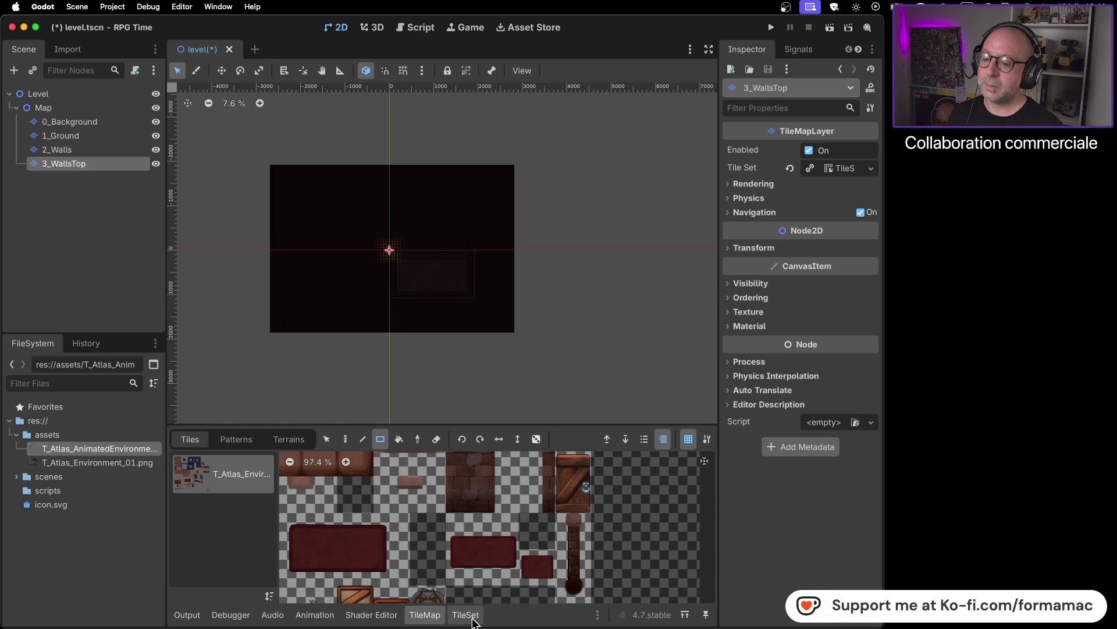
left_click(471, 616)
left_click(424, 615)
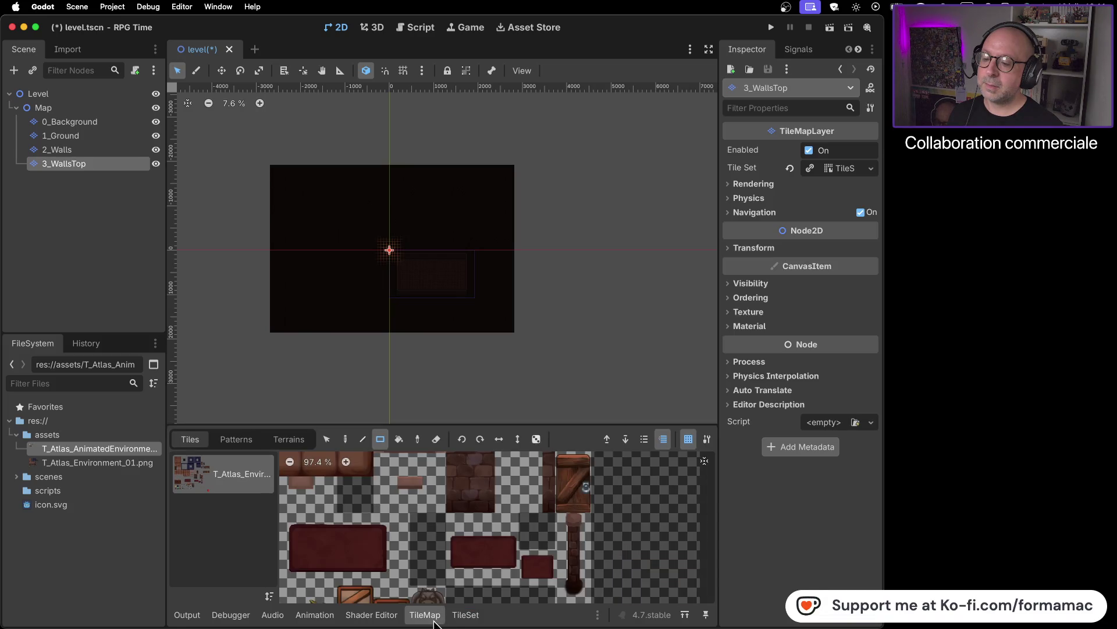
left_click(436, 439)
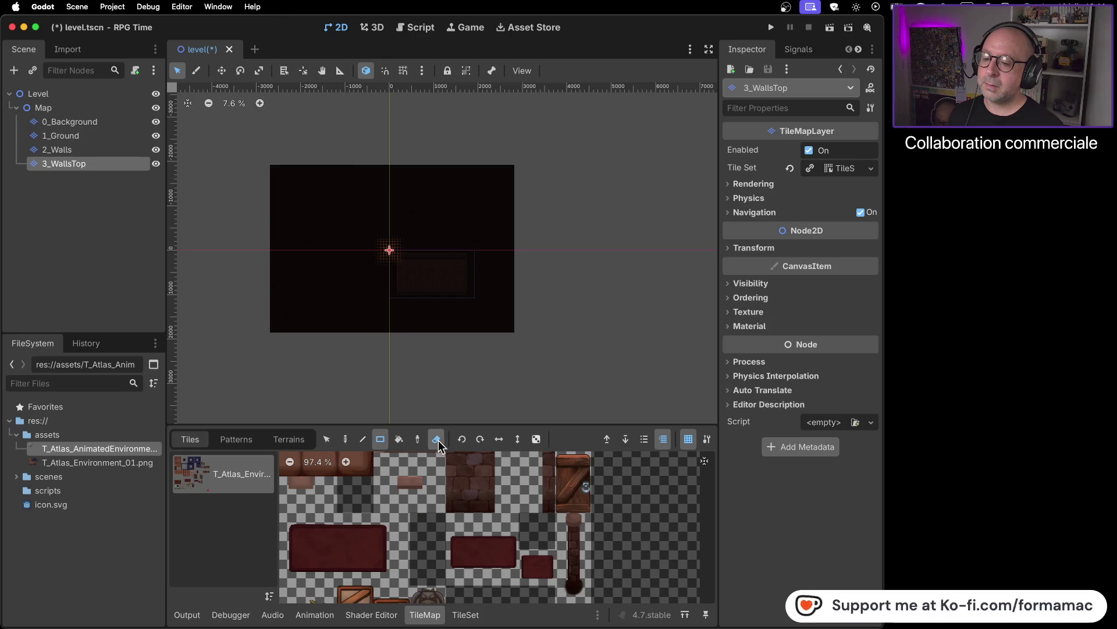
scroll(443, 270, "up", 5)
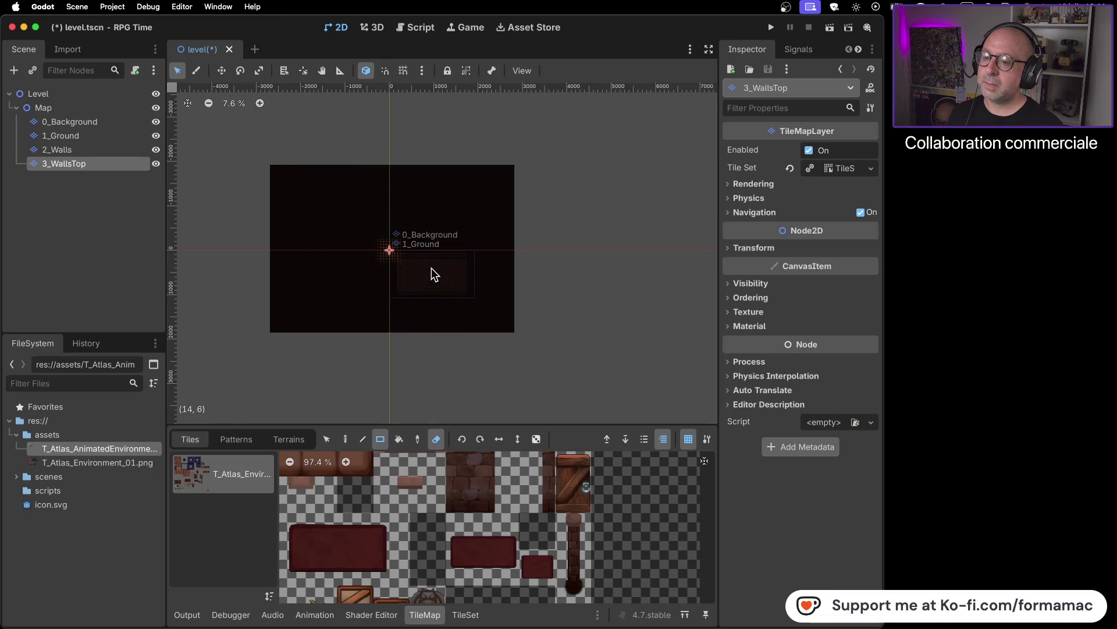
scroll(476, 288, "down", 2)
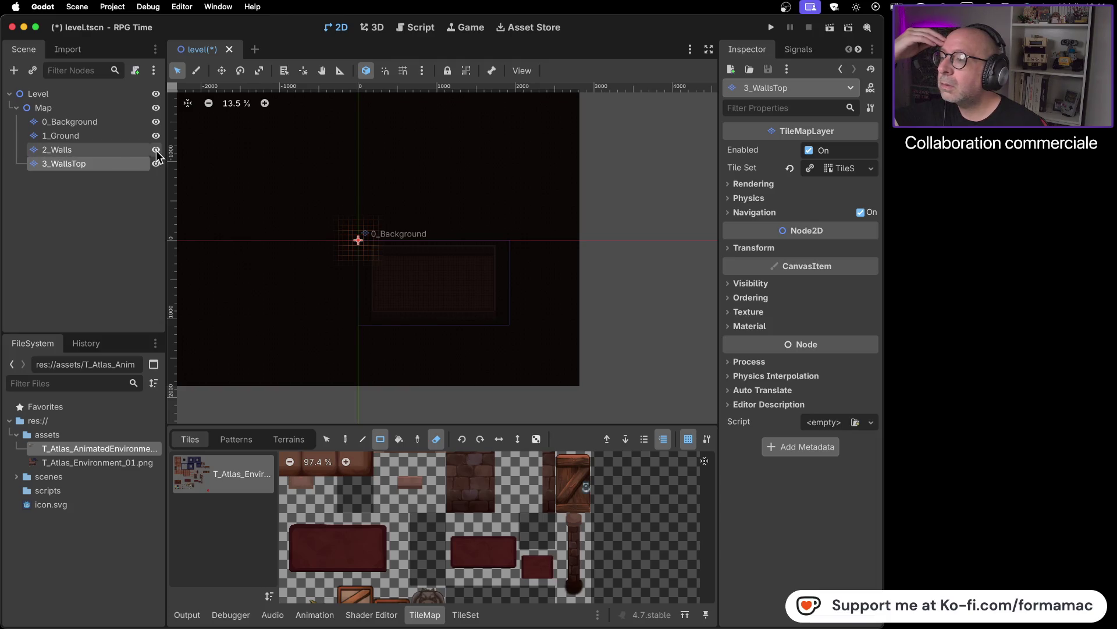
- Toggle visibility of Map and all four layers off and back on to confirm stacking
left_click(156, 108)
left_click(156, 108)
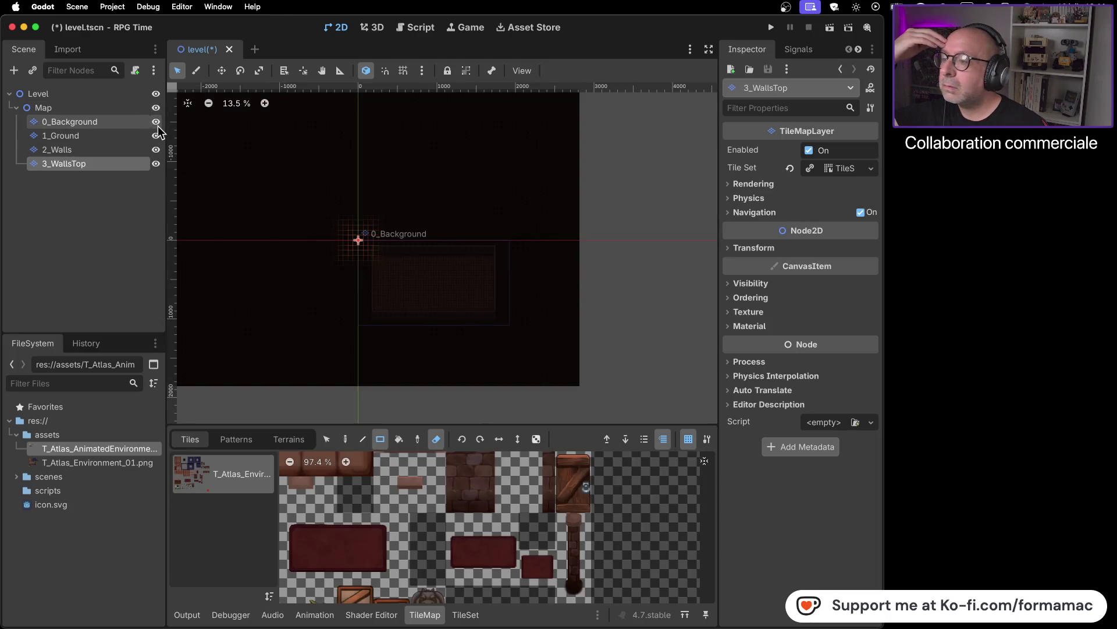
left_click(156, 122)
left_click(156, 135)
left_click(156, 150)
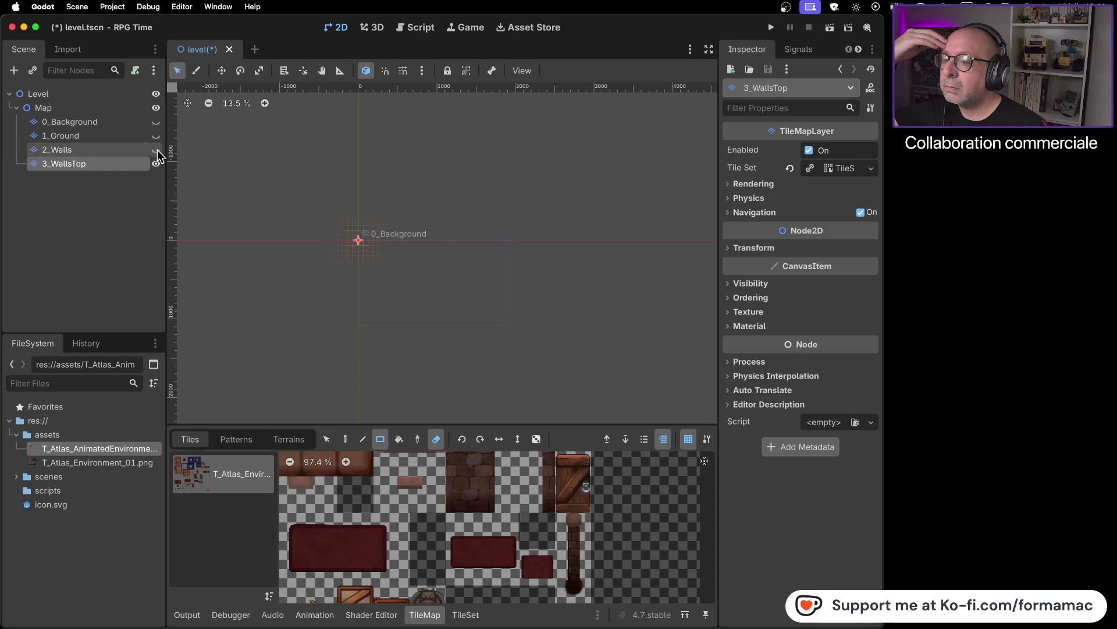
left_click(156, 164)
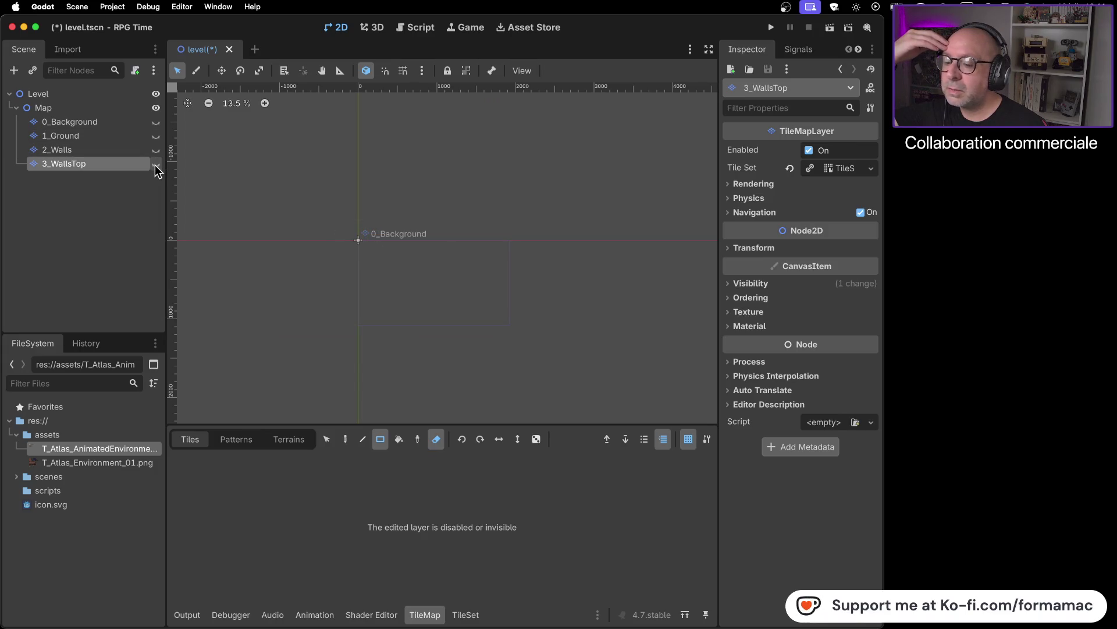
left_click(156, 164)
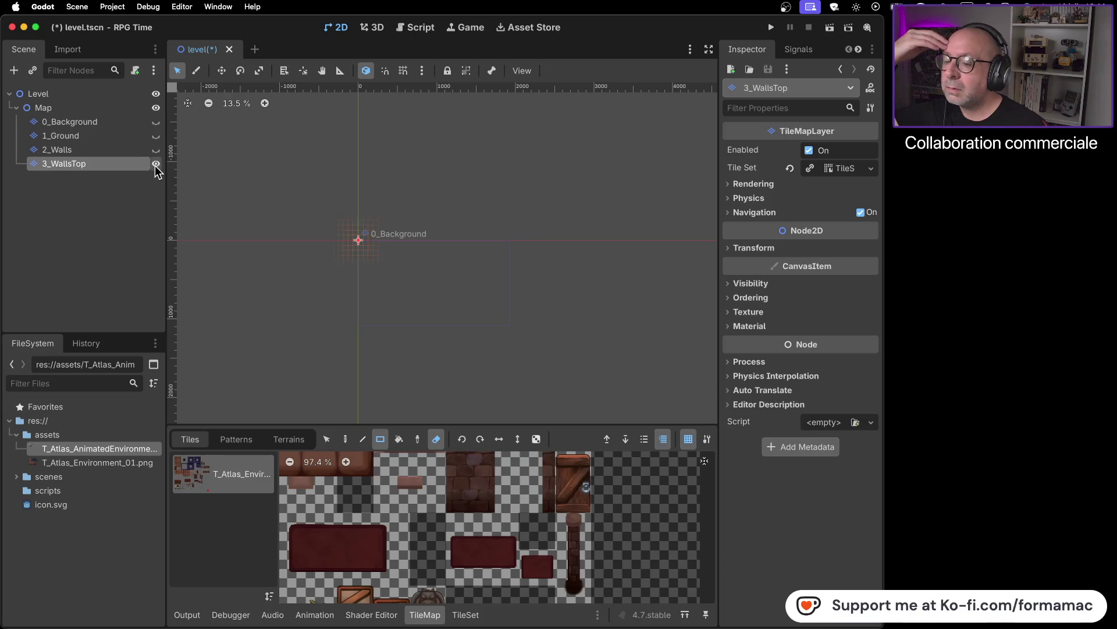
left_click(156, 150)
left_click(156, 136)
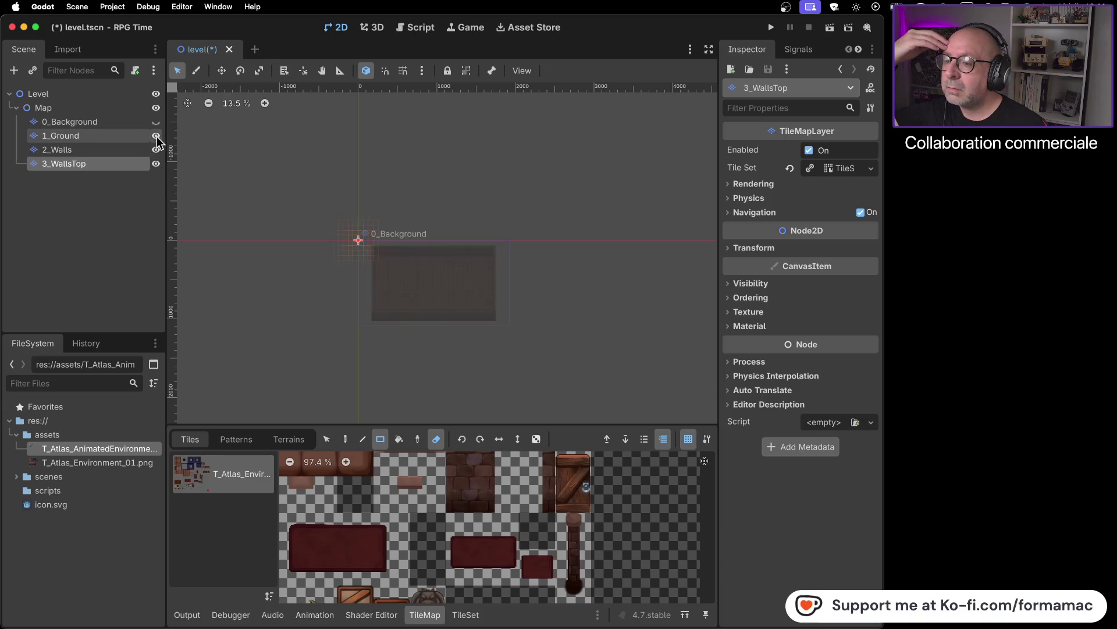
left_click(156, 122)
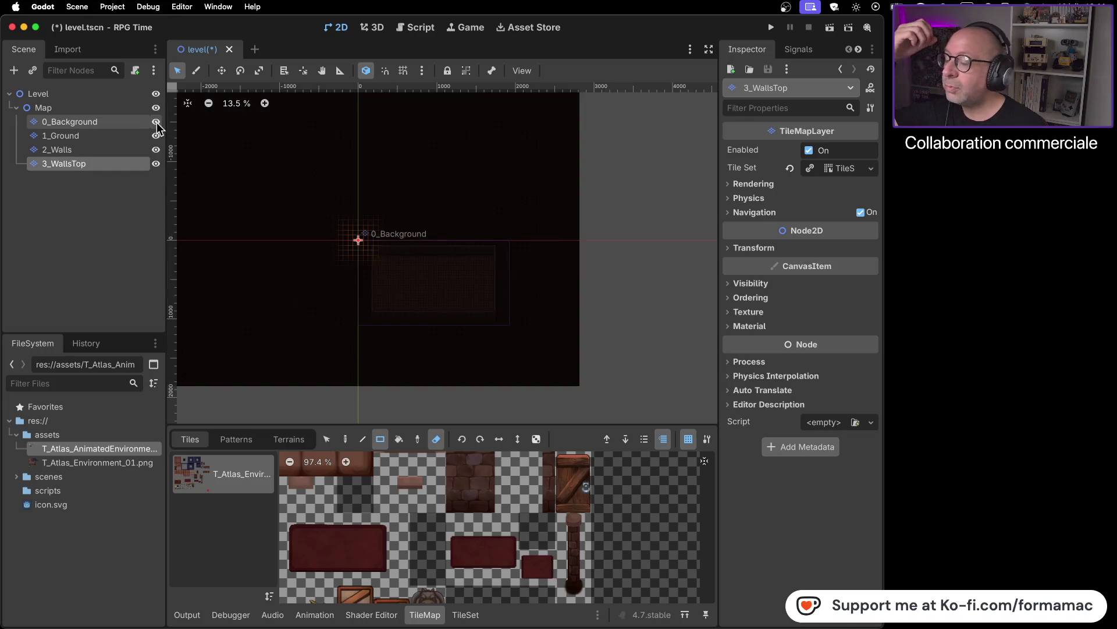
- Delete the 3_WallsTop layer from the Scene tree and confirm
right_click(106, 164)
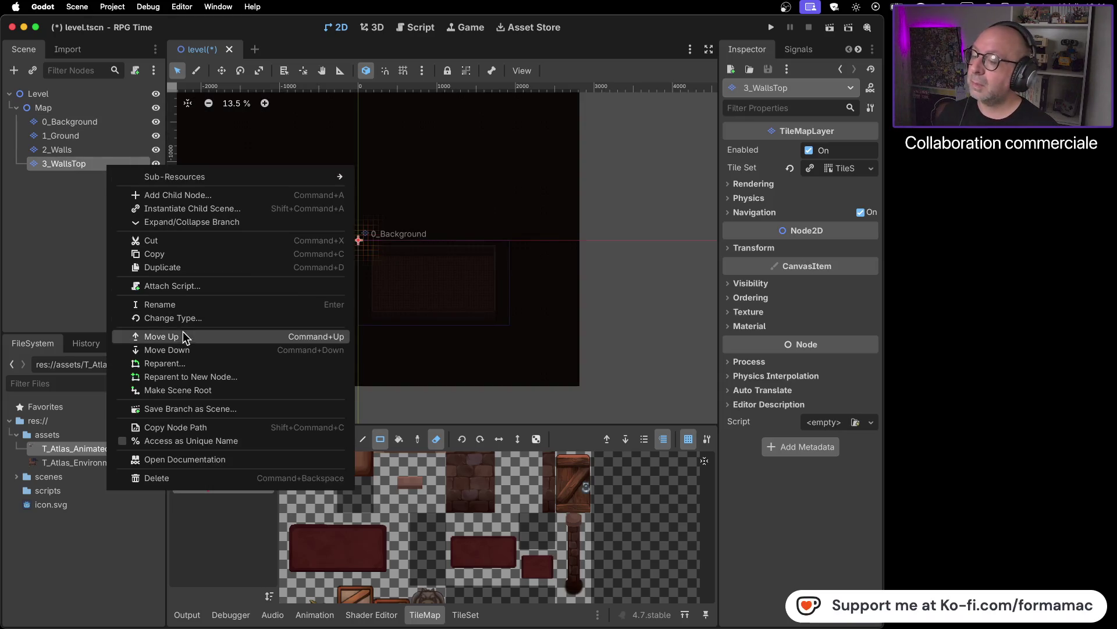
left_click(180, 476)
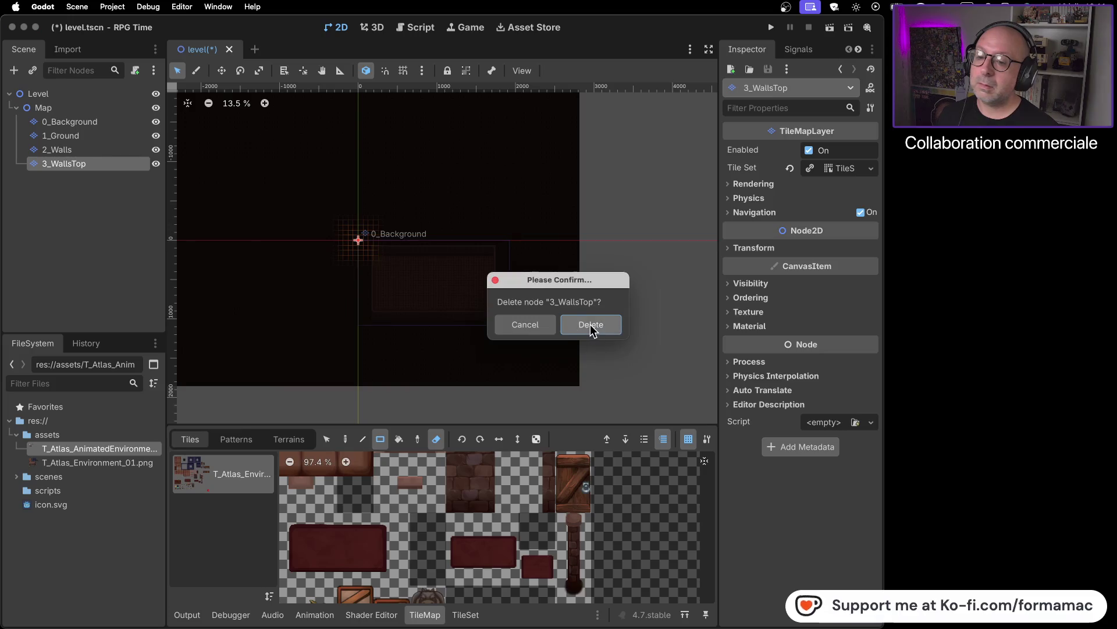
left_click(590, 323)
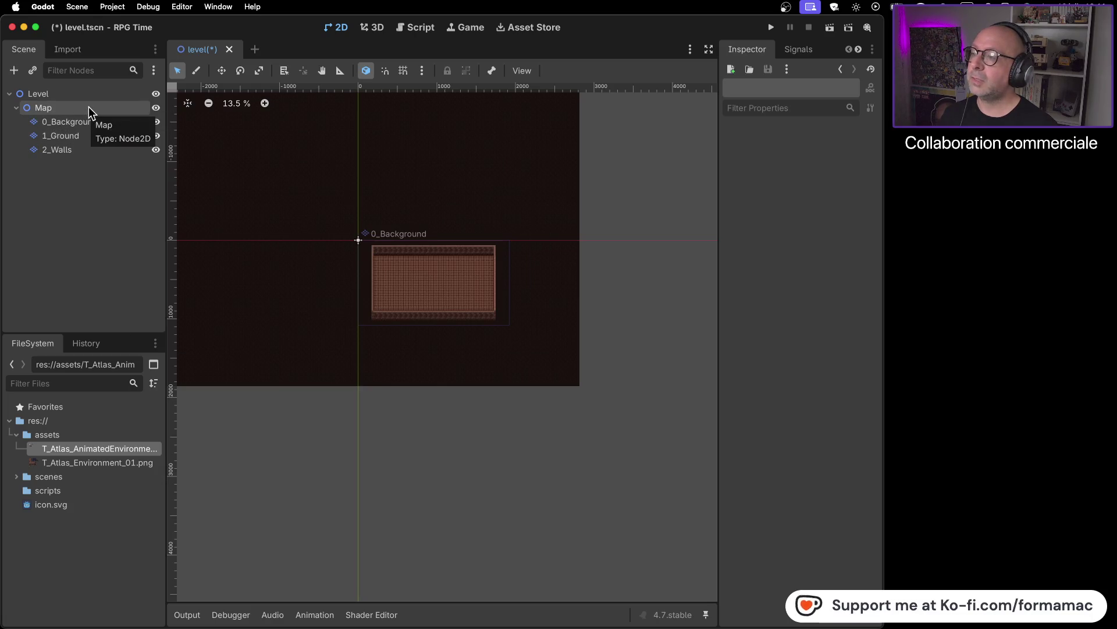
- Check the remaining layers 0_Background, 1_Ground, 2_Walls and the Map node
left_click(77, 123)
left_click(77, 136)
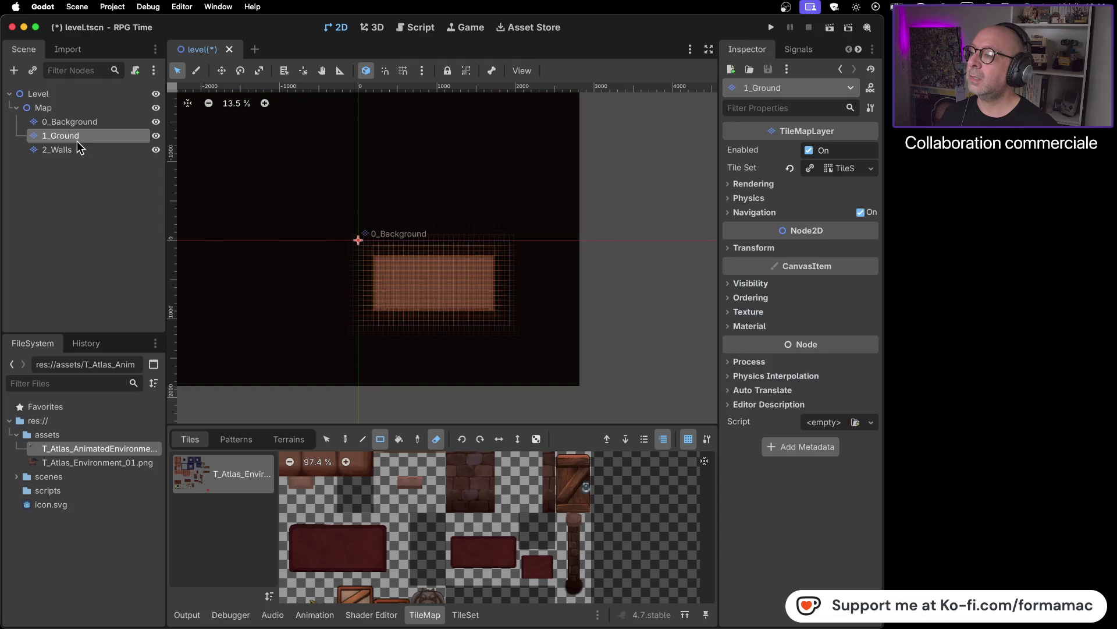
left_click(79, 150)
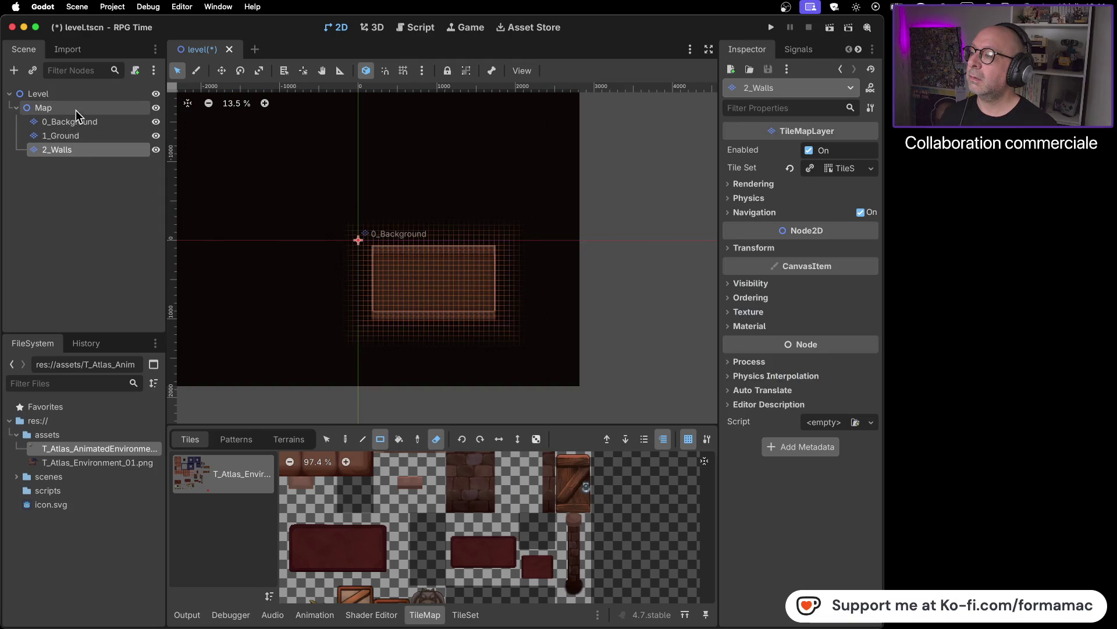
left_click(83, 111)
left_click(87, 124)
right_click(88, 127)
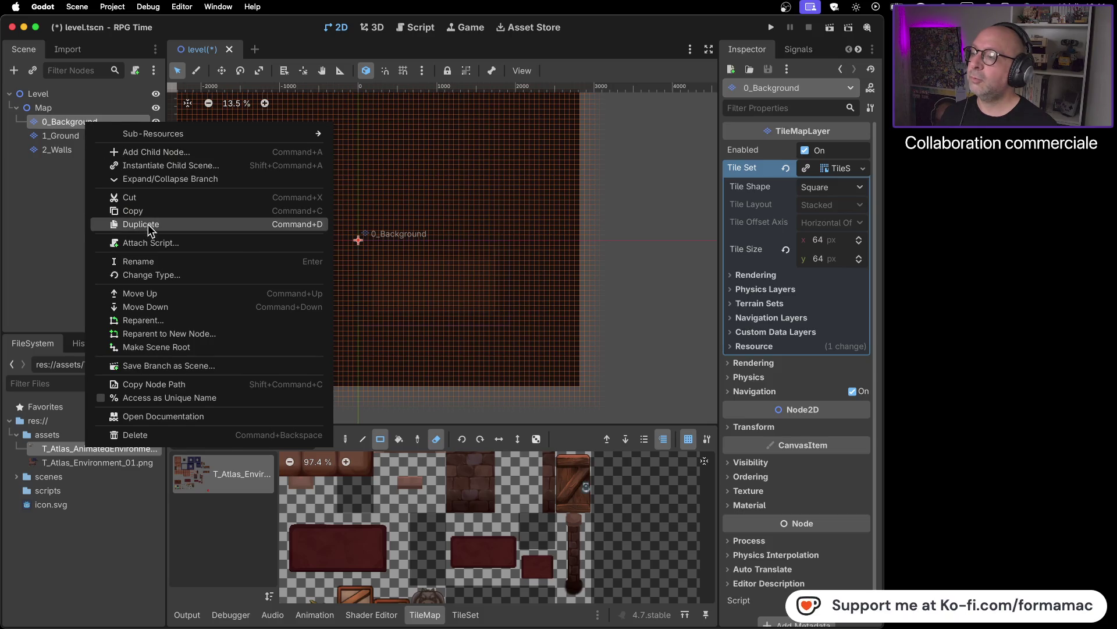
- Duplicate 0_Background into 0_Background2, move it below 2_Walls, and hide 0_Background
left_click(148, 225)
mouse_move(80, 140)
left_mouse_down()
mouse_move(75, 164)
mouse_move(15, 166)
left_mouse_up()
left_click(70, 122)
left_click(69, 136)
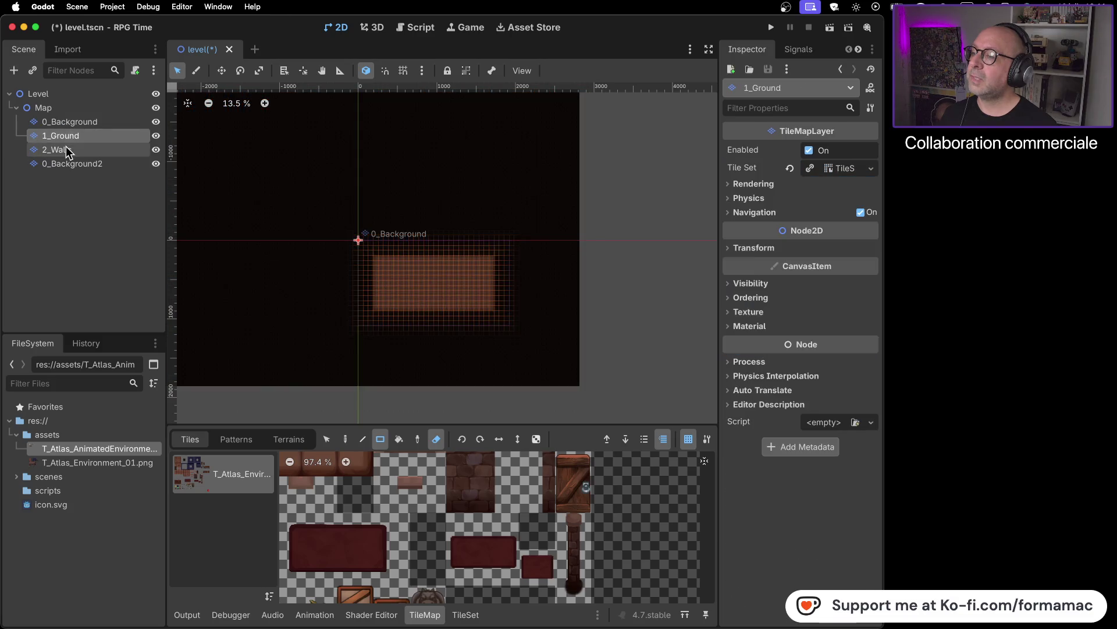
left_click(66, 149)
left_click(68, 165)
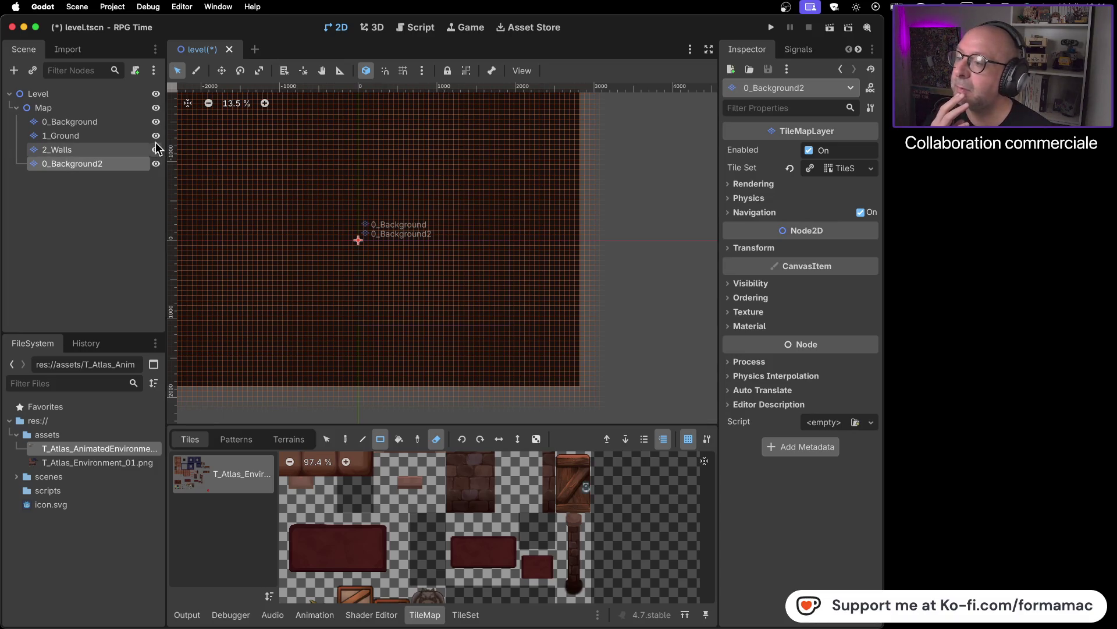
left_click(156, 121)
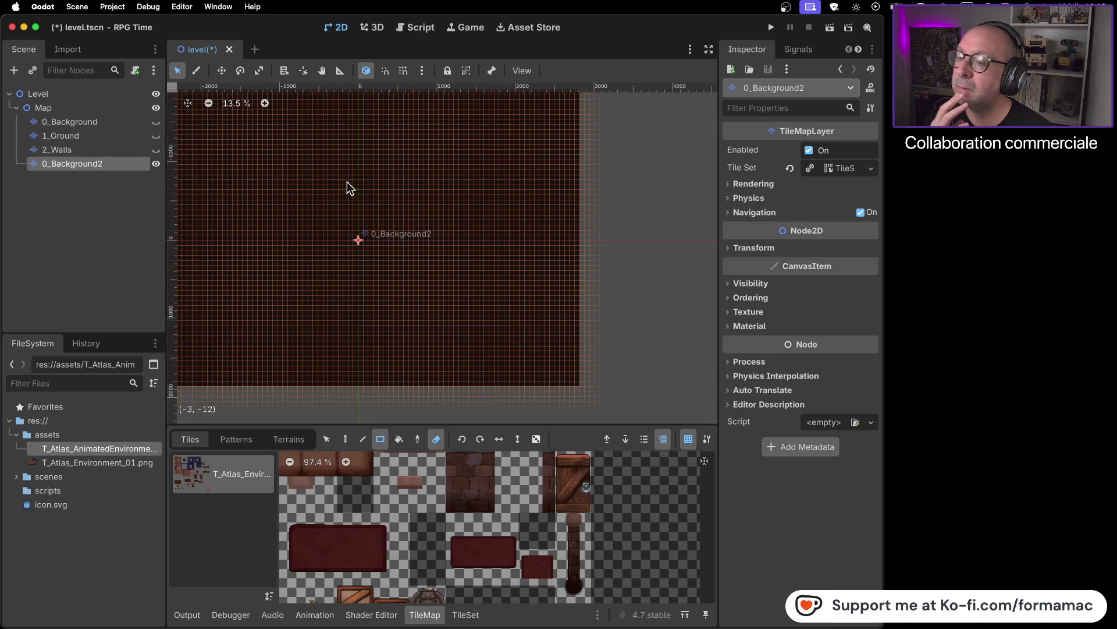
- Erase all tiles from 0_Background2 and re-show 2_Walls, 1_Ground and 0_Background
scroll(347, 187, "down", 2)
mouse_move(207, 117)
left_mouse_down()
mouse_move(499, 278)
mouse_move(563, 351)
left_mouse_up()
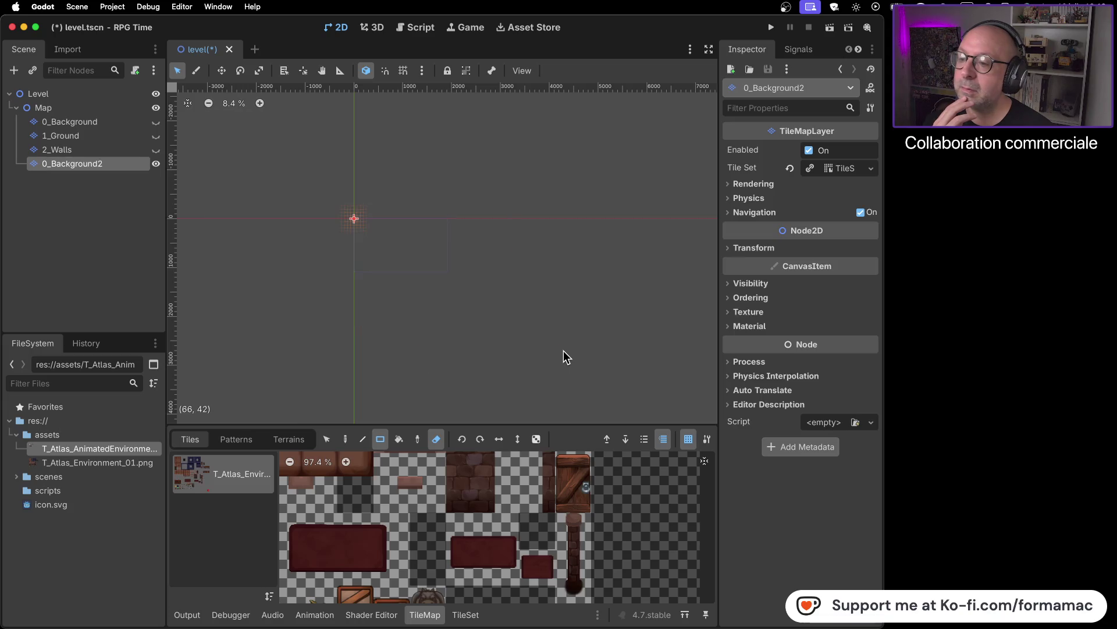
left_click(156, 149)
left_click(156, 135)
left_click(156, 121)
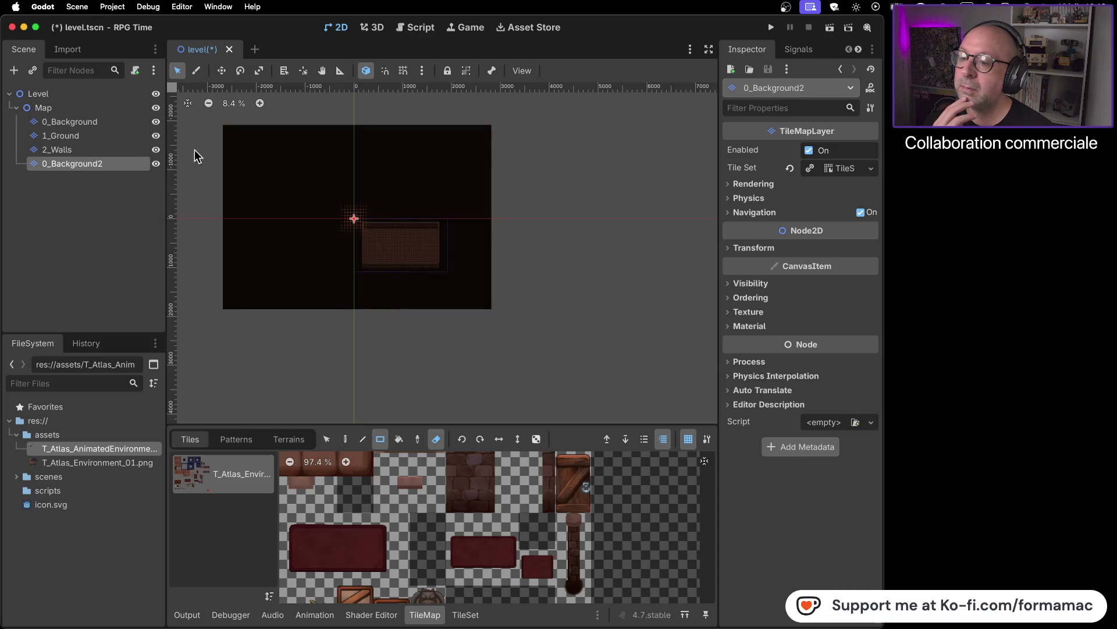
- Centre the room in view and toggle the three other layers off and on
scroll(370, 248, "up", 7)
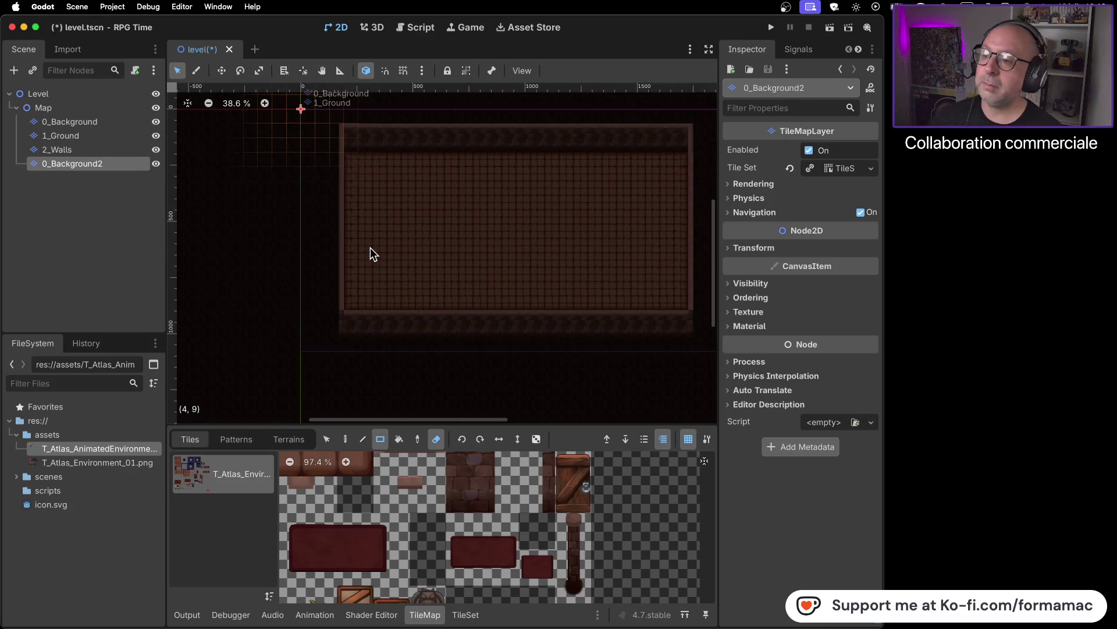
scroll(369, 247, "down", 4)
mouse_move(372, 250)
left_mouse_down()
mouse_move(454, 308)
mouse_move(394, 270)
left_mouse_up()
left_click(156, 122)
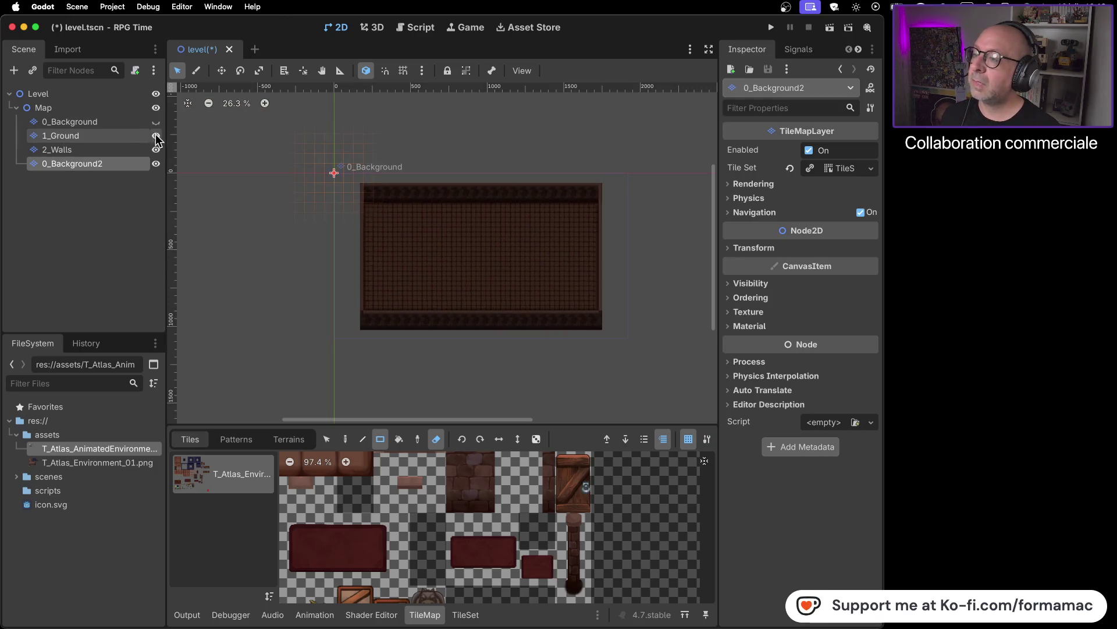
left_click(156, 137)
left_click(156, 149)
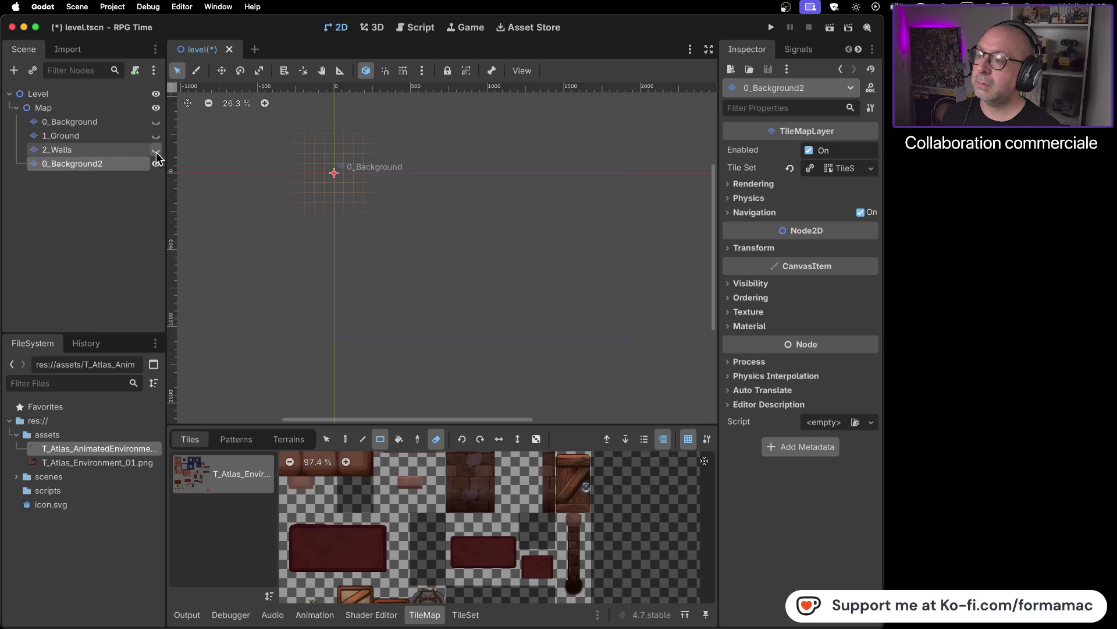
left_click(156, 150)
left_click(156, 136)
left_click(155, 121)
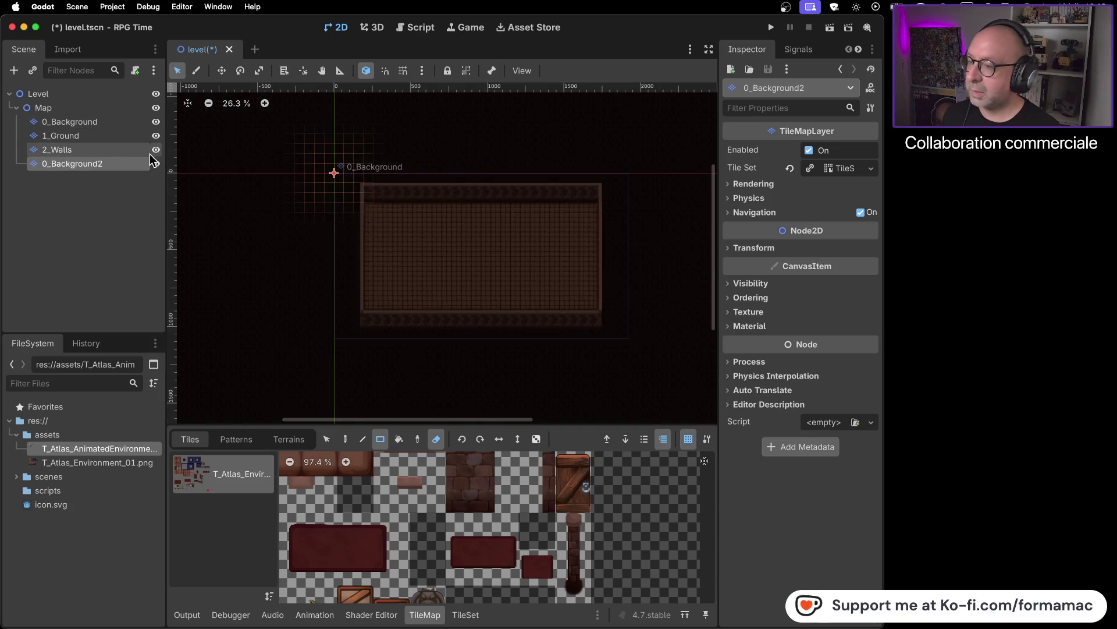
- Hide and re-show 0_Background, 1_Ground and 2_Walls once more to compare
left_click(156, 122)
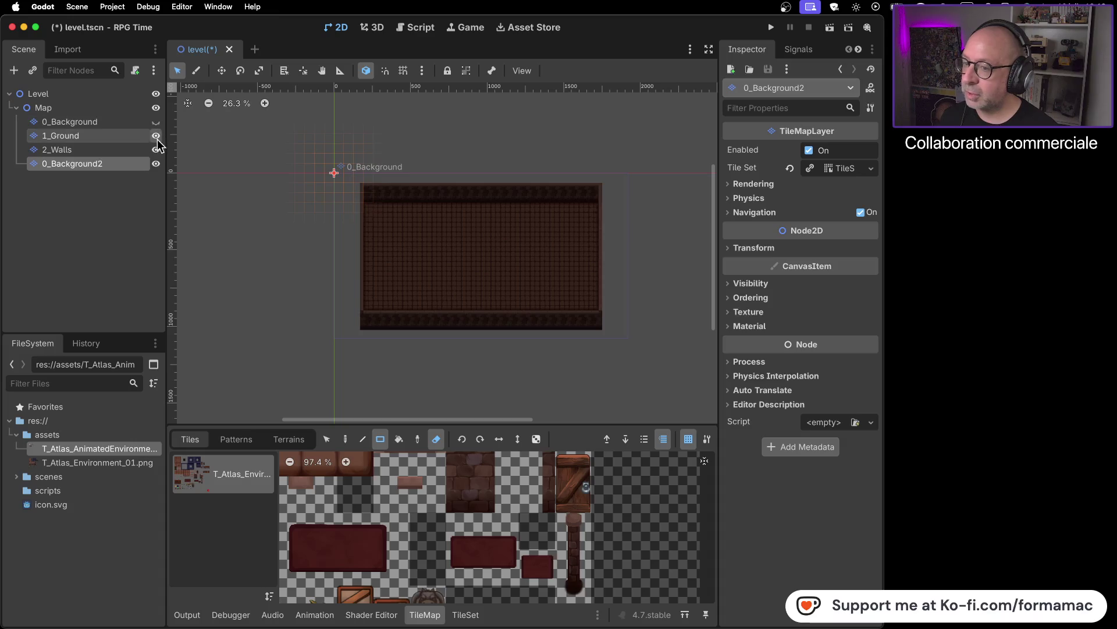
left_click(156, 135)
left_click(156, 150)
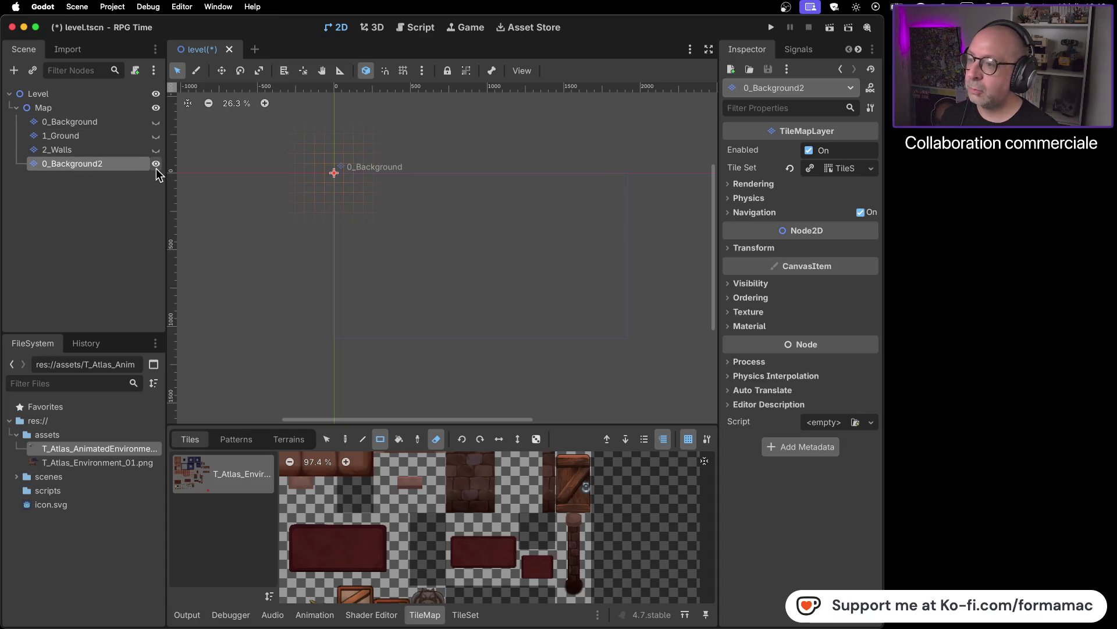
left_click(156, 150)
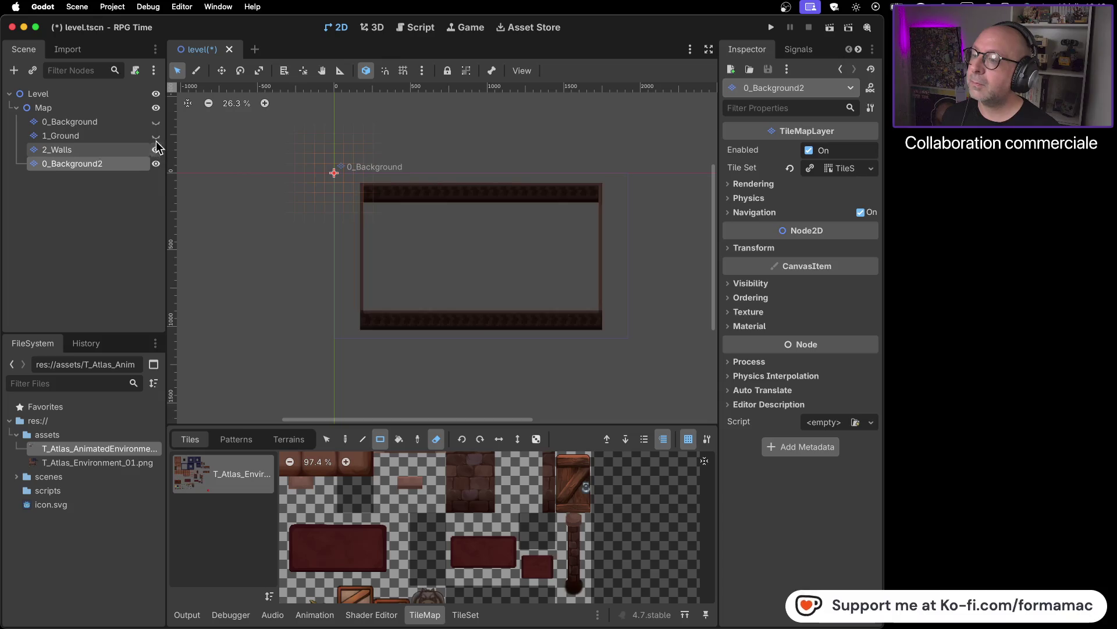
left_click(156, 136)
left_click(156, 122)
- Turn off the eraser, switch to the Select tool and pick tiles from the atlas
double_click(129, 165)
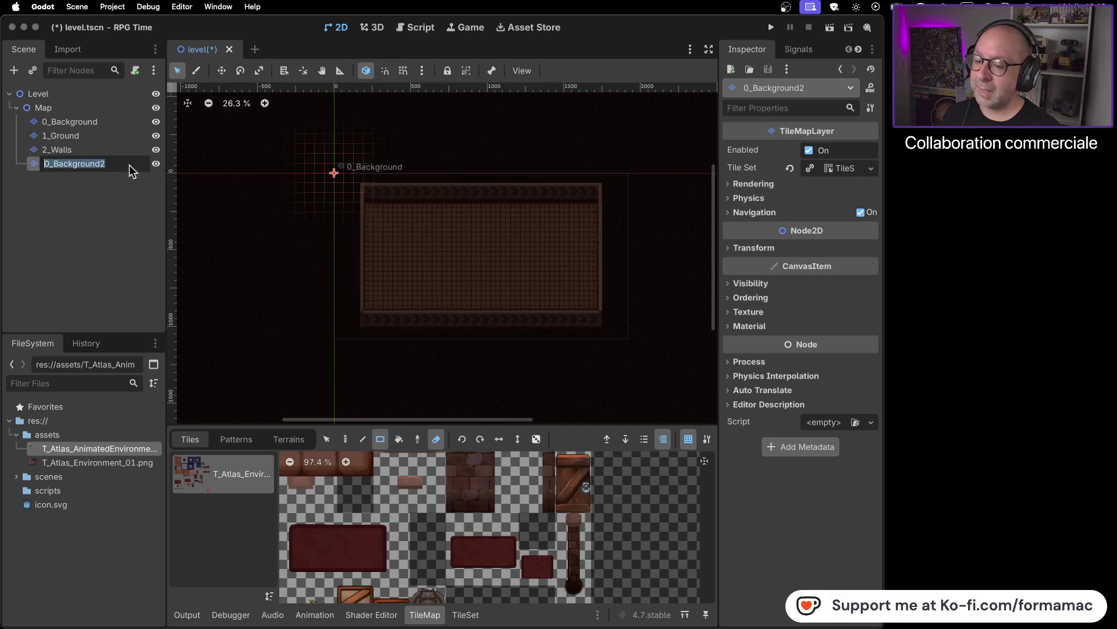
scroll(312, 303, "up", 1)
scroll(313, 303, "up", 18)
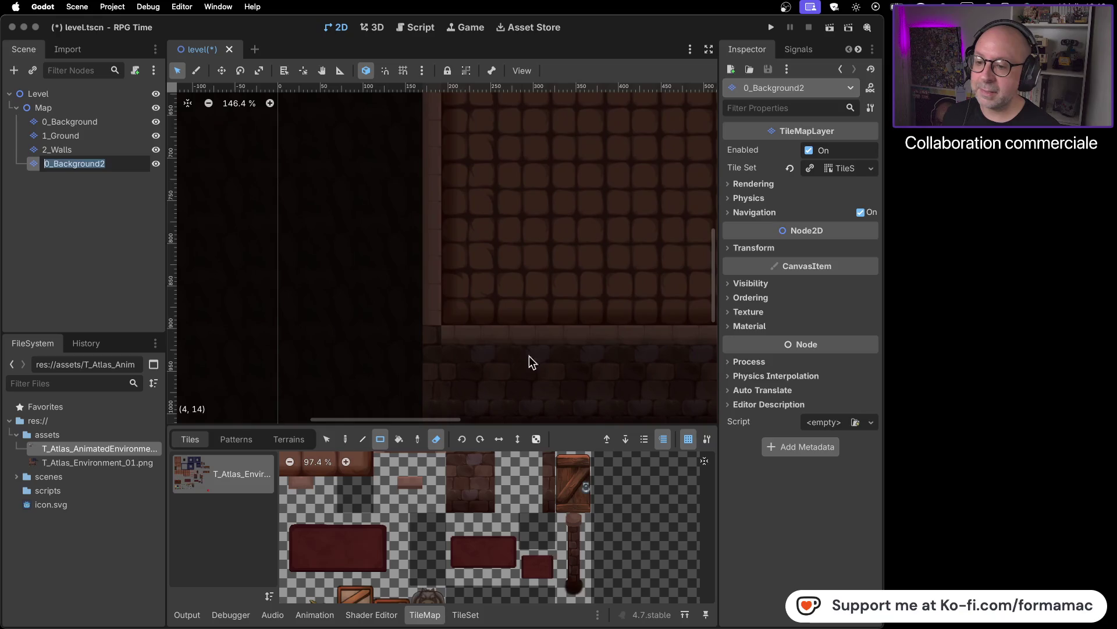
scroll(581, 333, "down", 5)
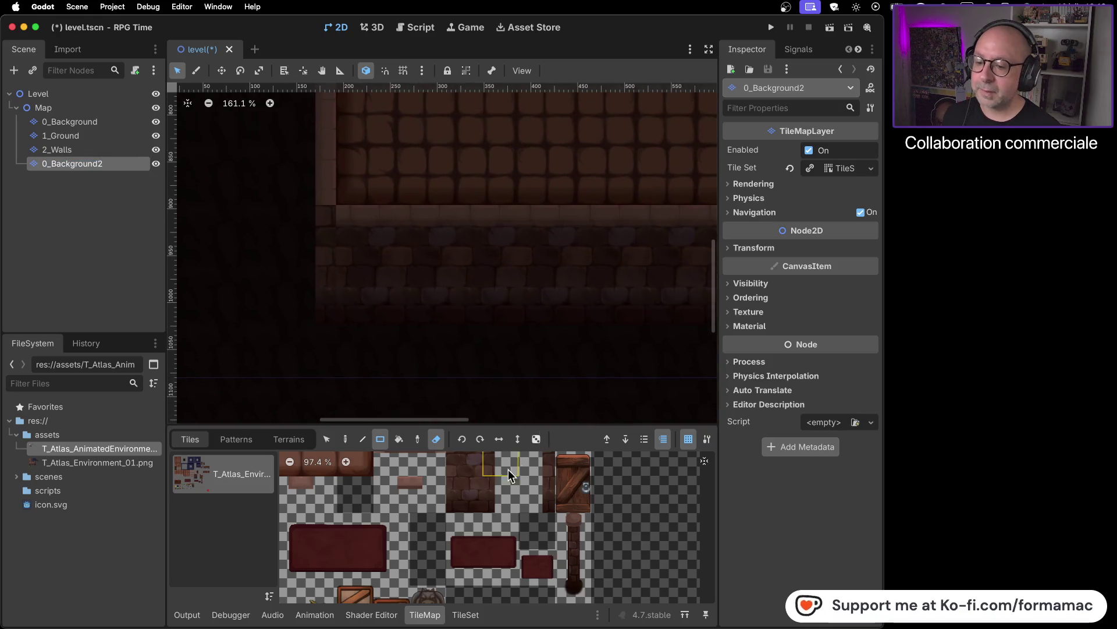
left_click(392, 478)
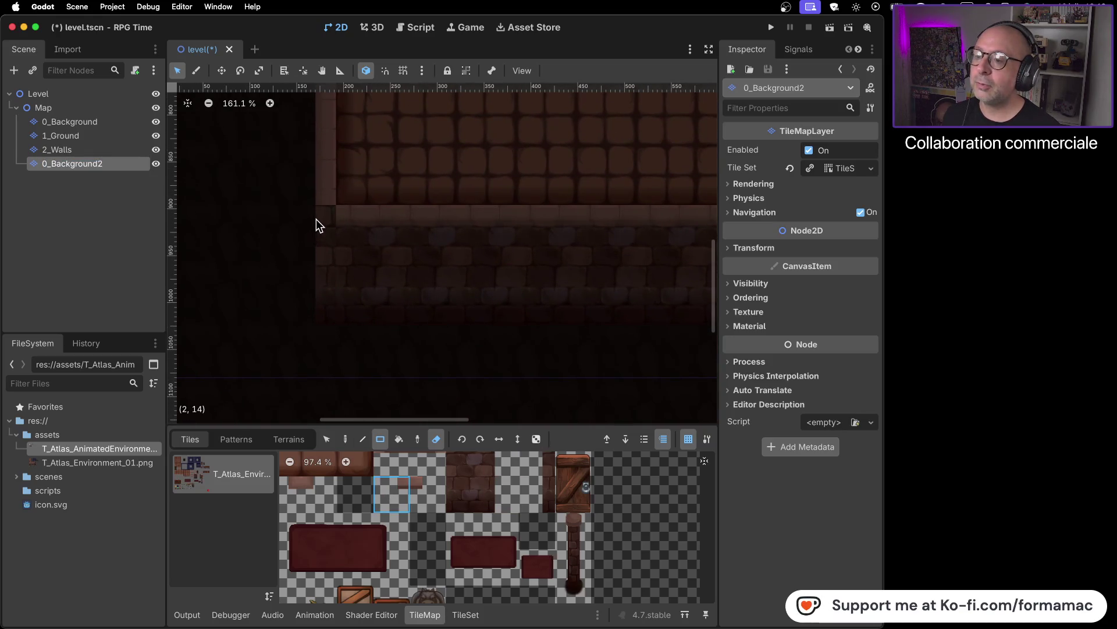
left_click(437, 439)
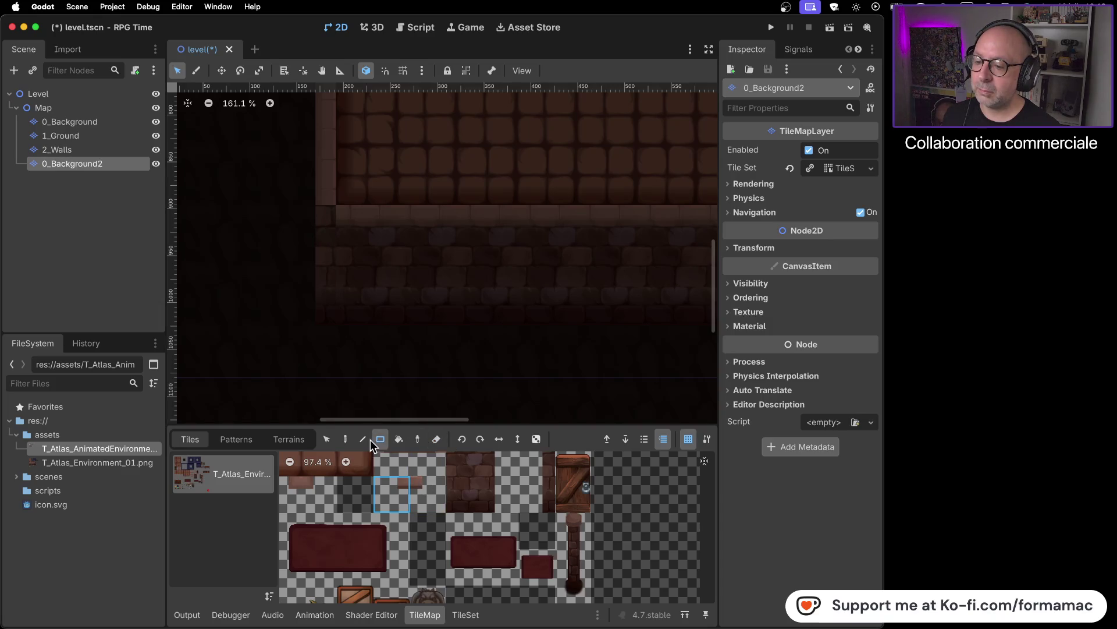
left_click(327, 441)
left_click(394, 488)
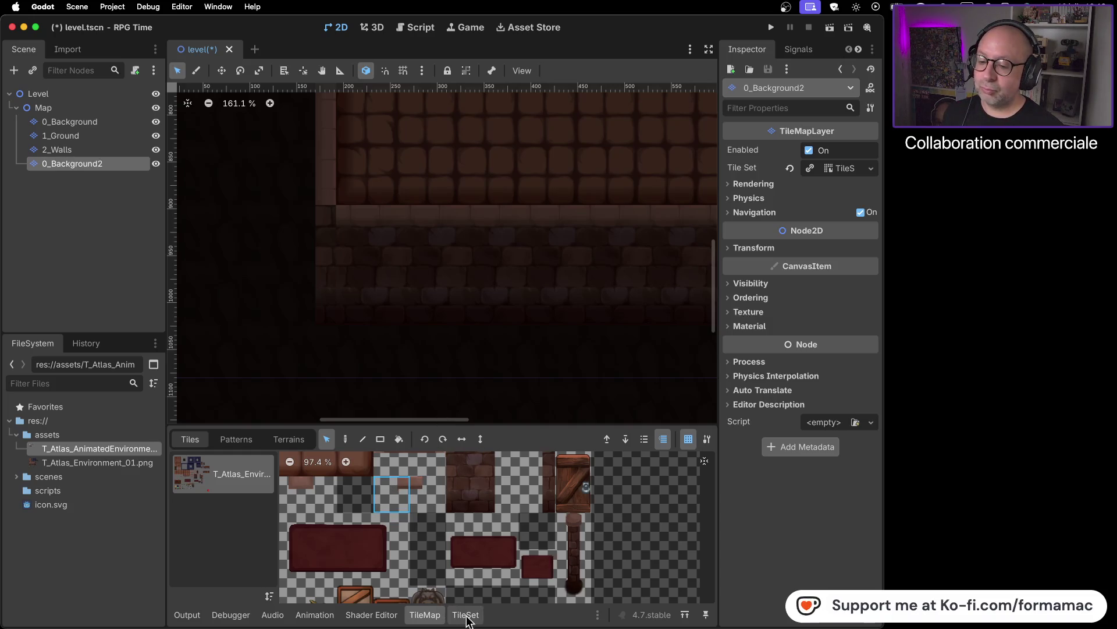
- View the TileSet editor, return to the TileMap panel and select 2_Walls
left_click(465, 615)
scroll(564, 541, "down", 8)
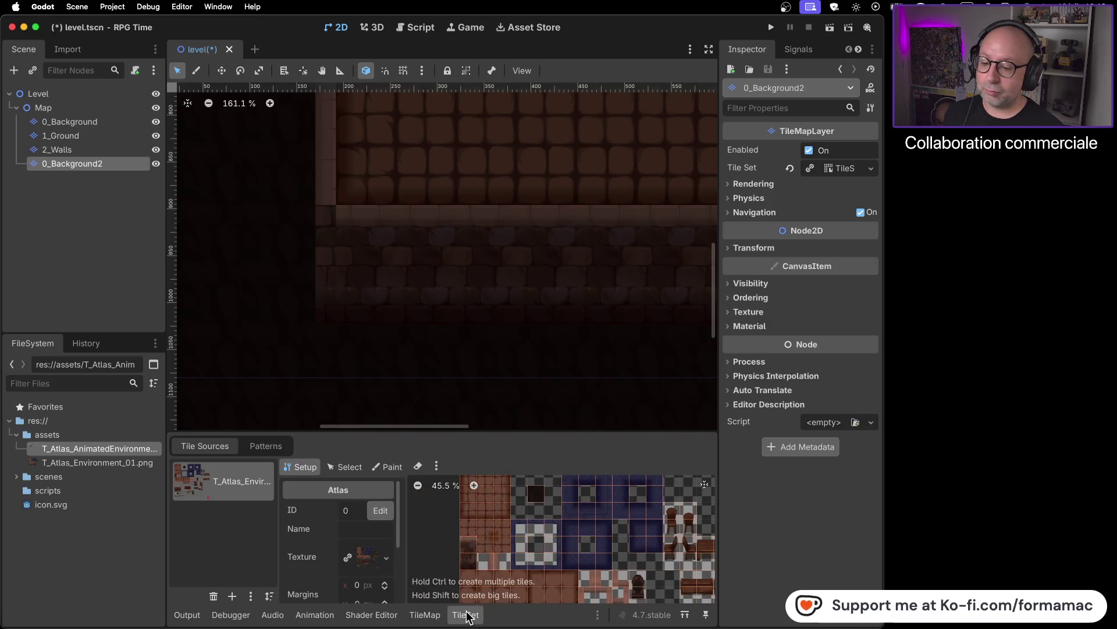
left_click(426, 615)
left_click(102, 149)
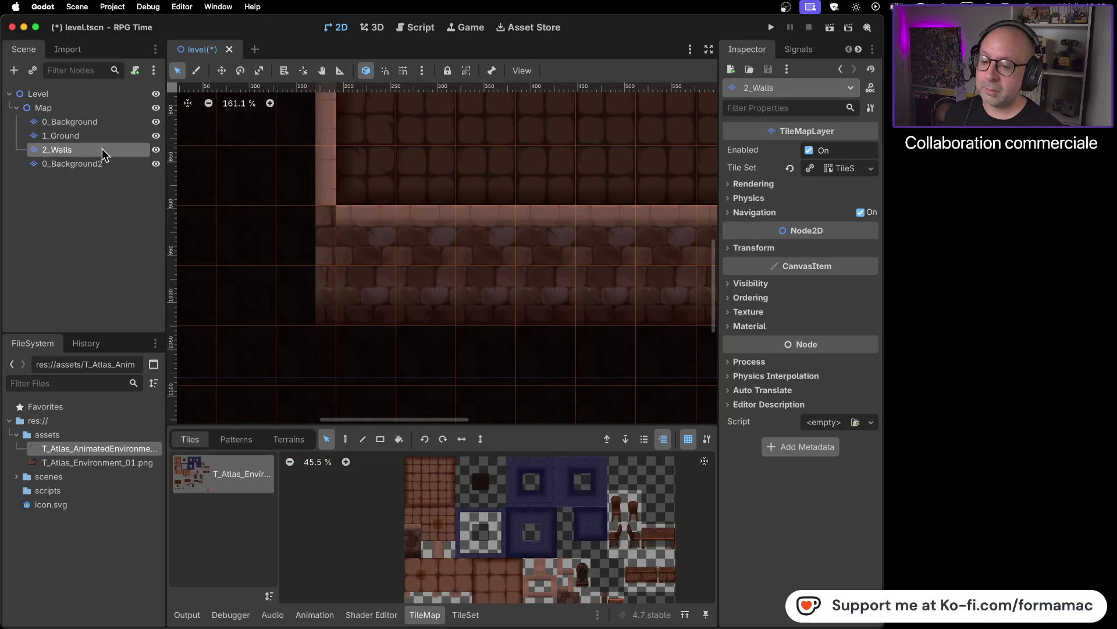
- Hide 2_Walls, 1_Ground and 0_Background, select 0_Background2, then show 2_Walls again
left_click(156, 150)
left_click(156, 135)
left_click(158, 122)
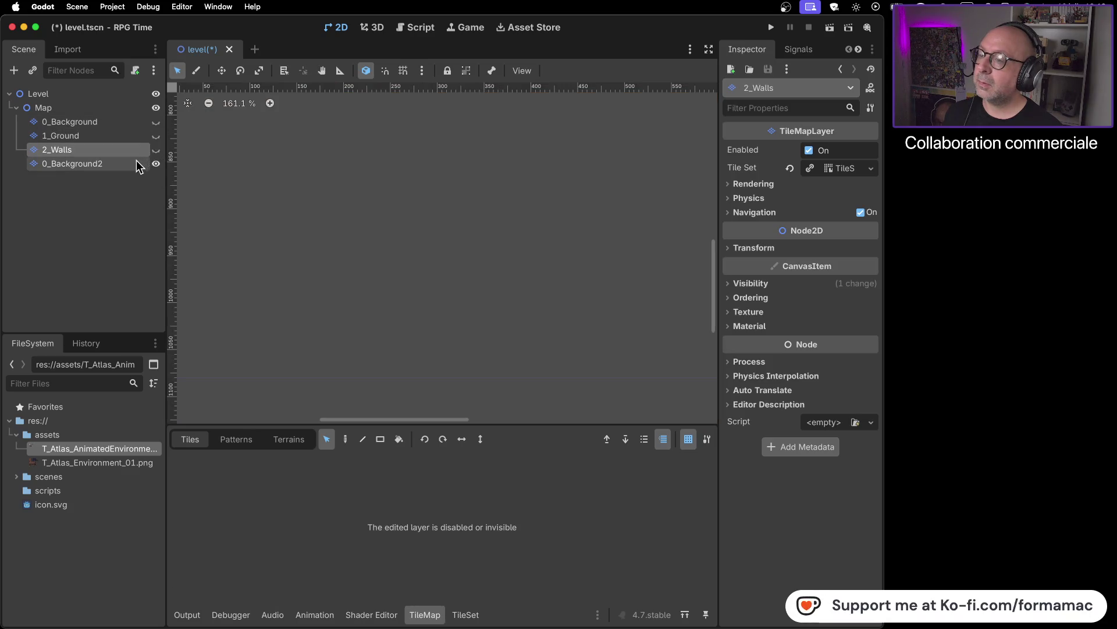
left_click(134, 163)
scroll(373, 263, "down", 5)
scroll(373, 264, "down", 3)
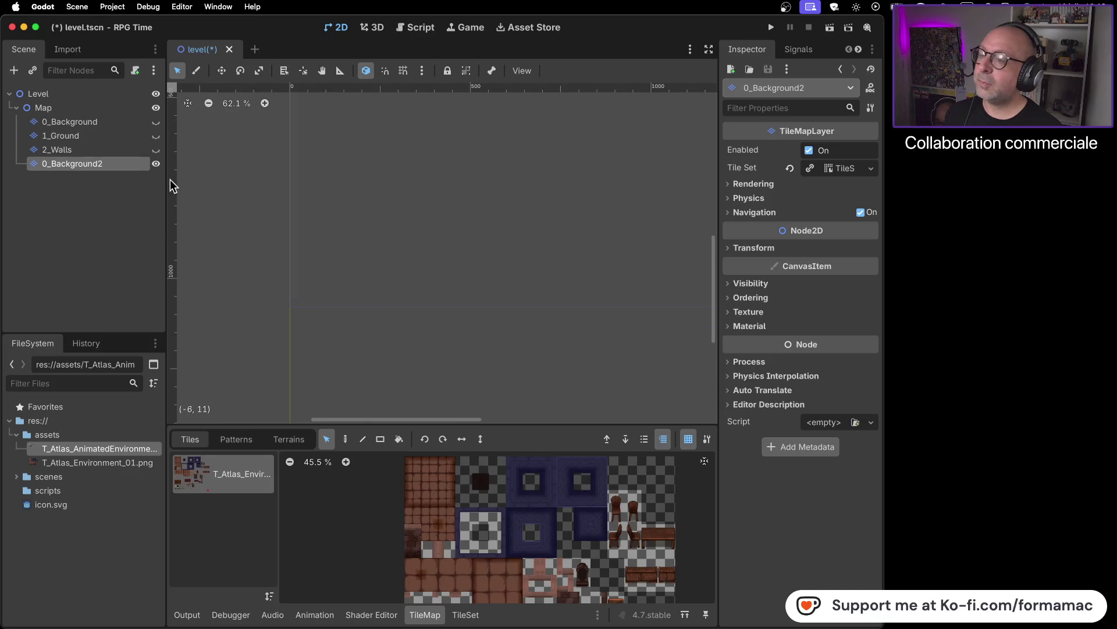
left_click(156, 150)
scroll(297, 233, "up", 7)
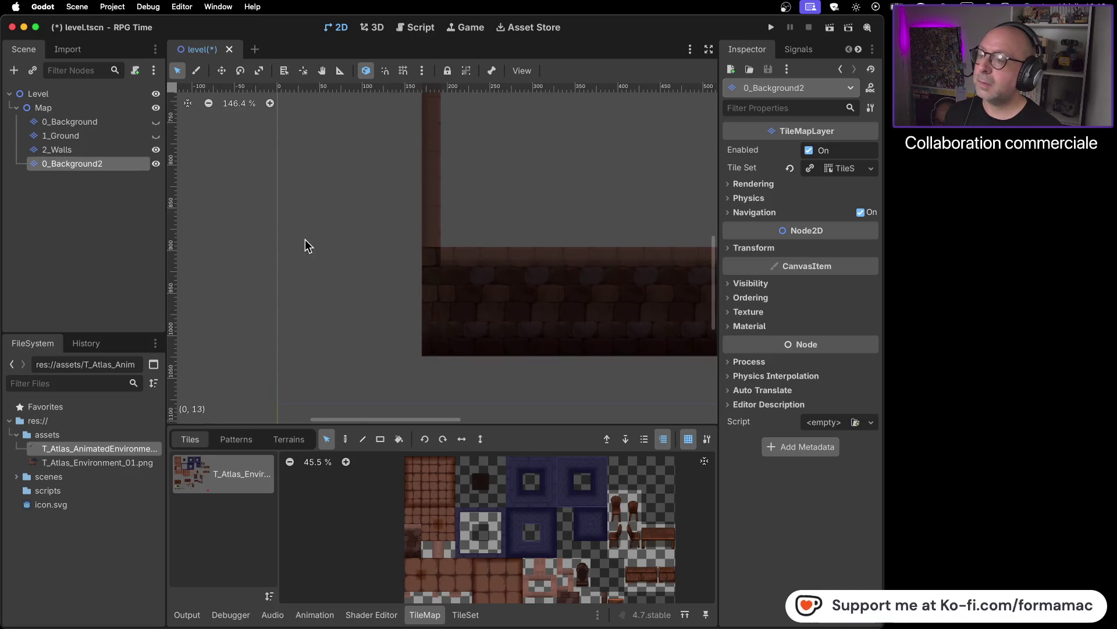
scroll(452, 346, "up", 5)
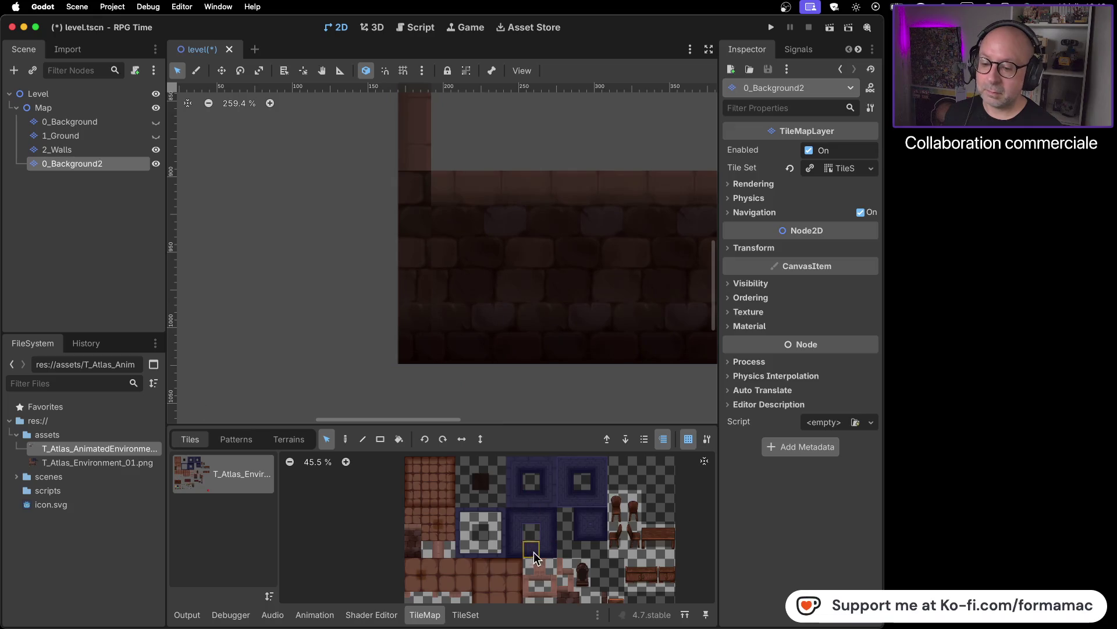
scroll(534, 534, "down", 2)
scroll(534, 535, "up", 6)
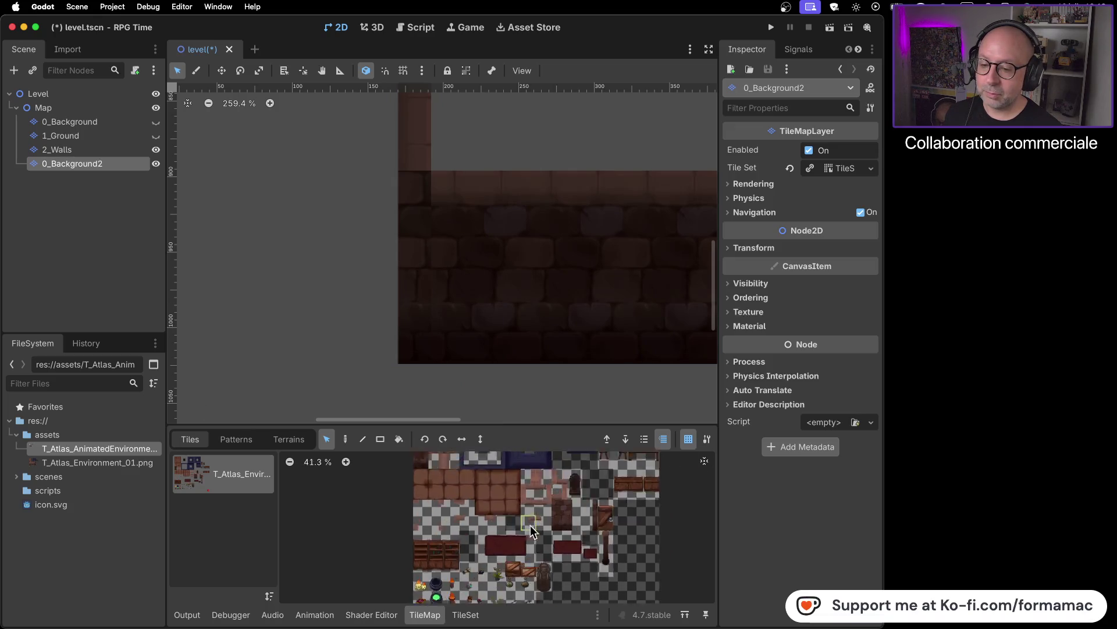
- Pick a wall tile, enable the Paint tool and pan to the wall's left end
left_click(584, 494)
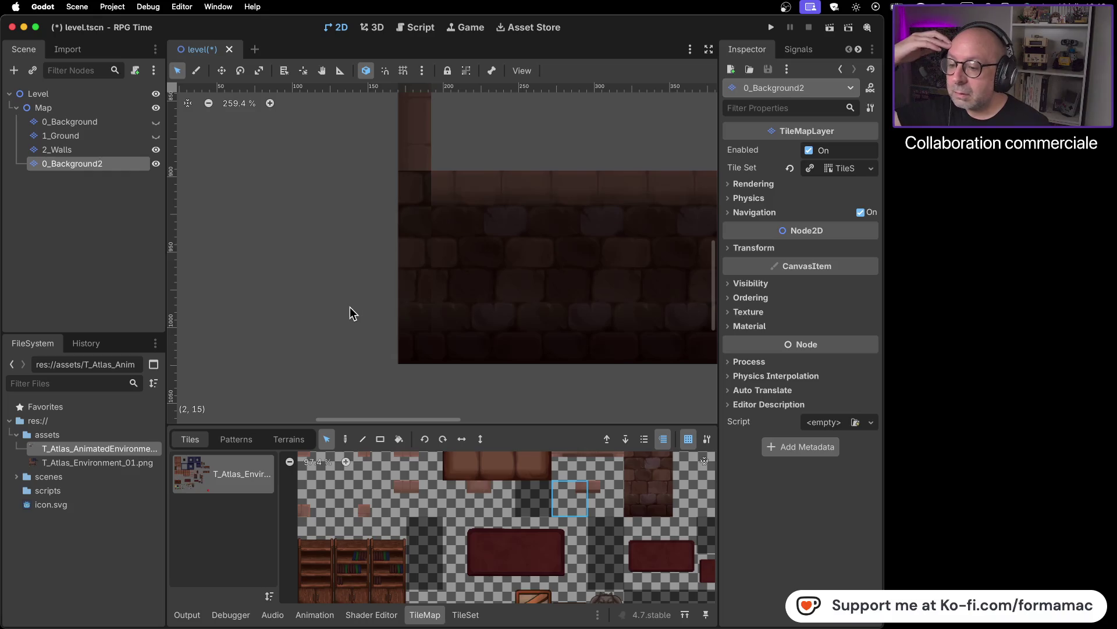
left_click(345, 439)
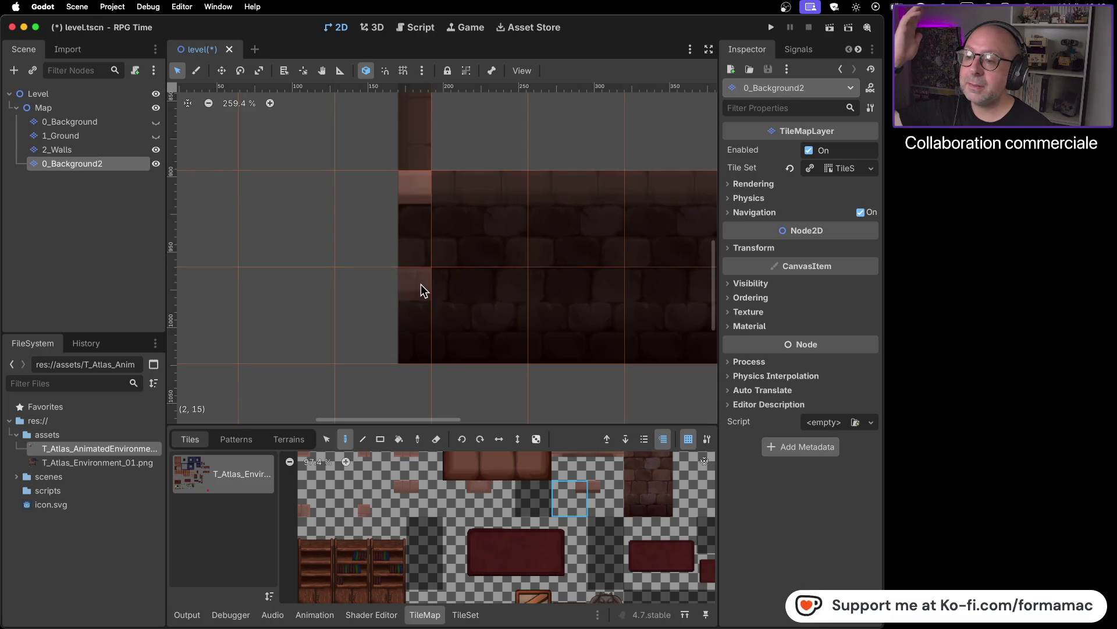
left_click_drag(582, 309, 230, 308)
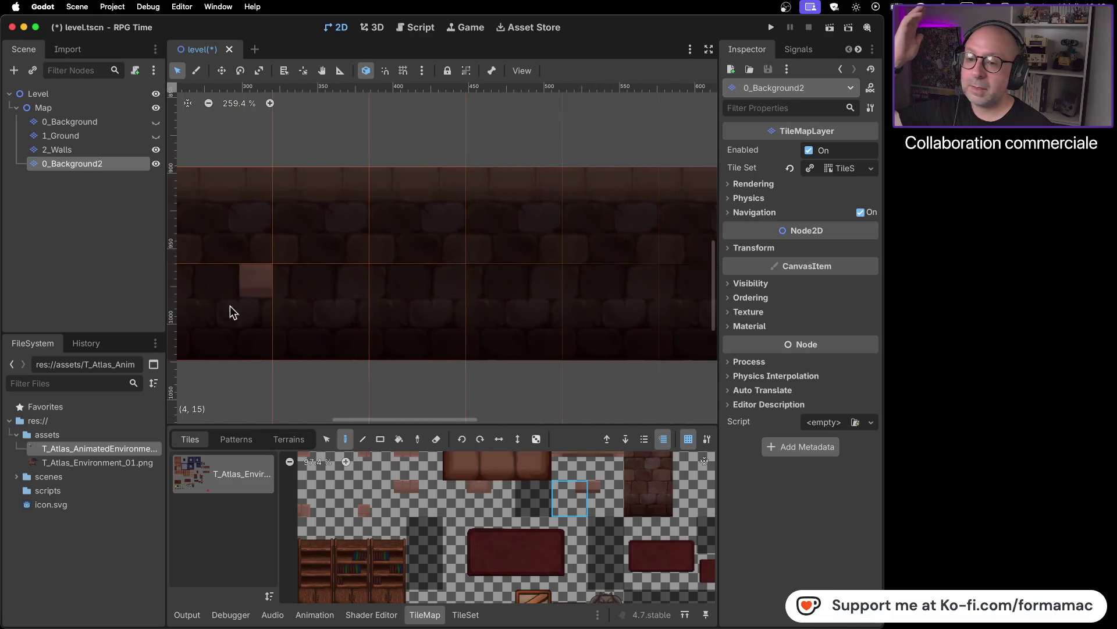
scroll(199, 245, "right", 10)
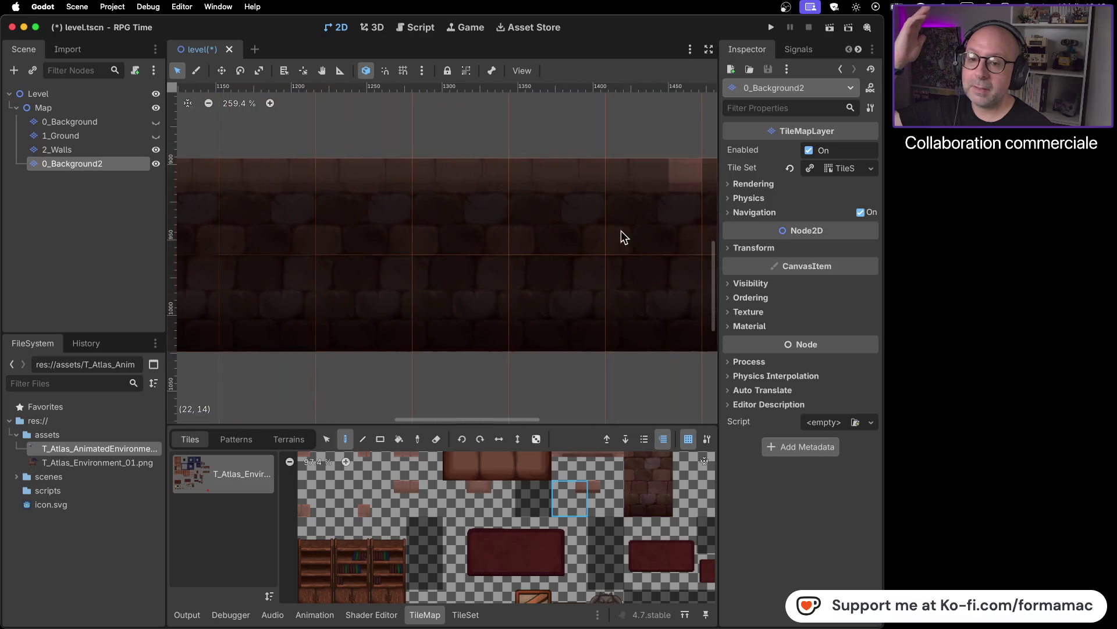
scroll(582, 233, "right", 5)
left_click(603, 498)
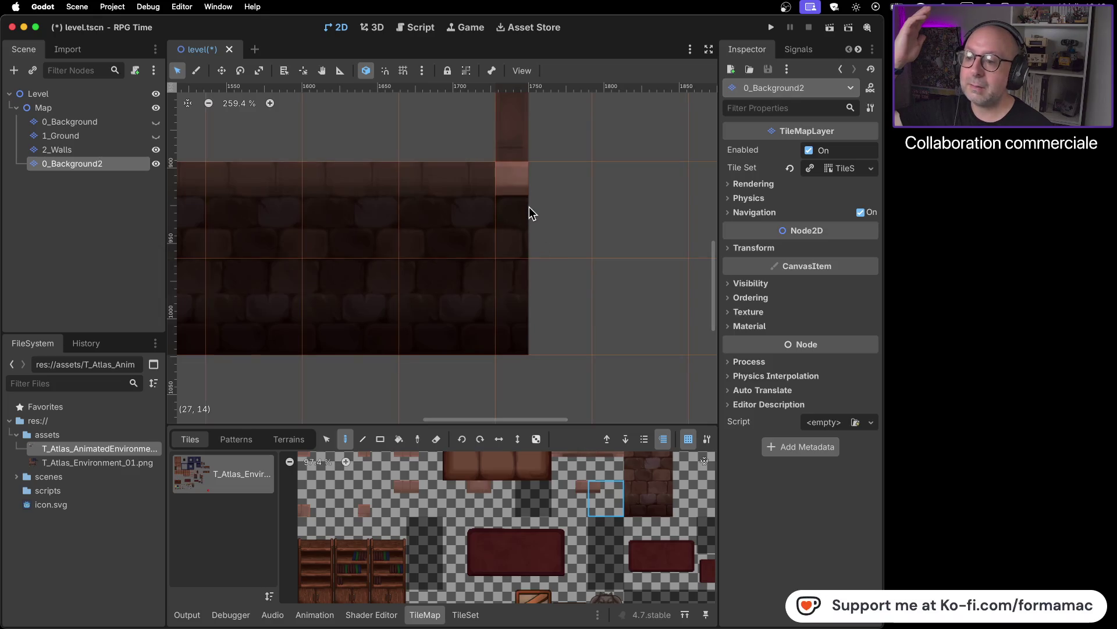
- Make the 1_Ground and 0_Background layers visible again
left_click(154, 135)
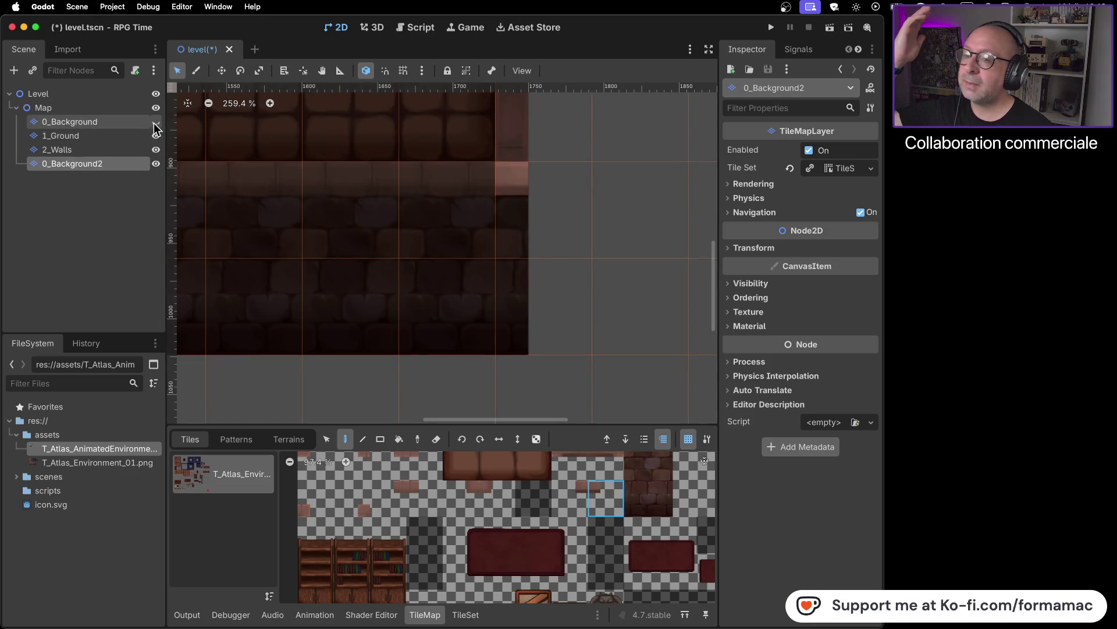
left_click(155, 122)
scroll(292, 239, "down", 8)
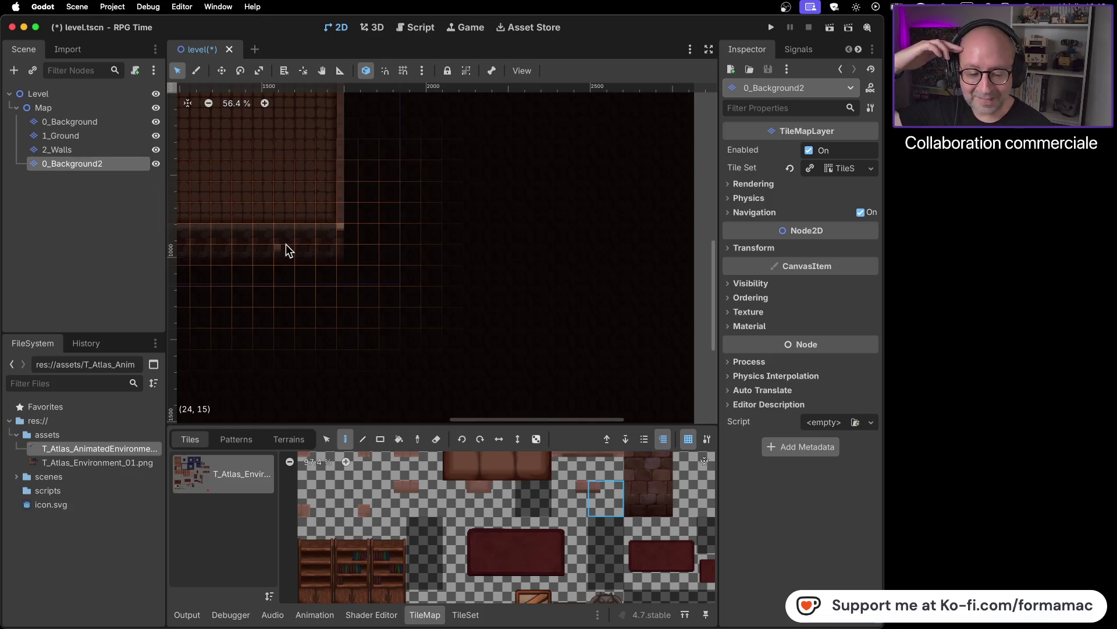
scroll(257, 167, "left", 10)
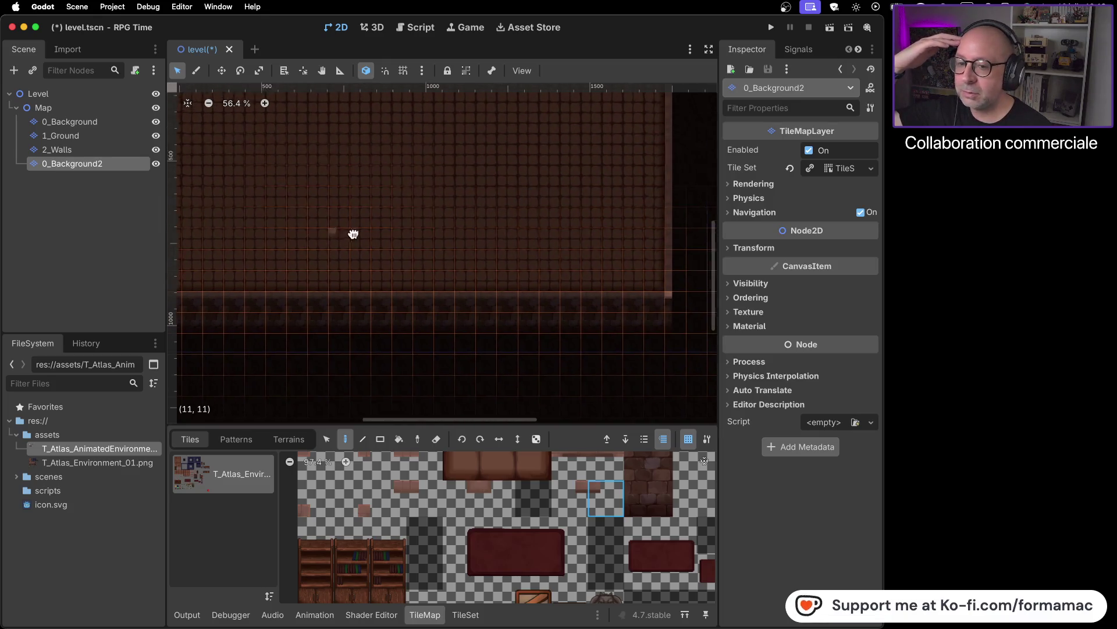
scroll(490, 251, "down", 5)
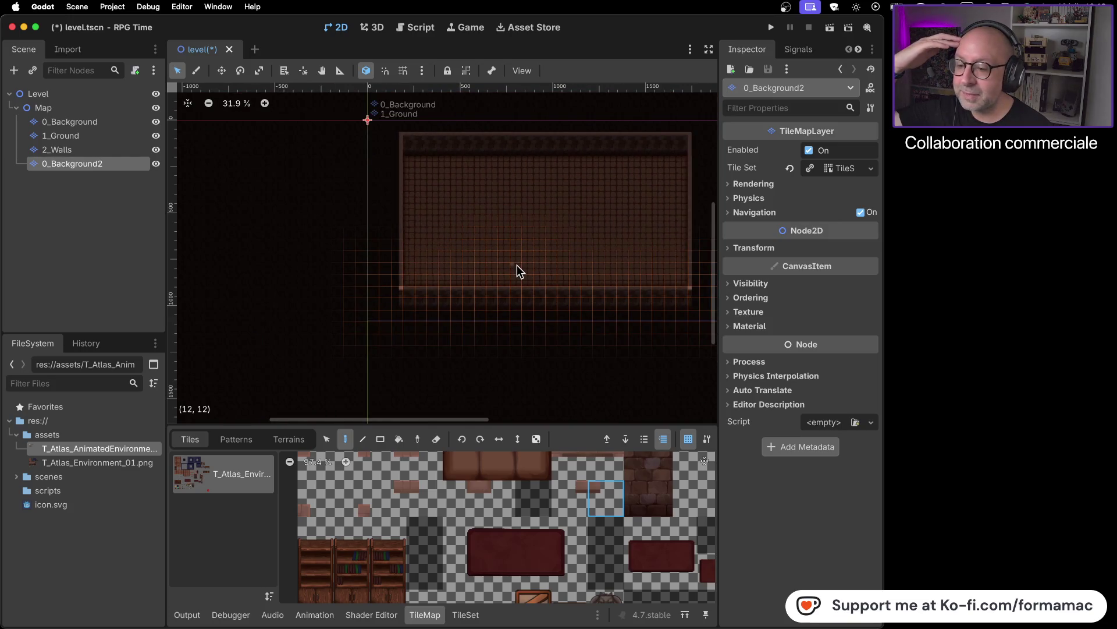
scroll(516, 266, "up", 15)
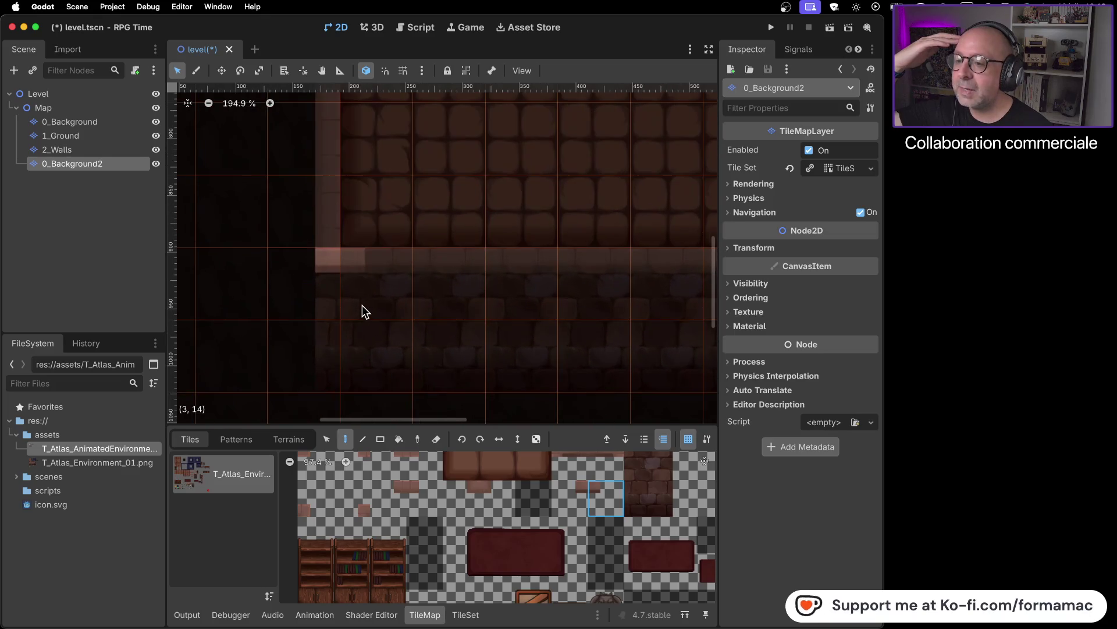
- Pick other wall tiles in the atlas, then switch to the tutorial video
left_click(399, 499)
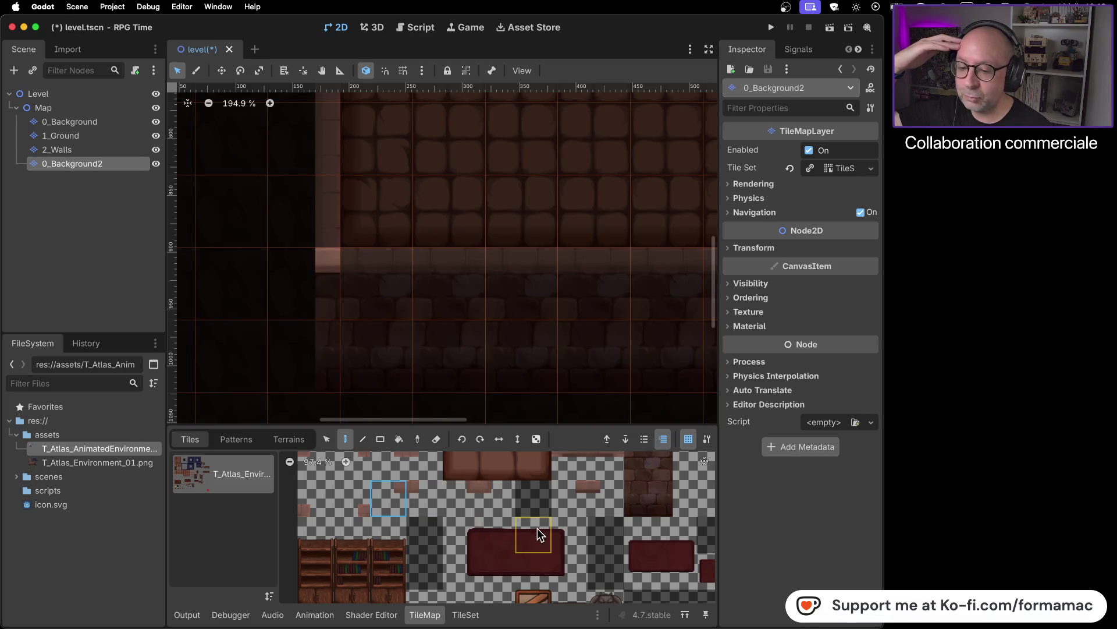
left_click(458, 490)
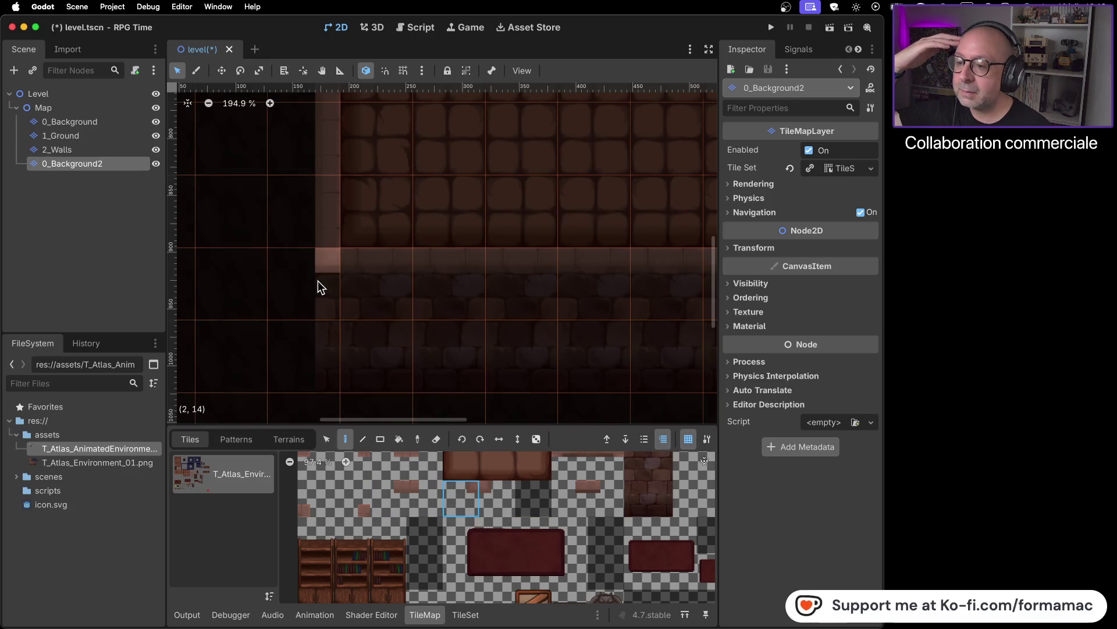
scroll(434, 294, "down", 6)
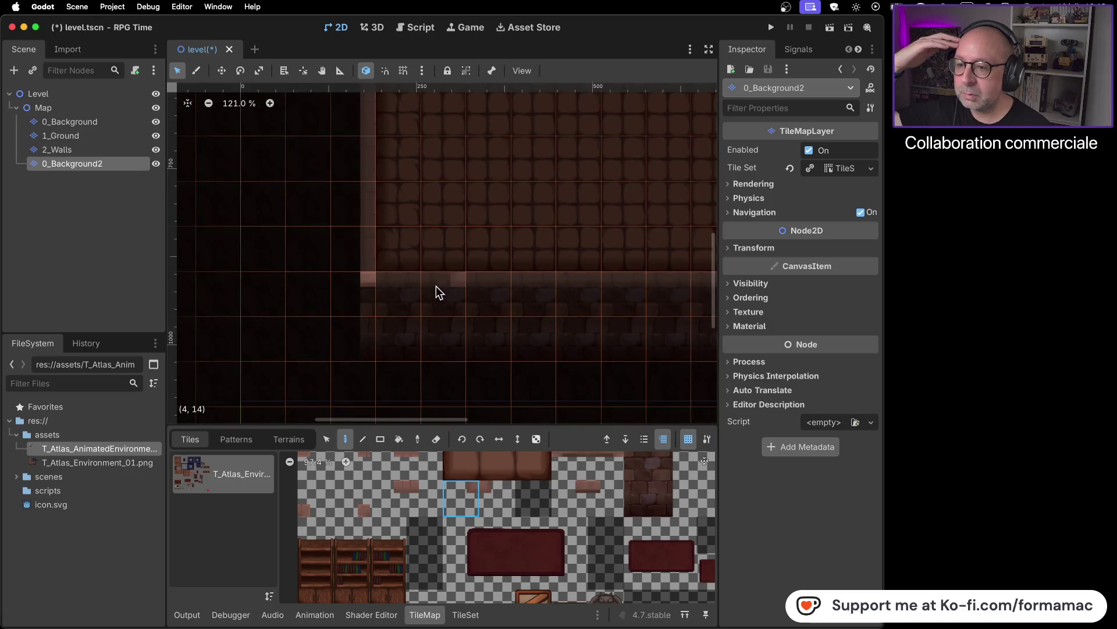
scroll(440, 226, "up", 5)
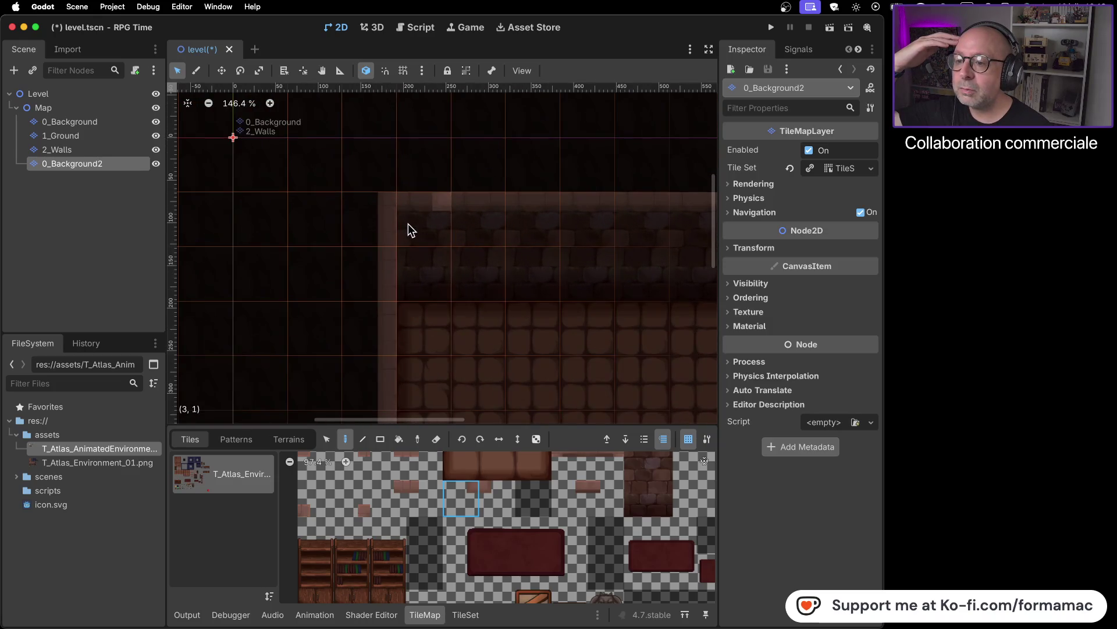
scroll(449, 271, "down", 5)
scroll(500, 333, "down", 3)
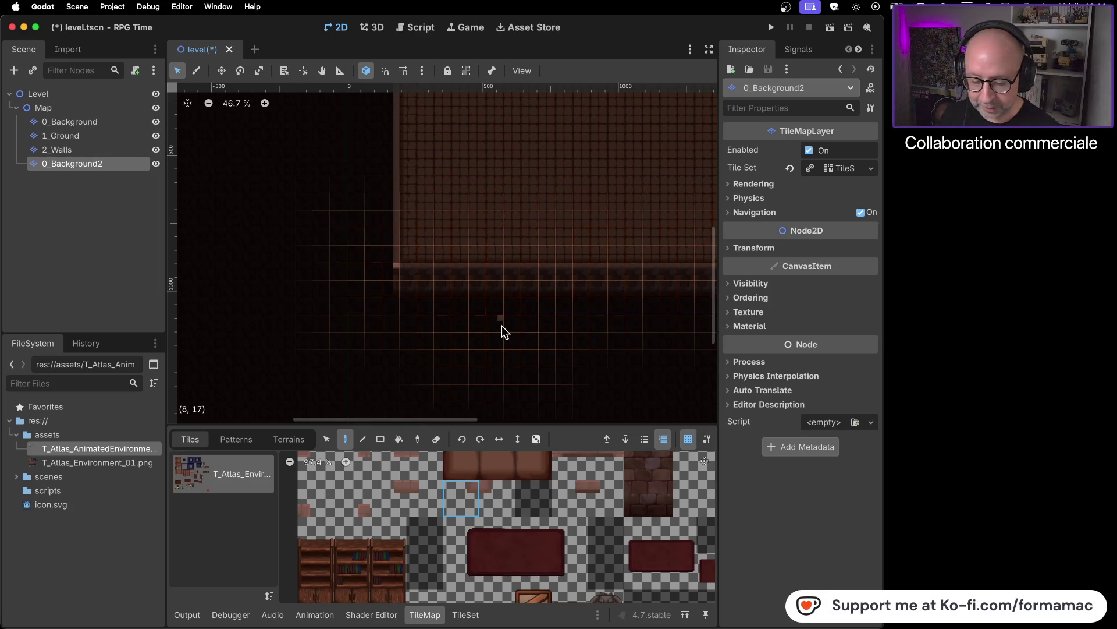
key("super+Tab")
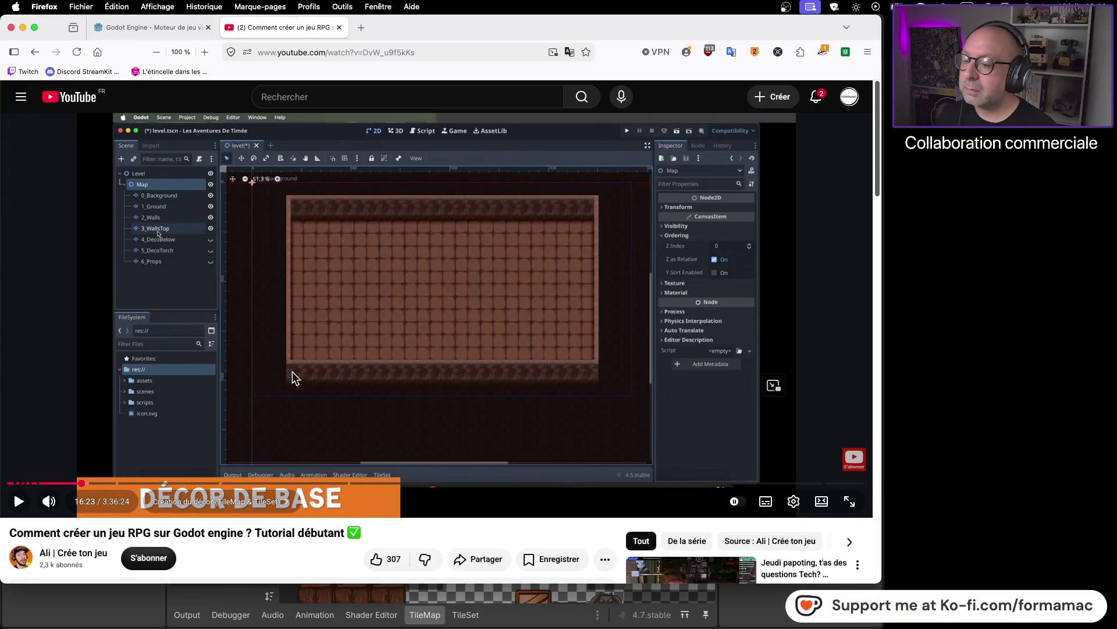
key("super+Tab")
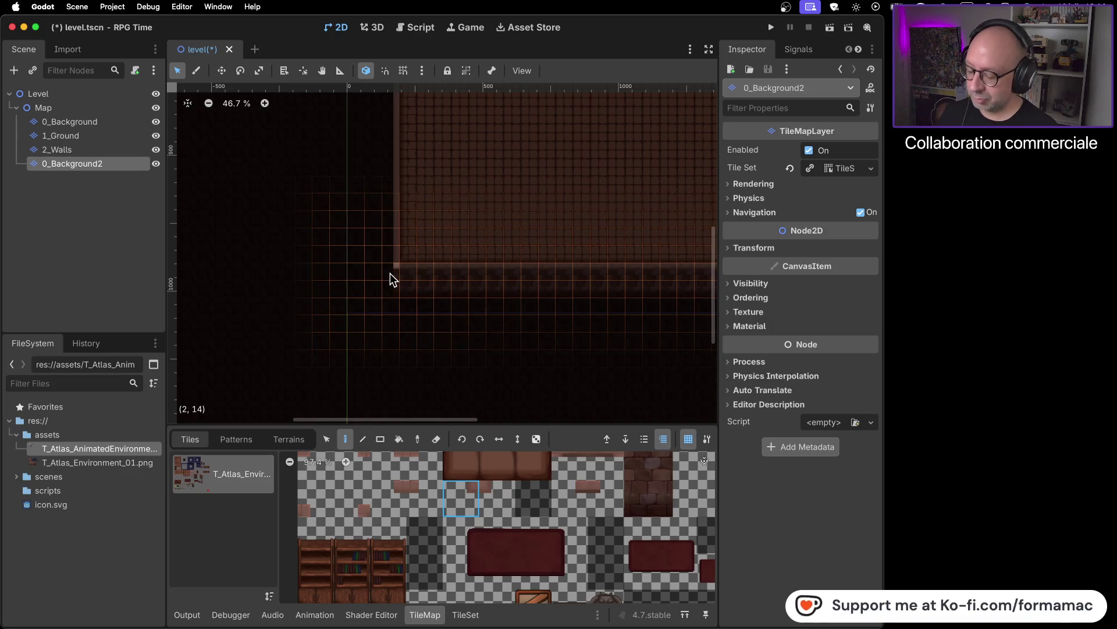
- Undo to hide 0_Background and 1_Ground, then select the stone edge tile
key("ctrl+z")
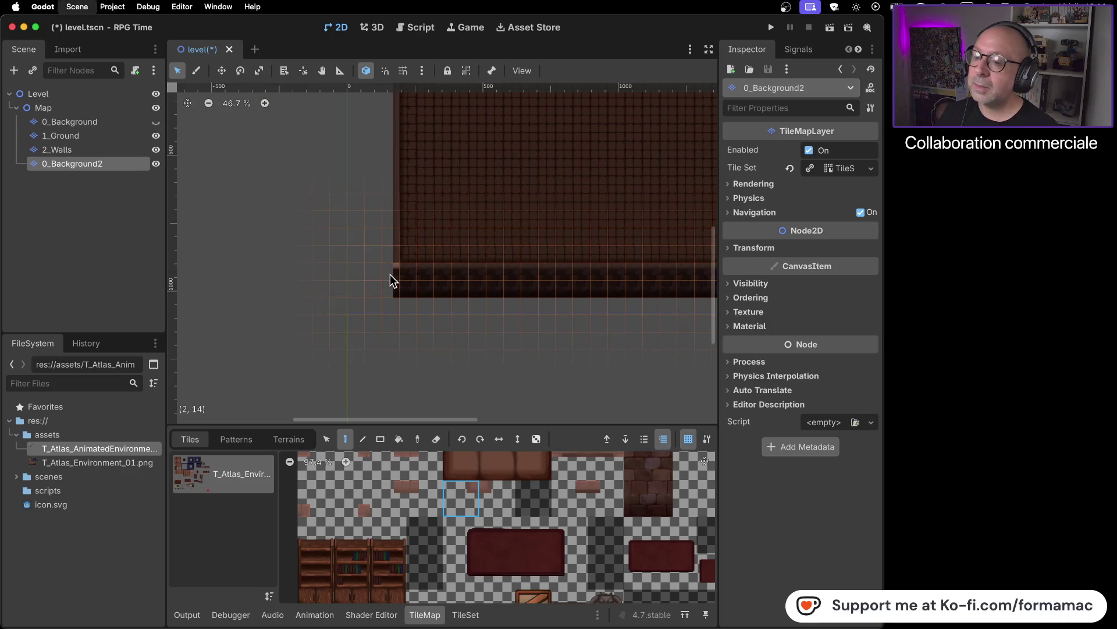
key("ctrl+z")
key("ctrl+z")
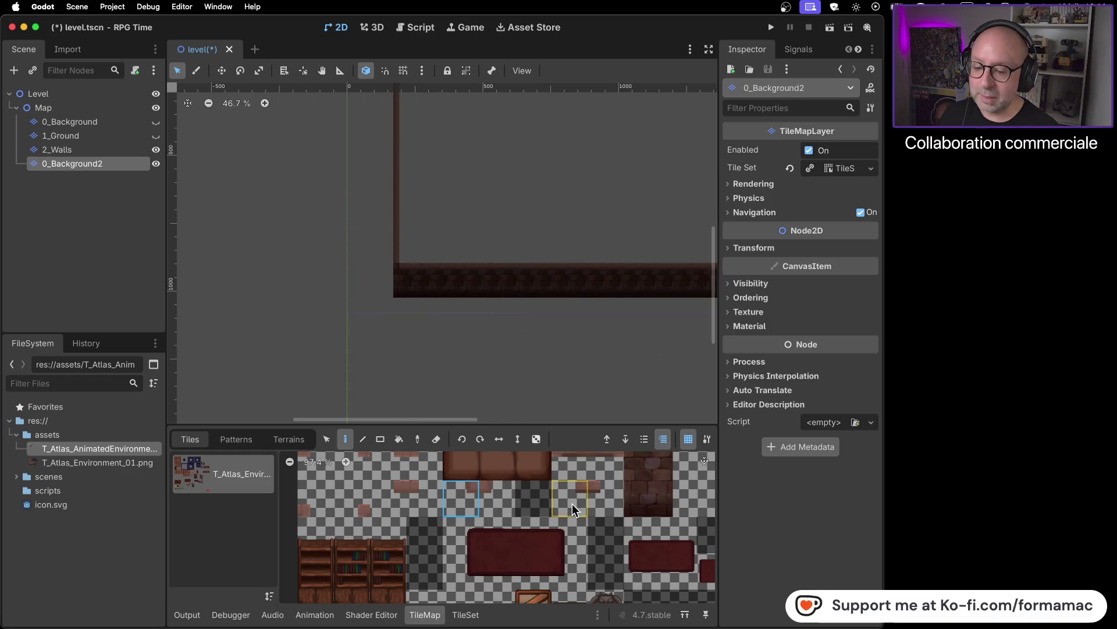
scroll(571, 518, "down", 2)
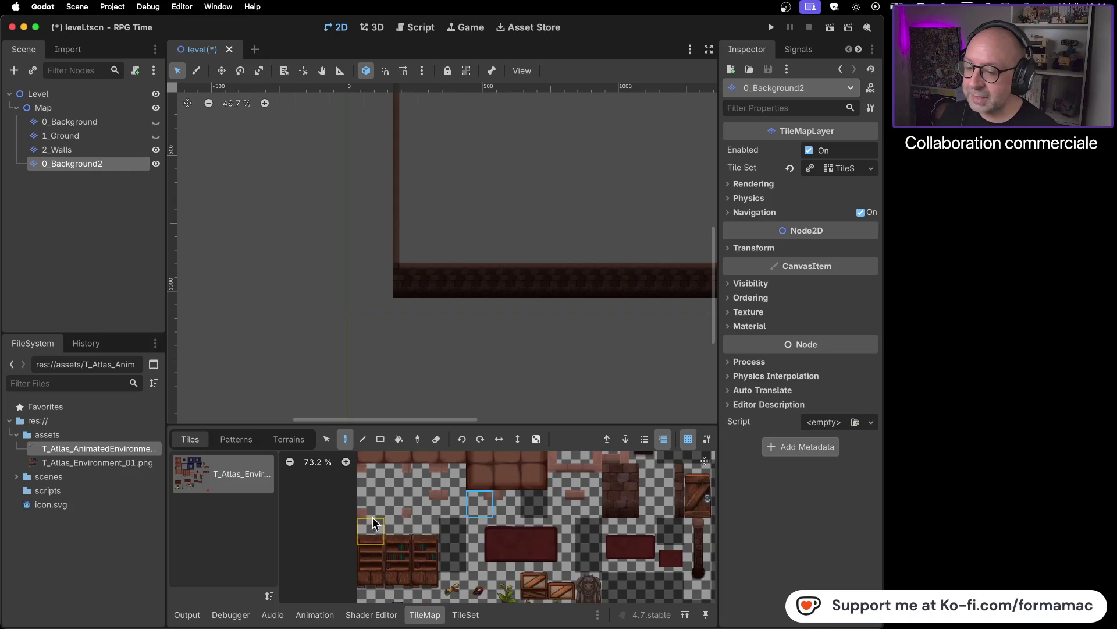
scroll(372, 517, "up", 6)
scroll(428, 484, "up", 3)
left_click(414, 582)
scroll(392, 268, "up", 10)
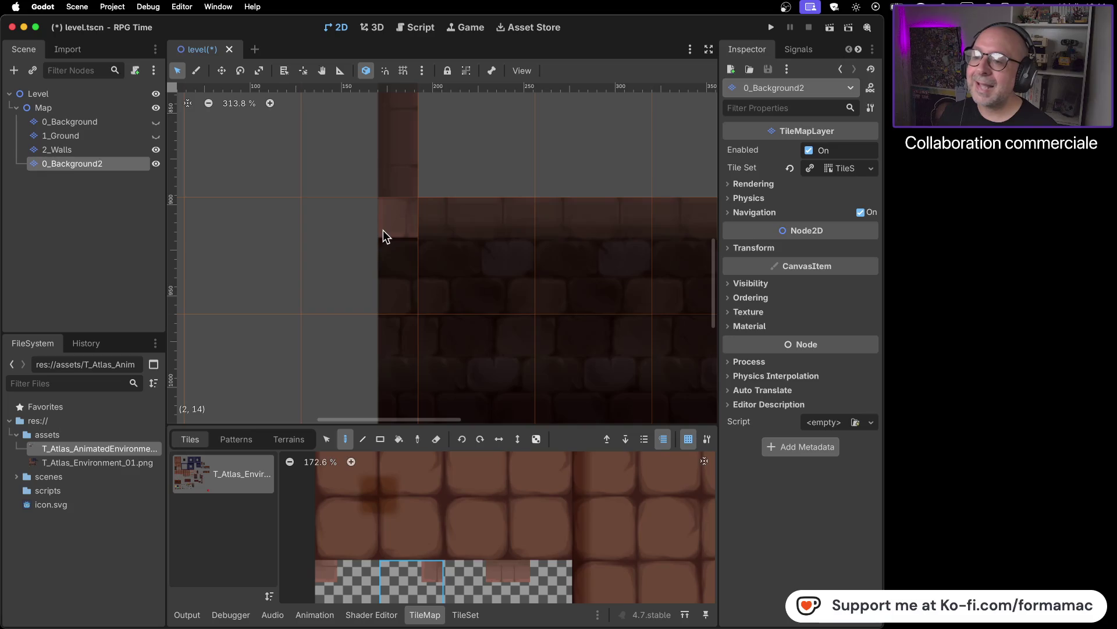
- Paint the chosen tile into the wall corner cell, comparing with 2_Walls briefly hidden
left_click(383, 230)
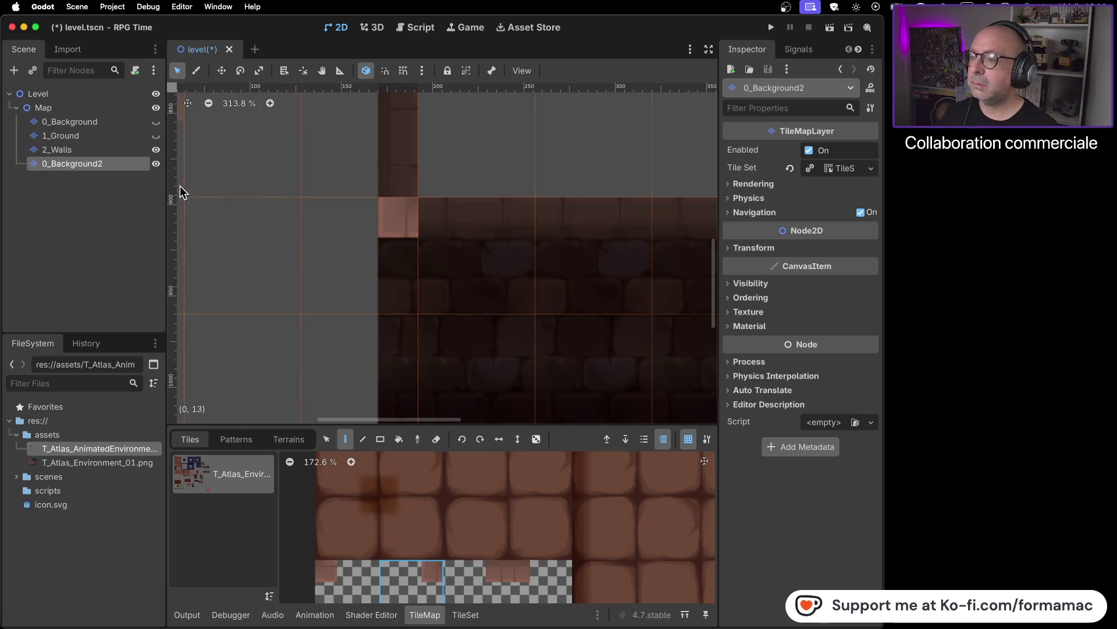
left_click(156, 151)
left_click(156, 152)
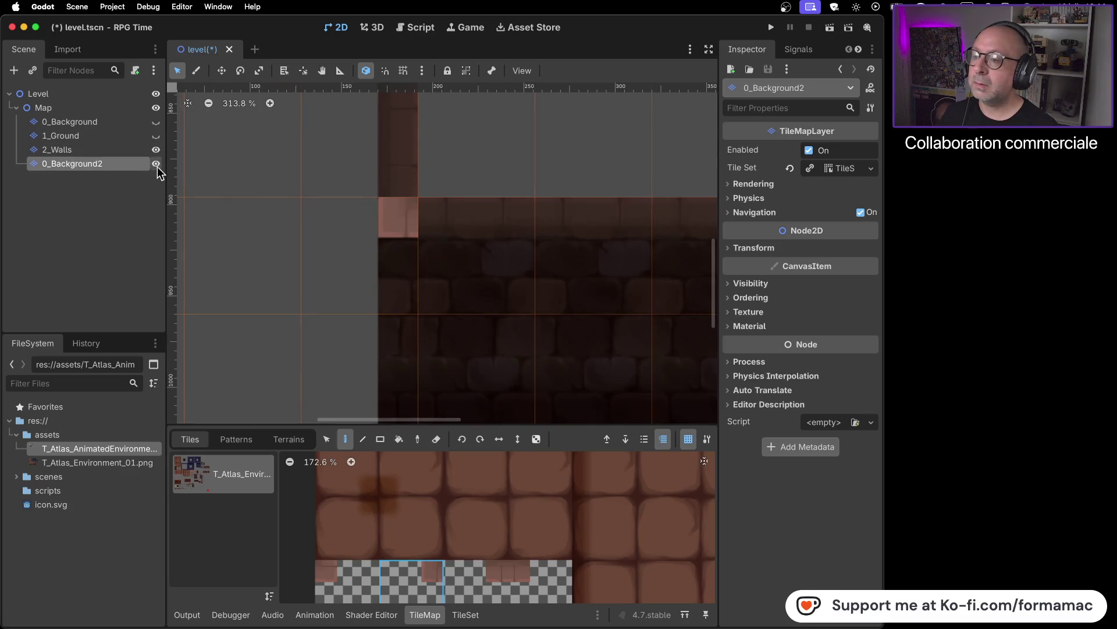
left_click(156, 136)
left_click(156, 121)
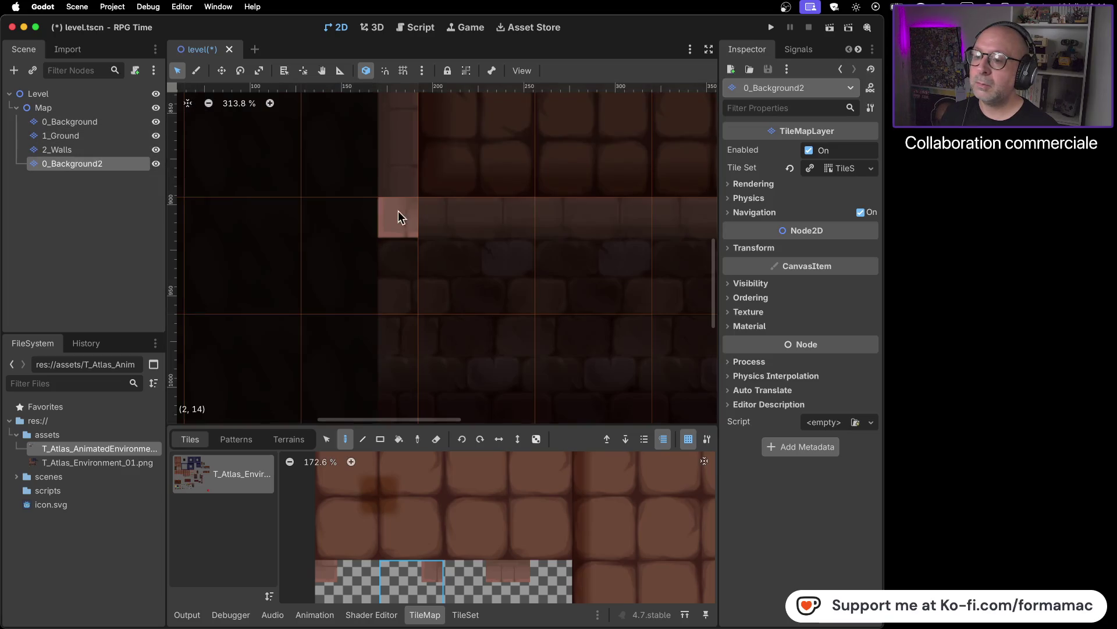
- Undo a tile misplaced left of the wall corner and bring the room's right corner into view
left_click(276, 231)
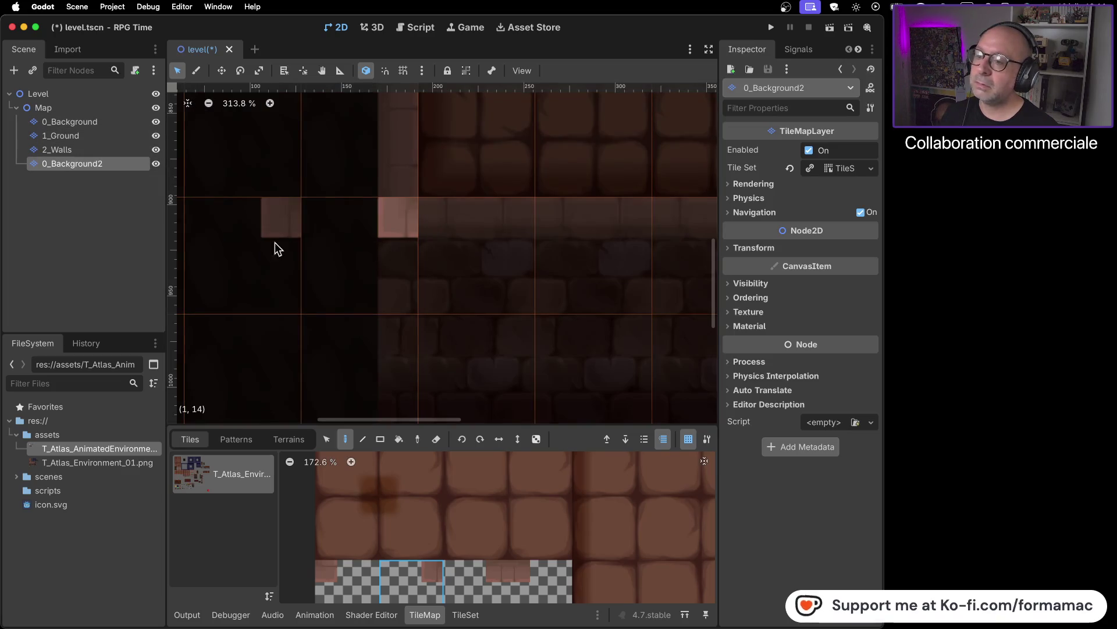
key("ctrl+z")
scroll(399, 240, "down", 2)
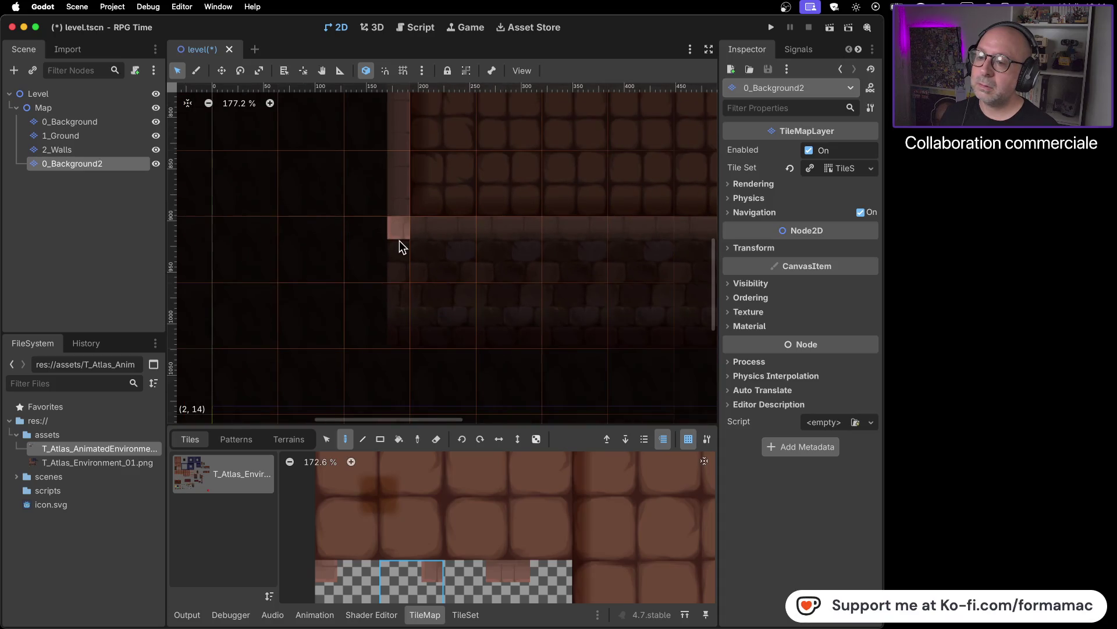
scroll(399, 240, "down", 2)
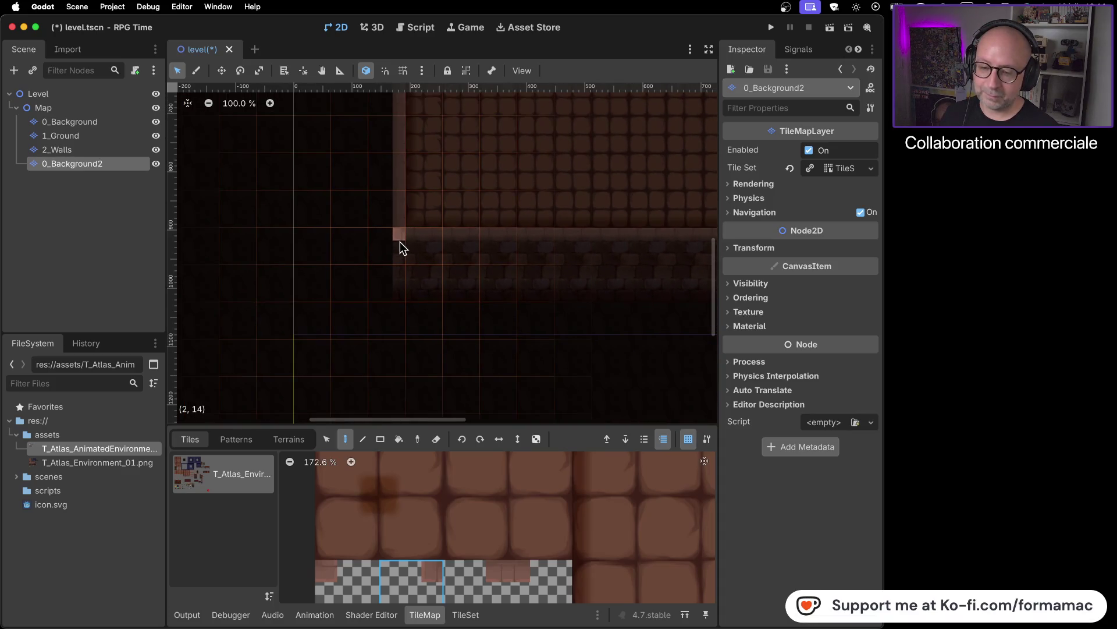
scroll(399, 242, "down", 1)
left_click_drag(525, 273, 314, 303)
scroll(314, 302, "down", 2)
scroll(483, 268, "up", 2)
- Pick a different stone tile and browse the TileMap atlas for the corner piece
left_click(467, 532)
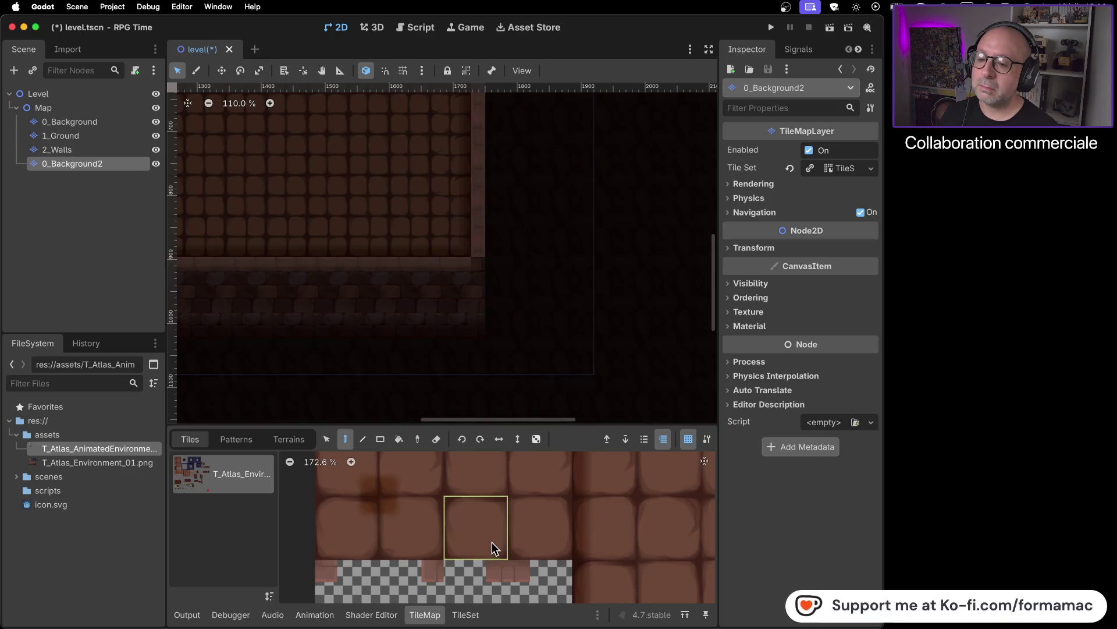
scroll(491, 541, "down", 3)
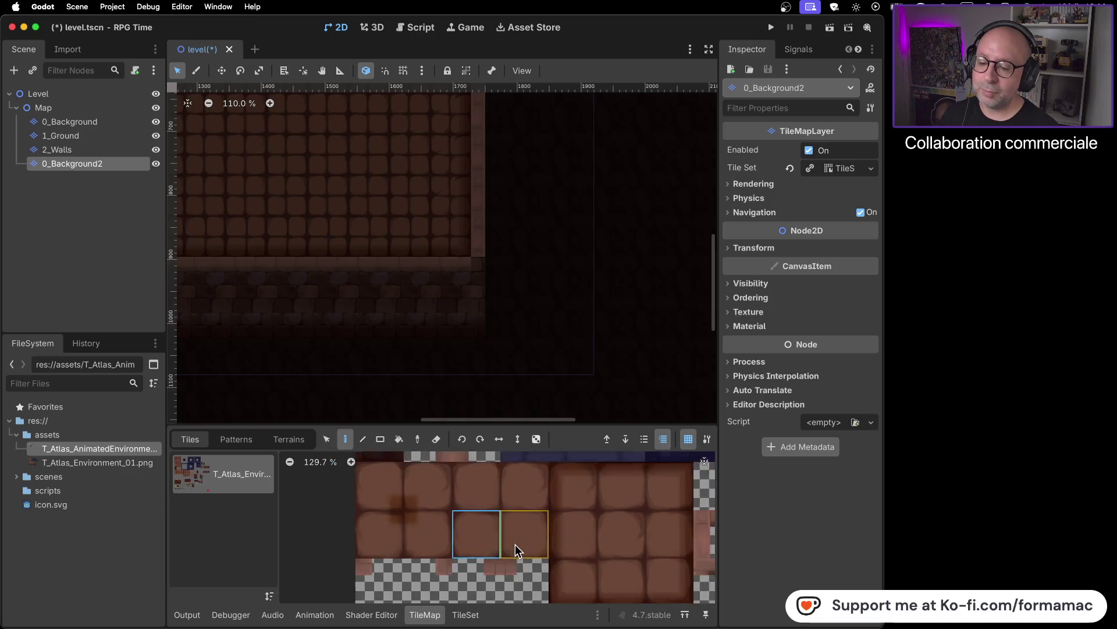
scroll(577, 588, "down", 5)
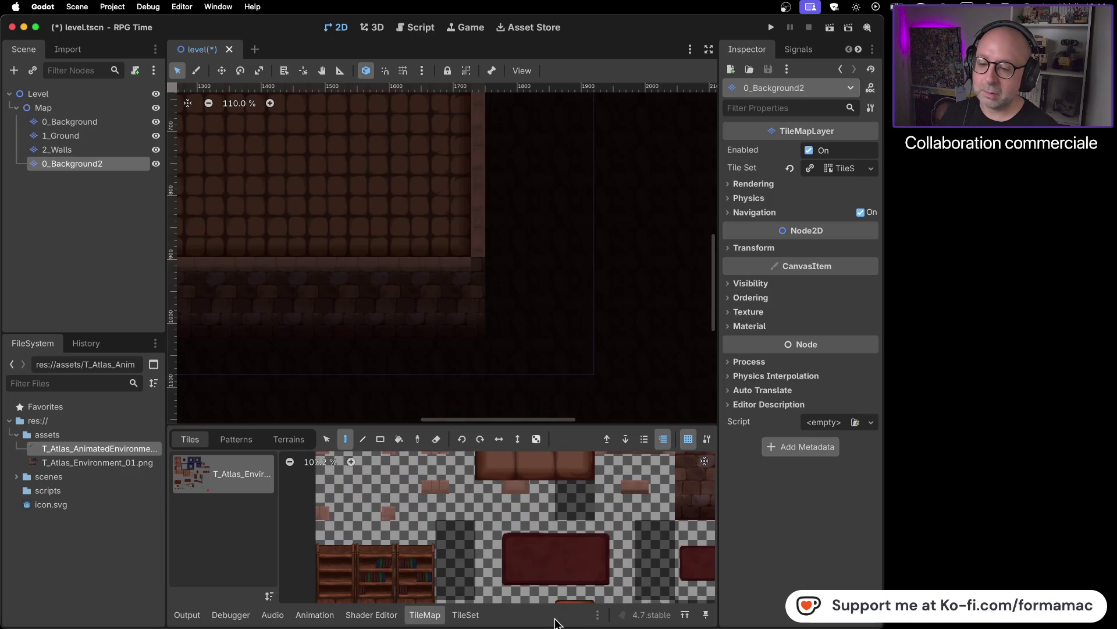
scroll(640, 506, "up", 5)
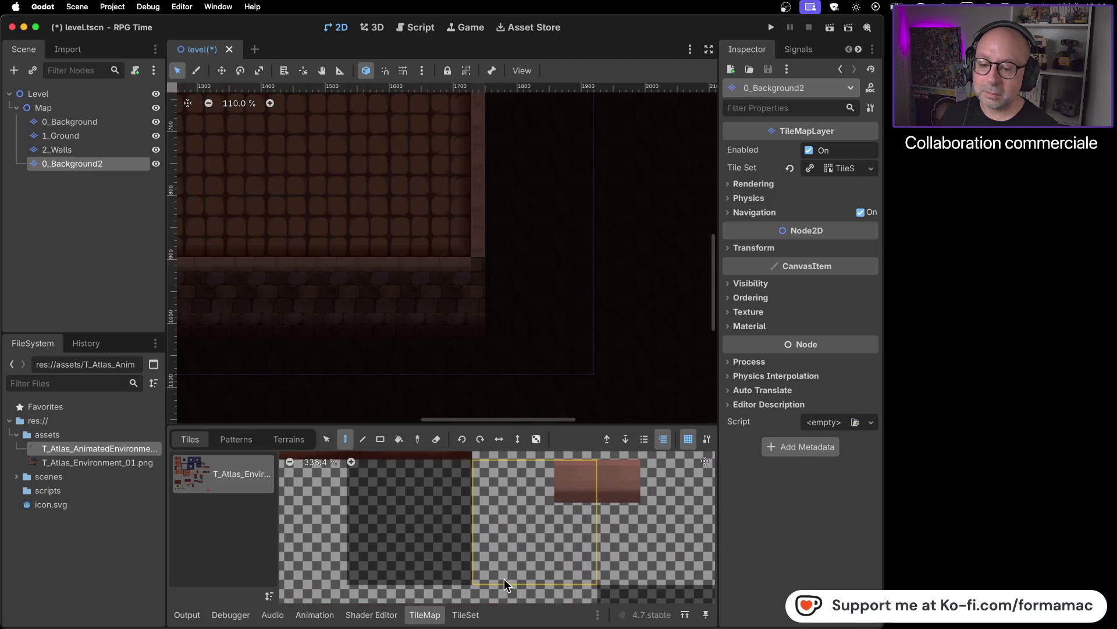
scroll(359, 530, "left", 1)
scroll(358, 529, "down", 5)
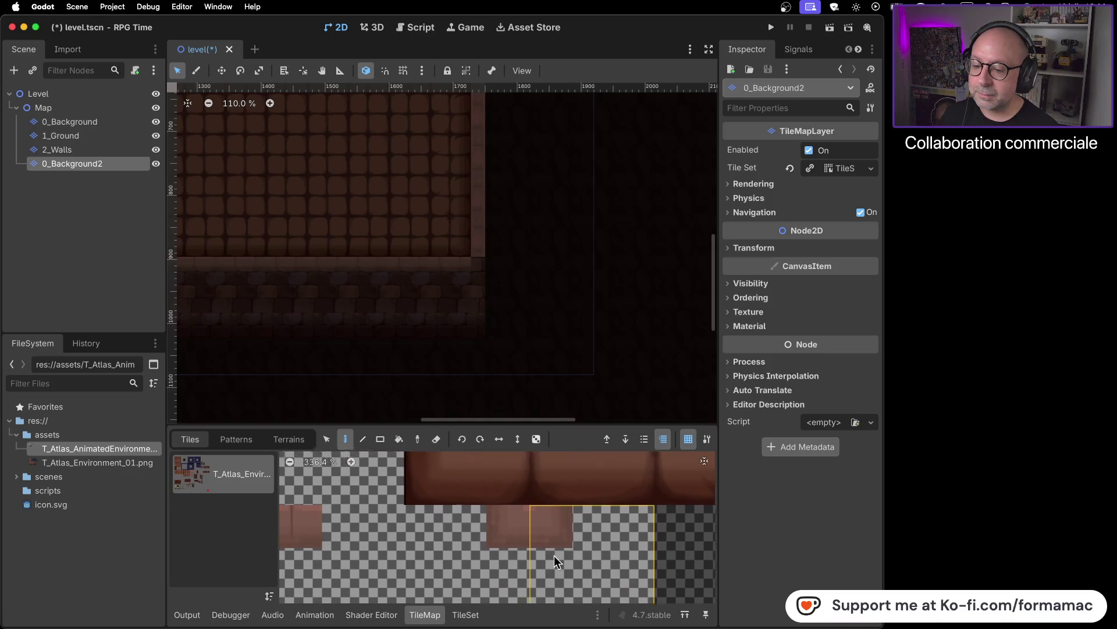
scroll(630, 533, "left", 2)
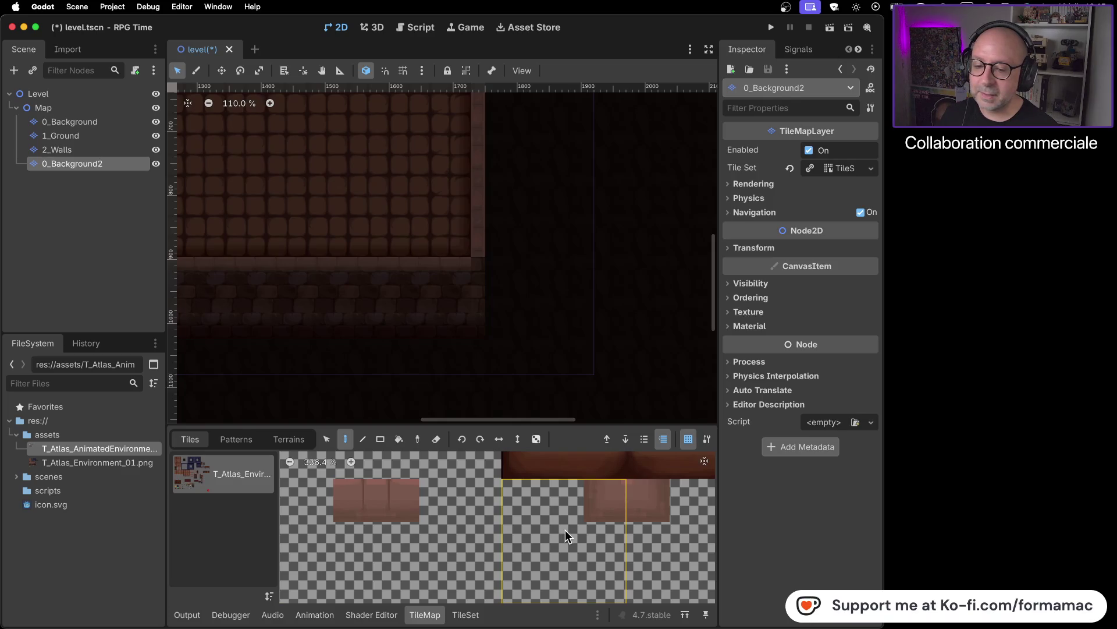
- Paint atlas tile (4,9) into the room's wall corner
left_click(600, 518)
left_click_drag(202, 282, 542, 351)
scroll(542, 351, "left", 10)
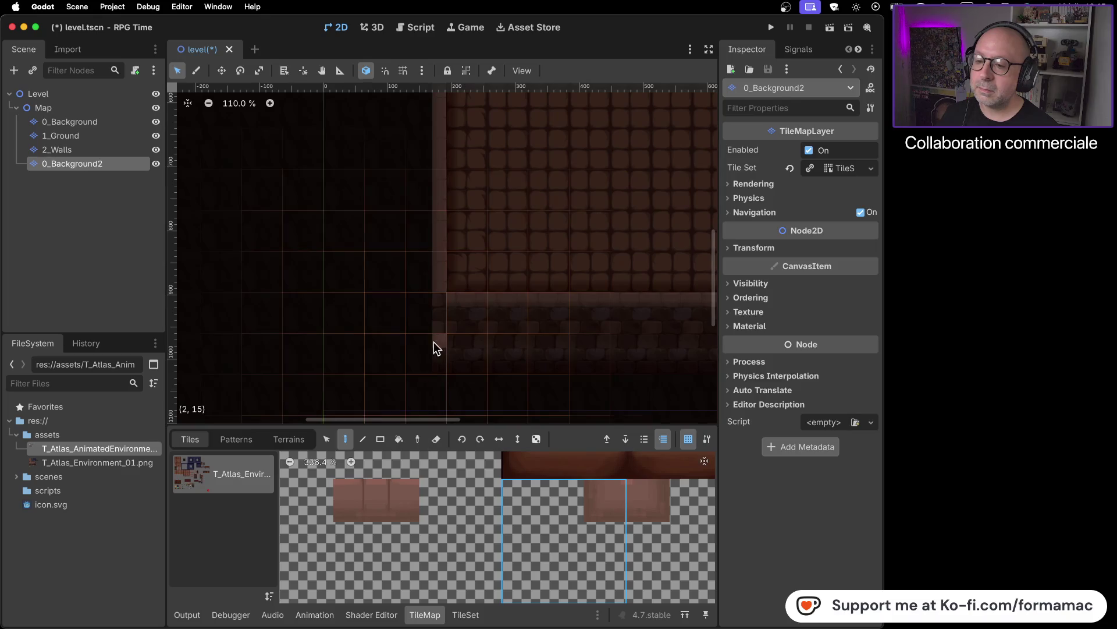
left_click(431, 313)
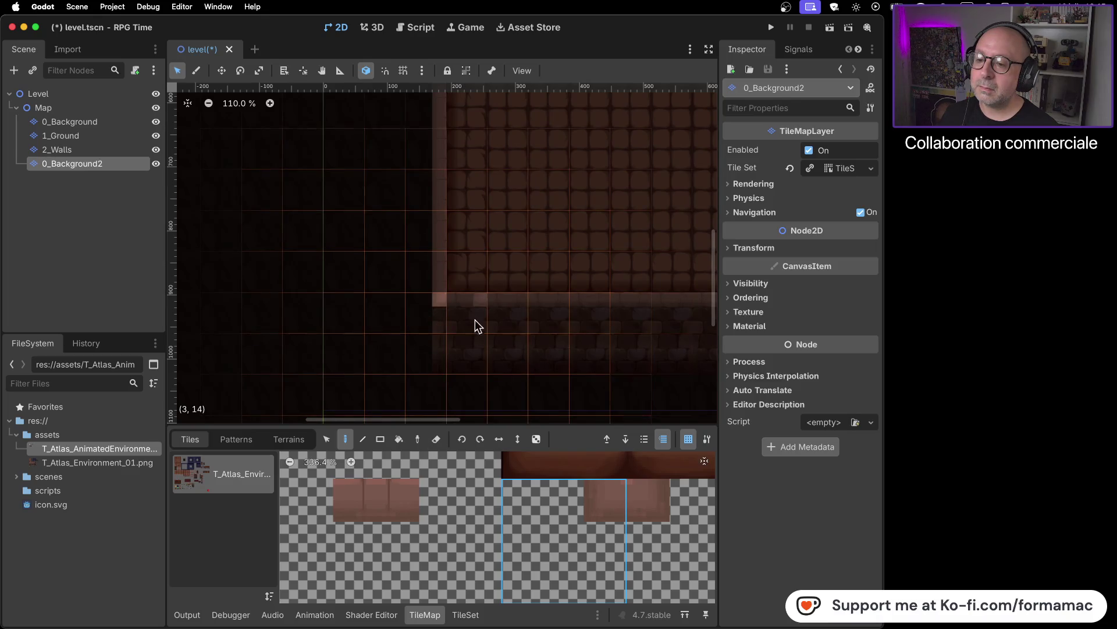
- Select another tile from the atlas
scroll(455, 306, "up", 10)
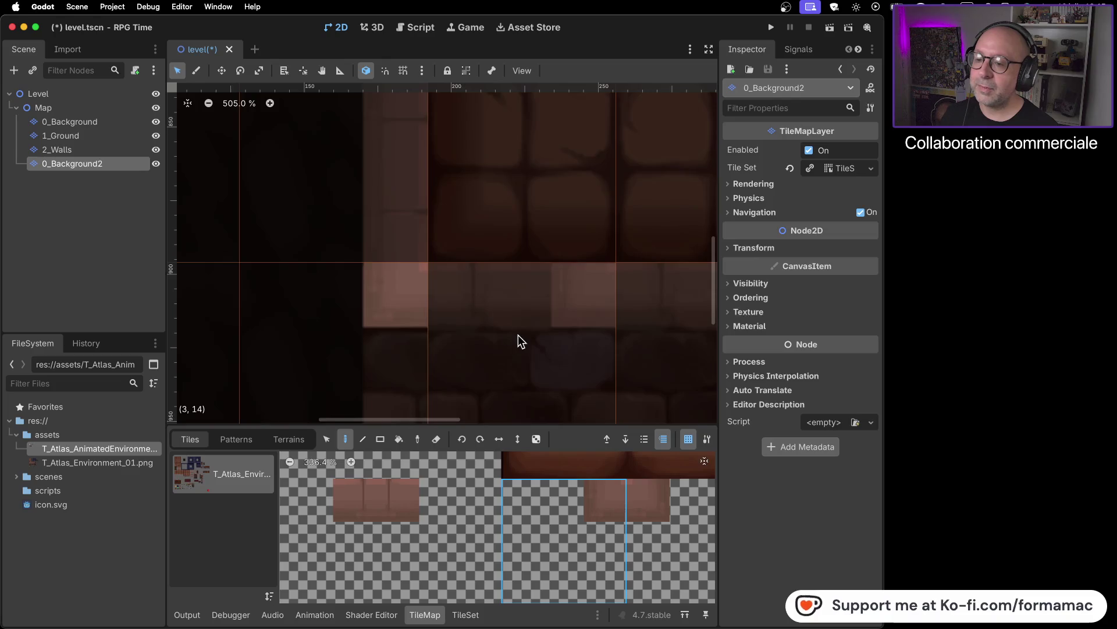
scroll(518, 335, "down", 15)
left_click(639, 518)
scroll(561, 316, "right", 10)
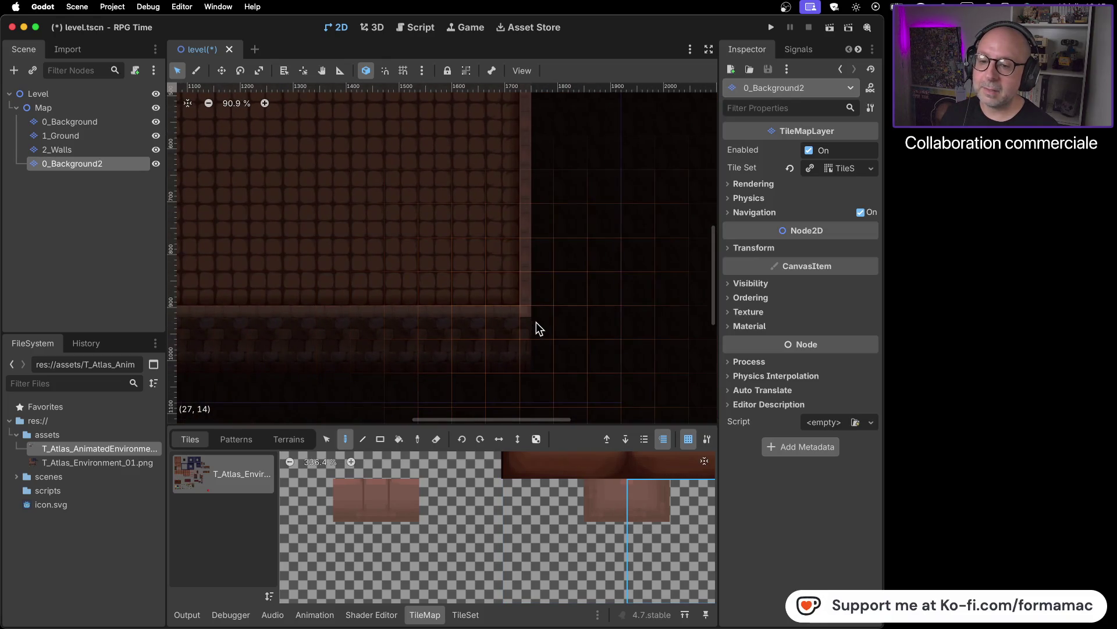
- Rename the 0_Background2 layer to 3_WallsTop and compare it with the tutorial's layer list
right_click(95, 164)
left_click(173, 304)
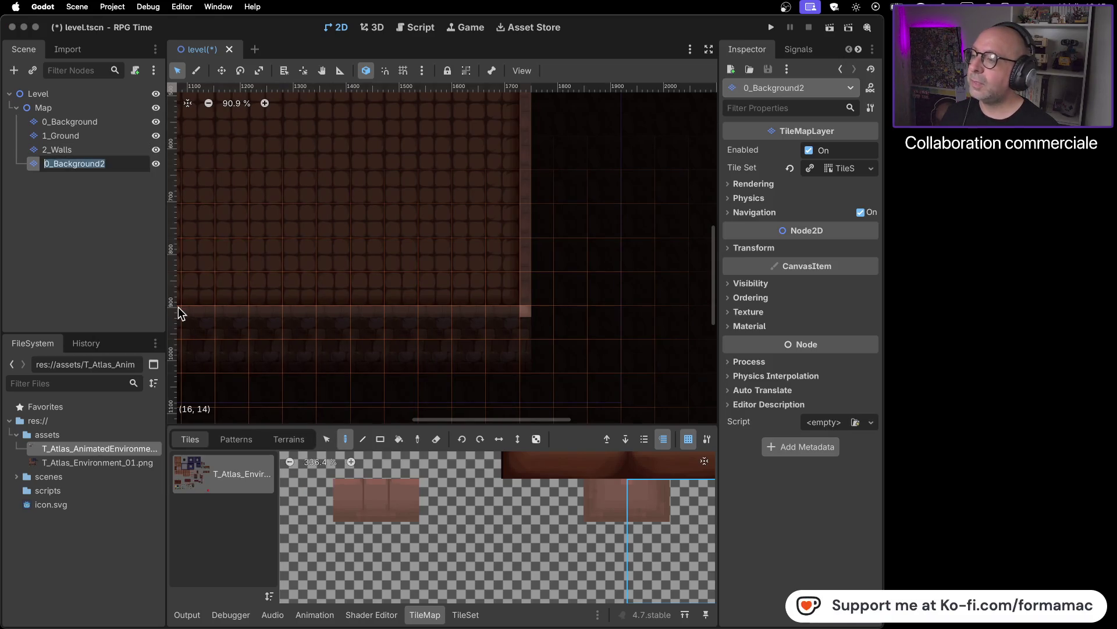
type("3_")
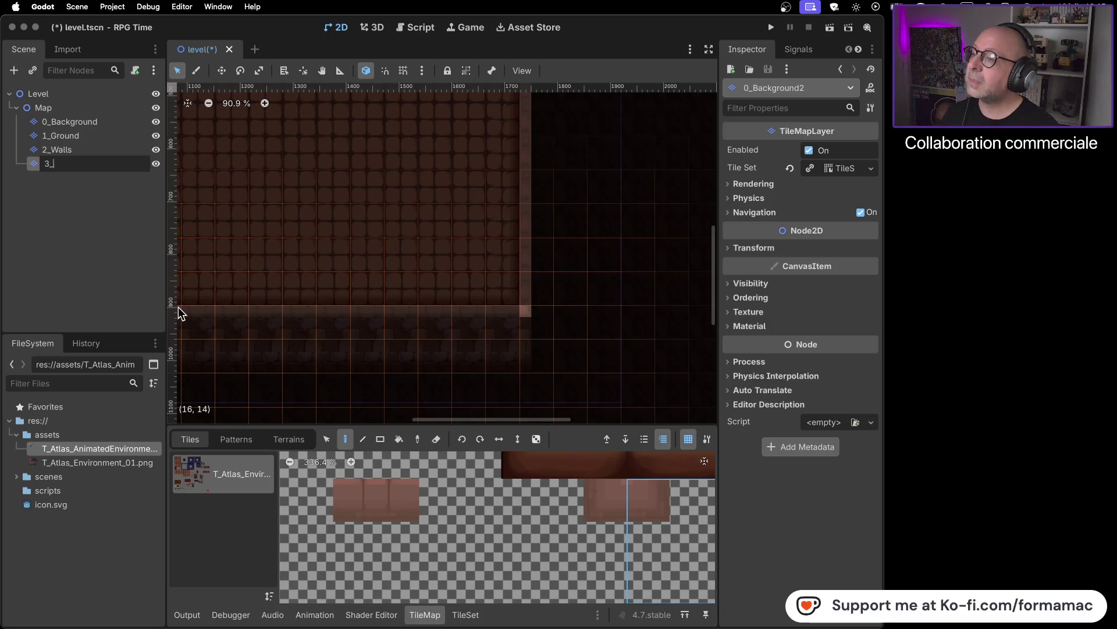
type("W")
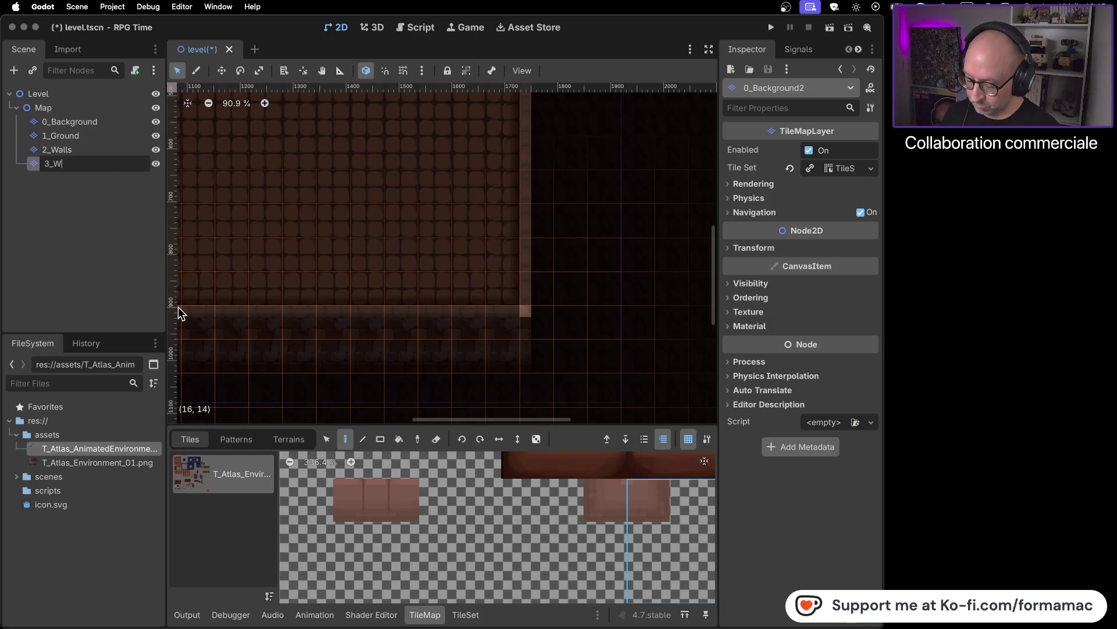
type("allsTop")
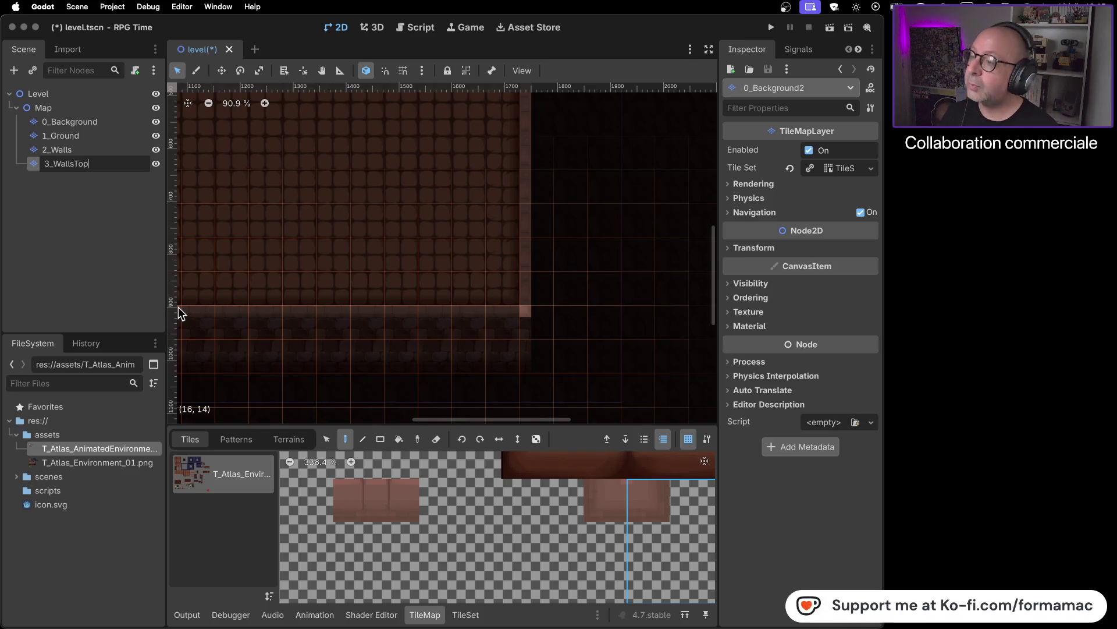
key("Return")
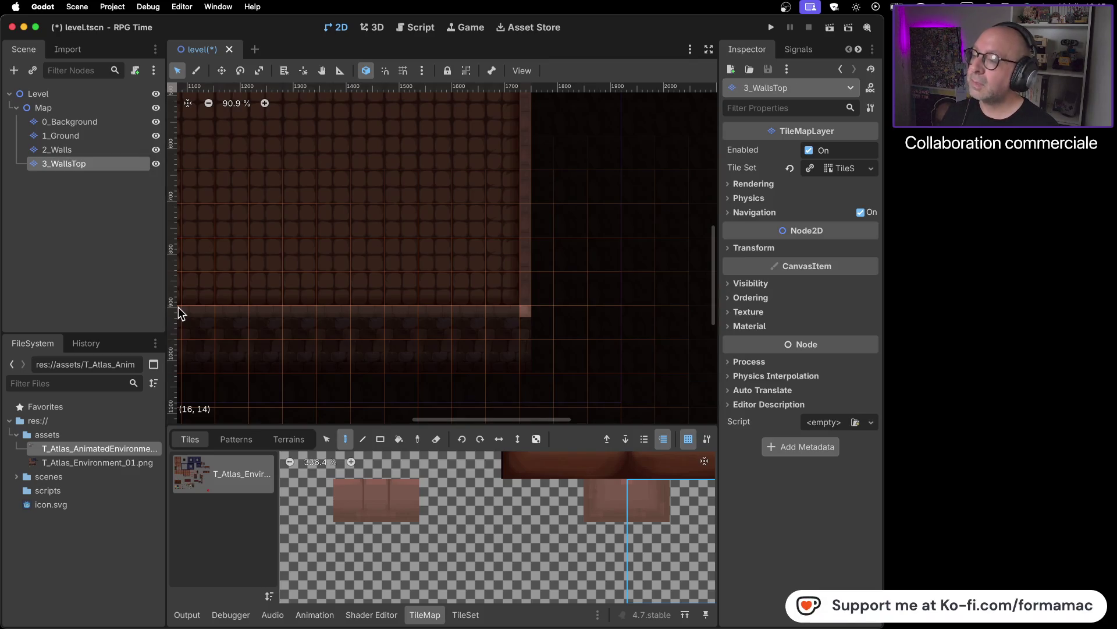
key("super+Tab")
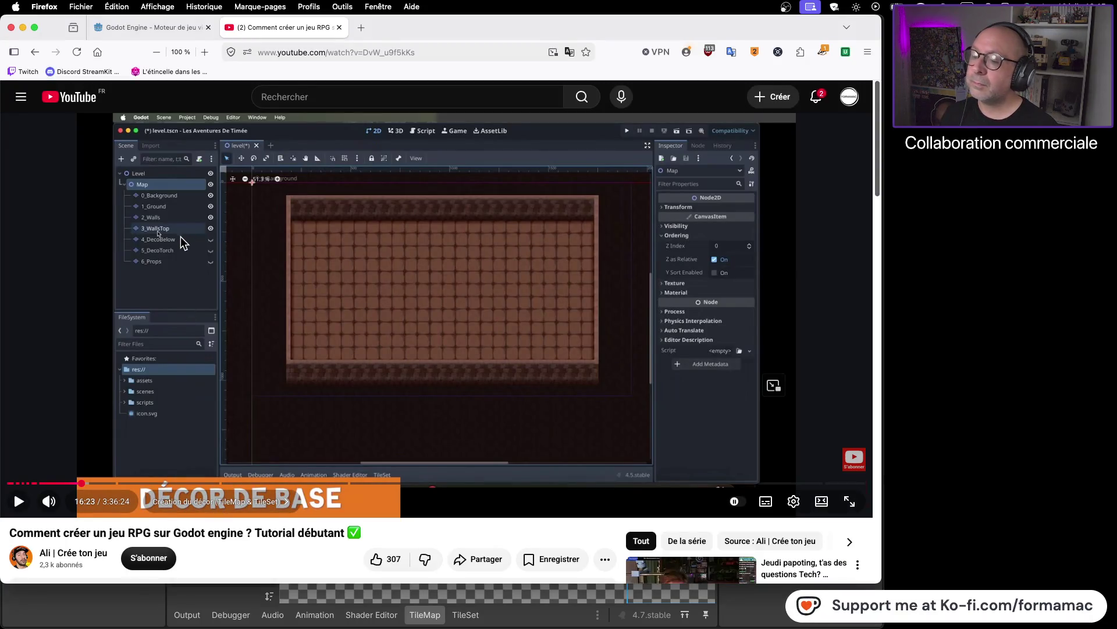
key("super+Tab")
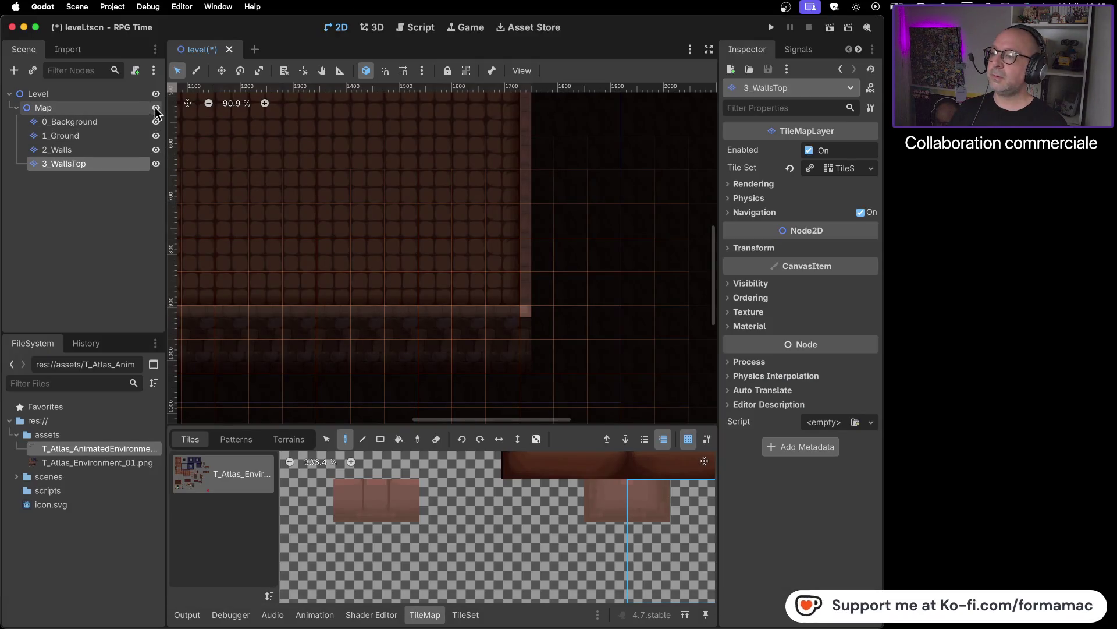
- Frame the whole room, save and run the game, then close the test window
scroll(276, 207, "down", 5)
mouse_move(278, 208)
left_mouse_down()
mouse_move(536, 339)
mouse_move(508, 244)
left_mouse_up()
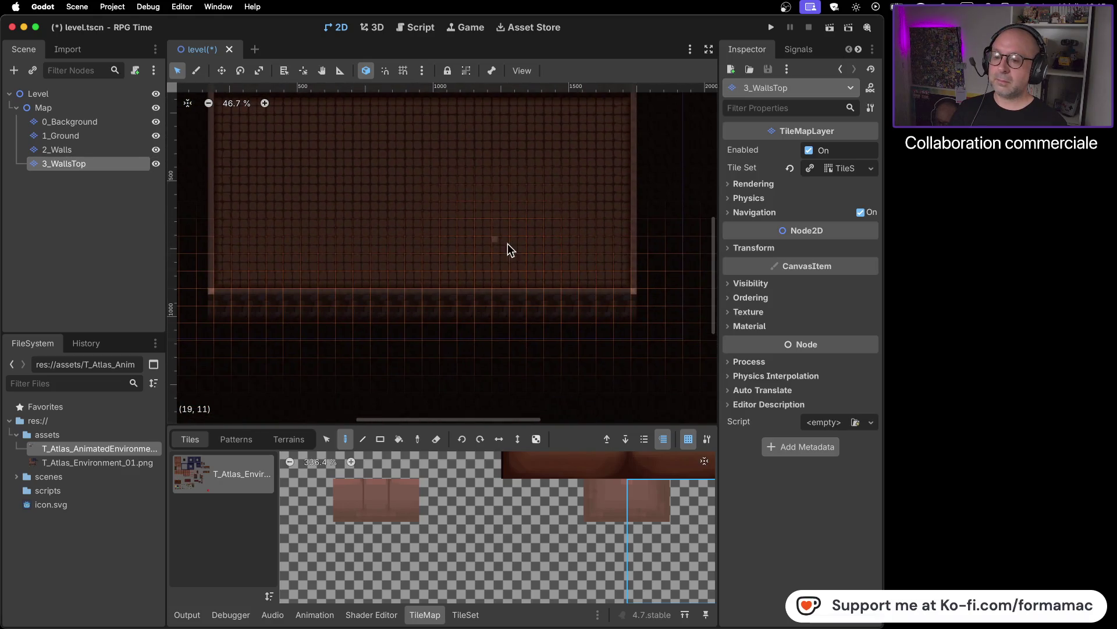
left_click(771, 28)
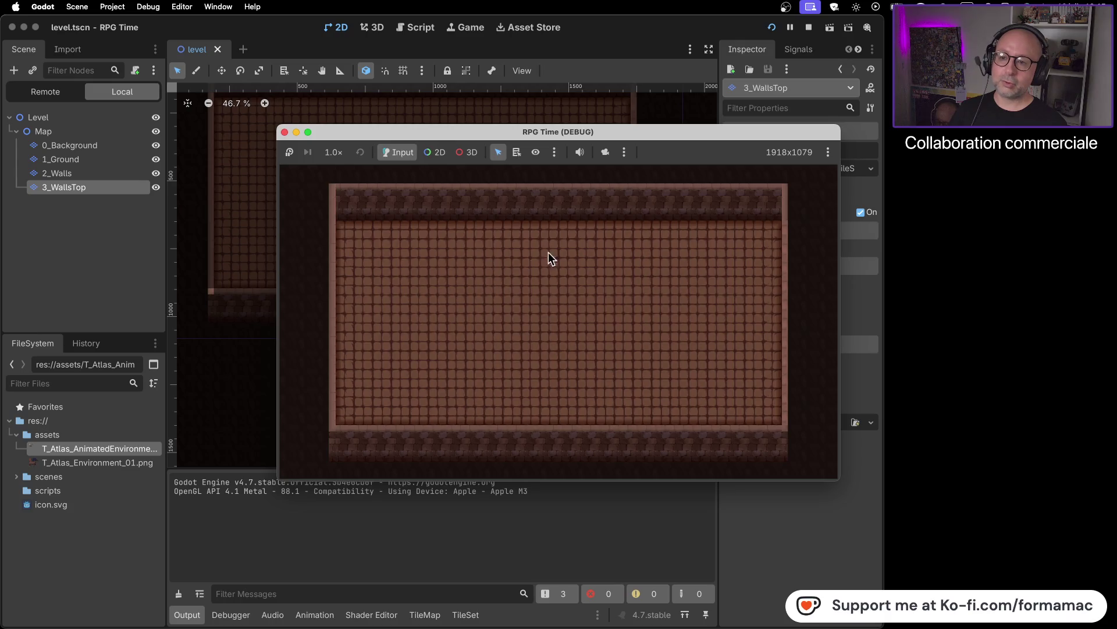
left_click(285, 132)
- Hide the 3_WallsTop and 2_Walls layers to leave only the floor visible
scroll(449, 369, "up", 5)
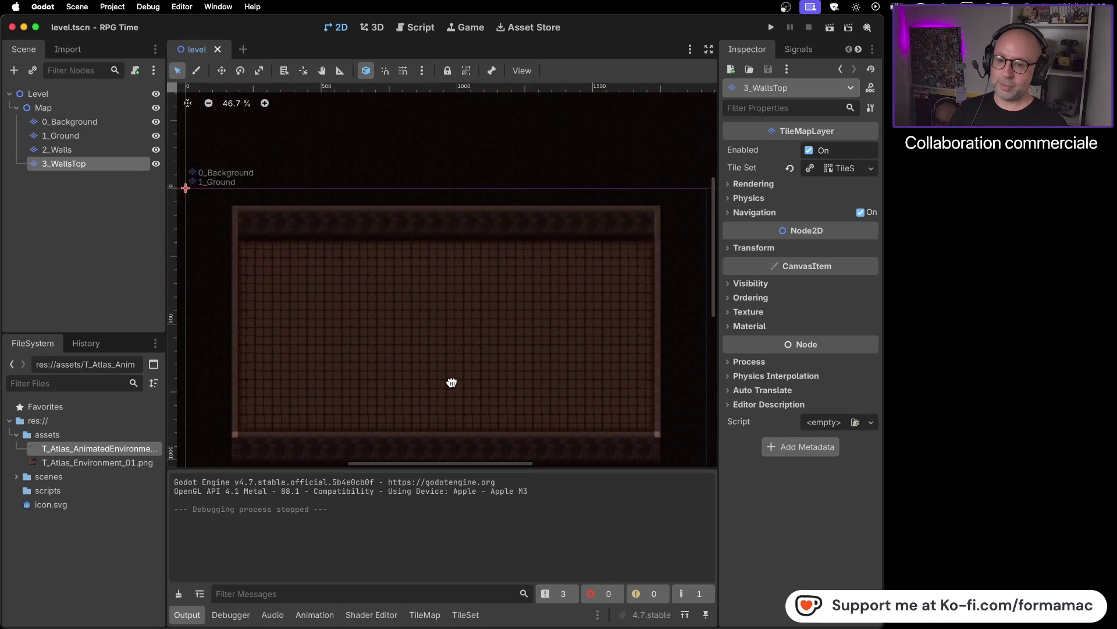
scroll(454, 400, "down", 3)
left_click(156, 163)
left_click(156, 149)
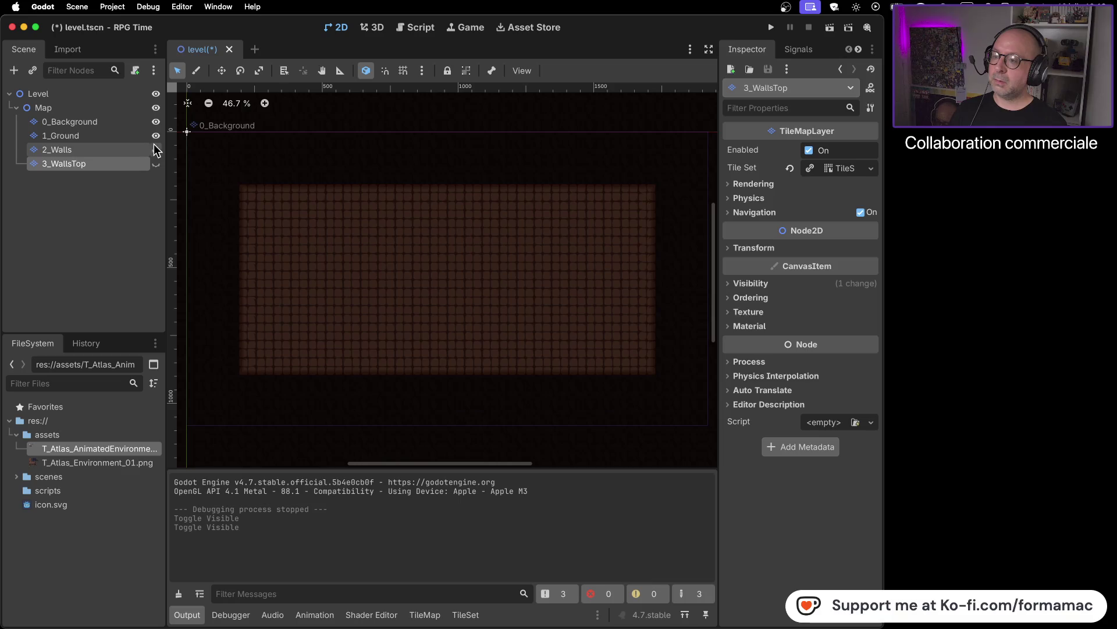
- Make 0_Background, 1_Ground, 2_Walls and 3_WallsTop all visible again
left_click(156, 136)
left_click(156, 122)
left_click(156, 122)
left_click(156, 136)
left_click(156, 150)
left_click(156, 164)
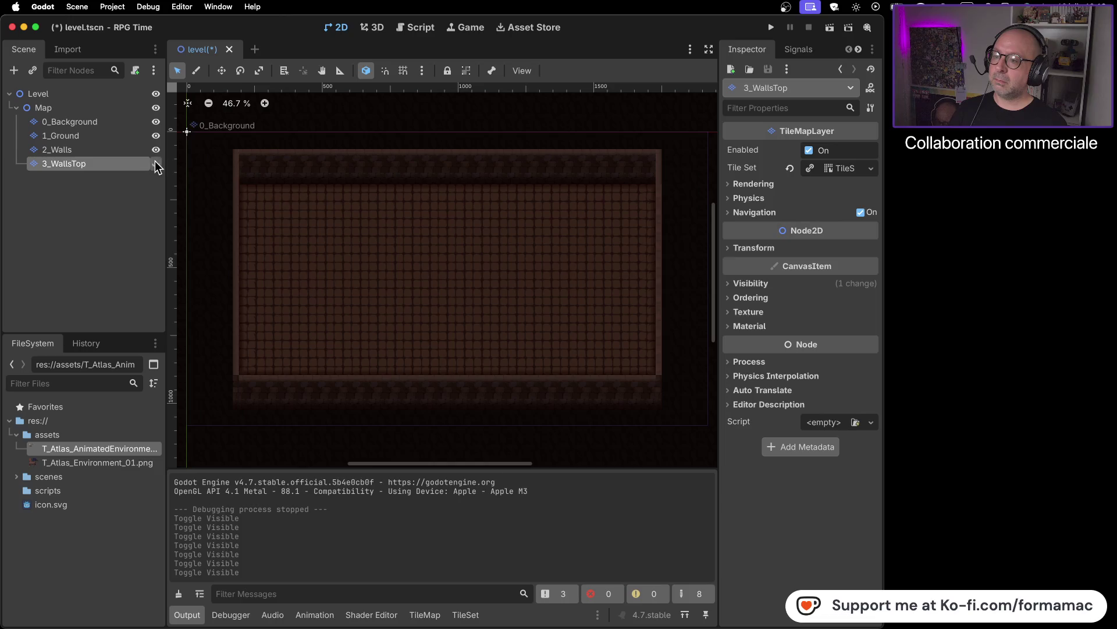
left_click(156, 163)
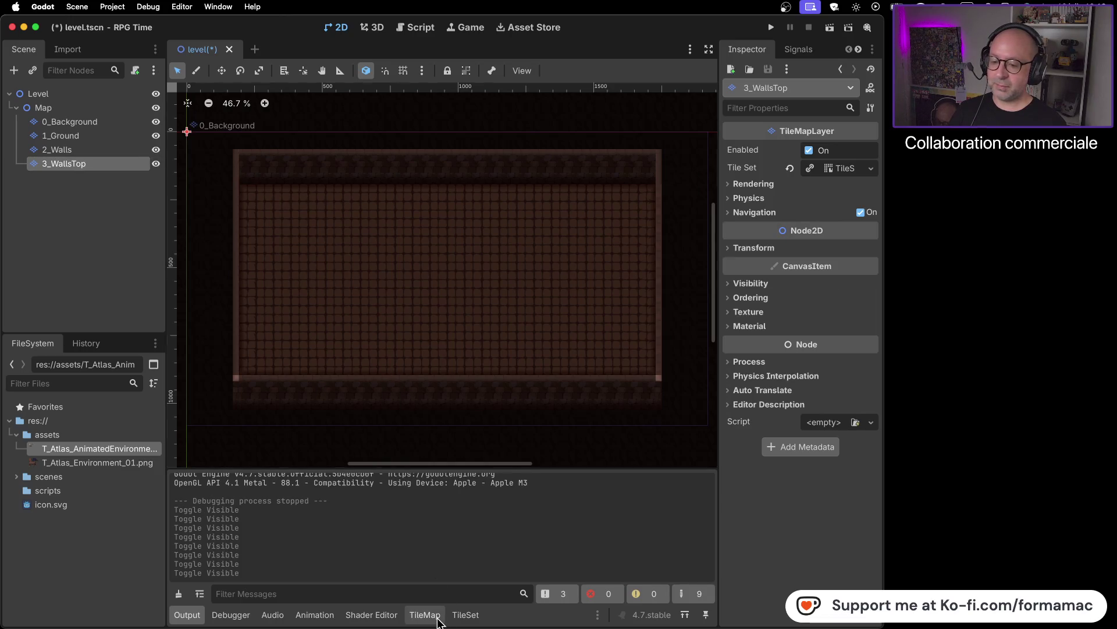
- Restore the TileMap painting panel and resume the YouTube tutorial
left_click(438, 619)
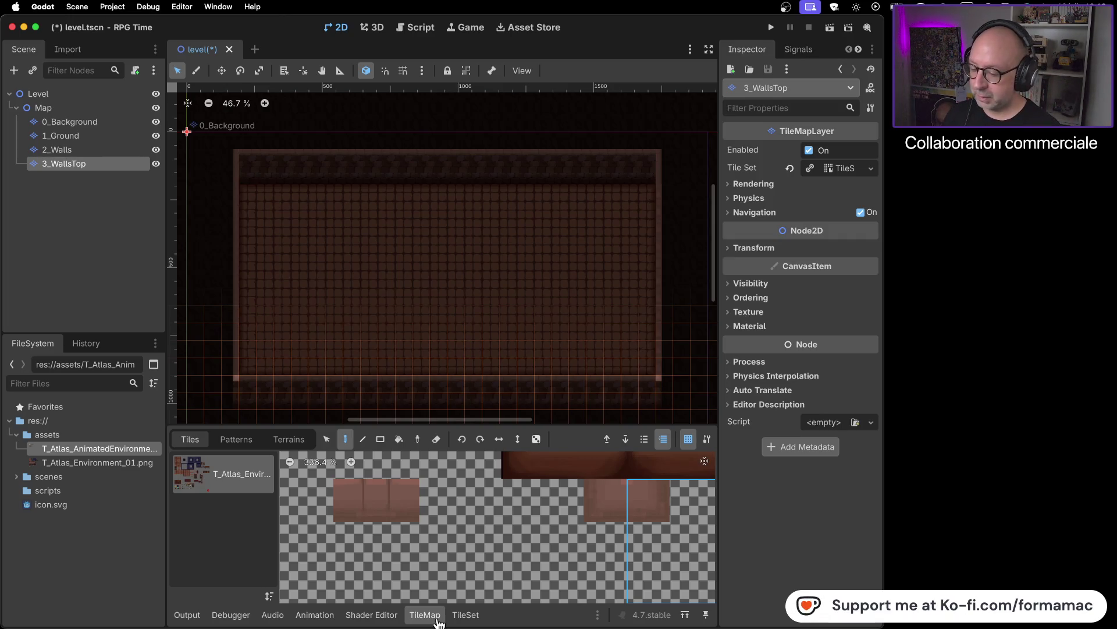
key("super+Tab")
left_click(442, 367)
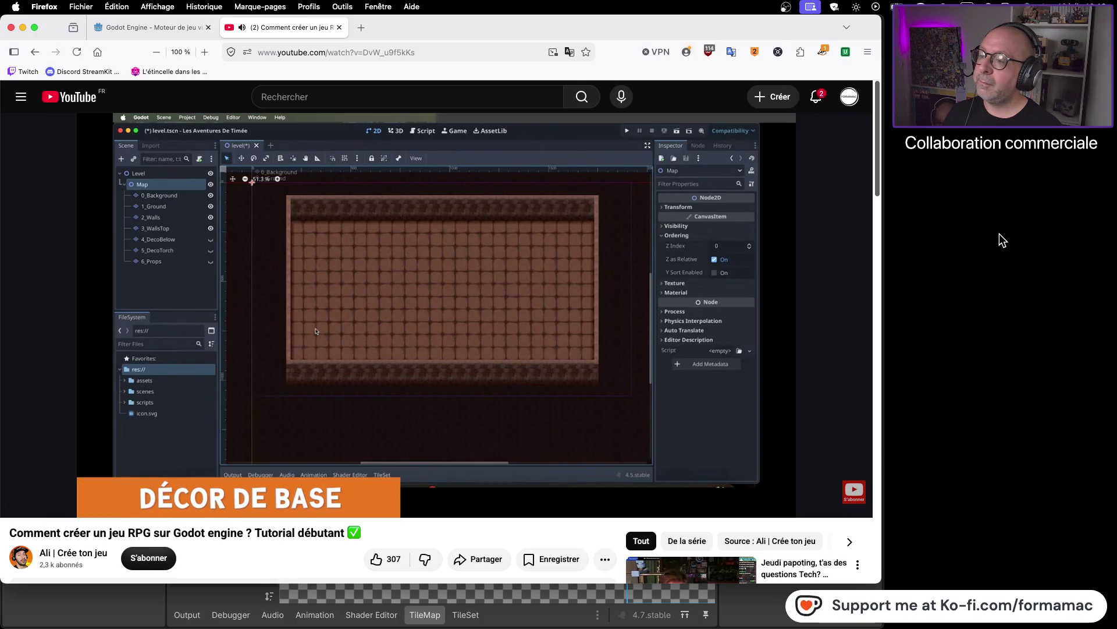
- Pause the tutorial at 16:38 once red decoration blocks appear, then return to Godot
mouse_move(787, 275)
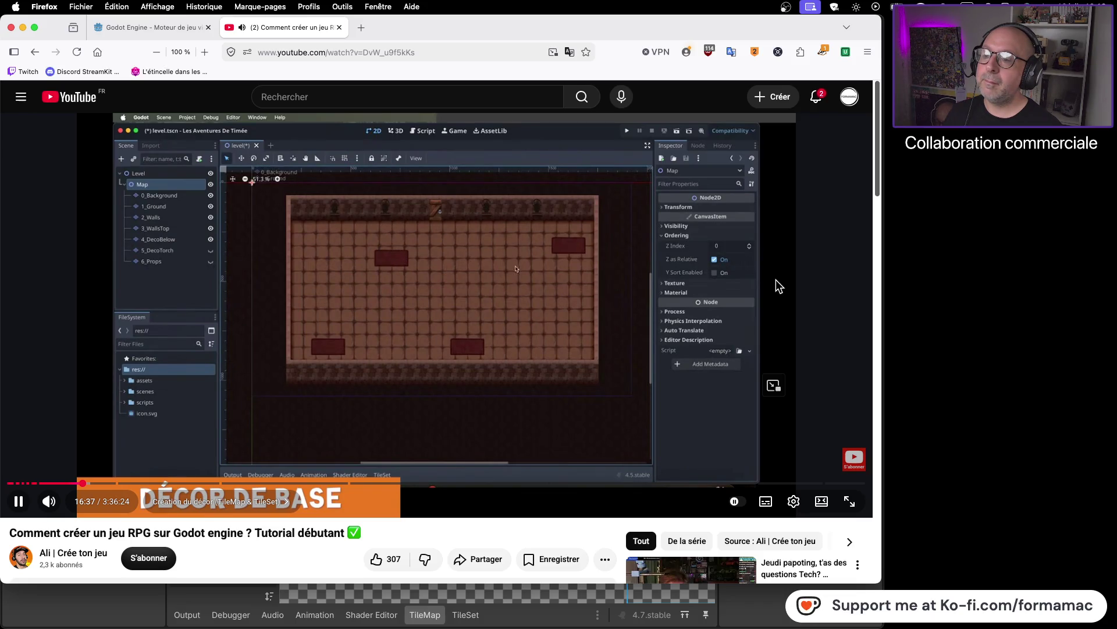
left_click(546, 323)
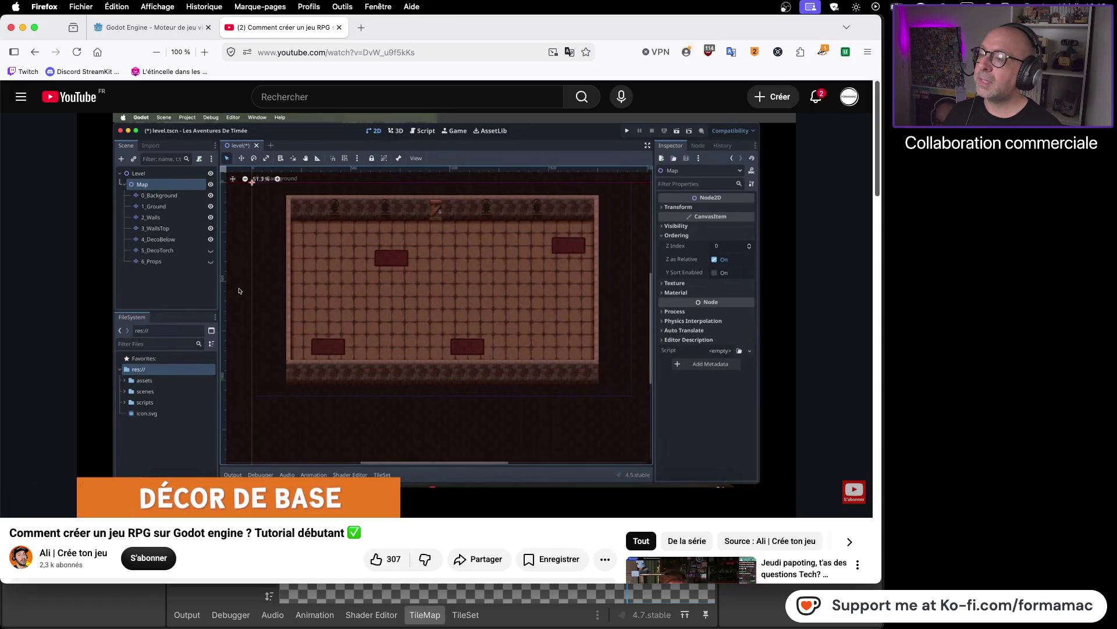
key("super+Tab")
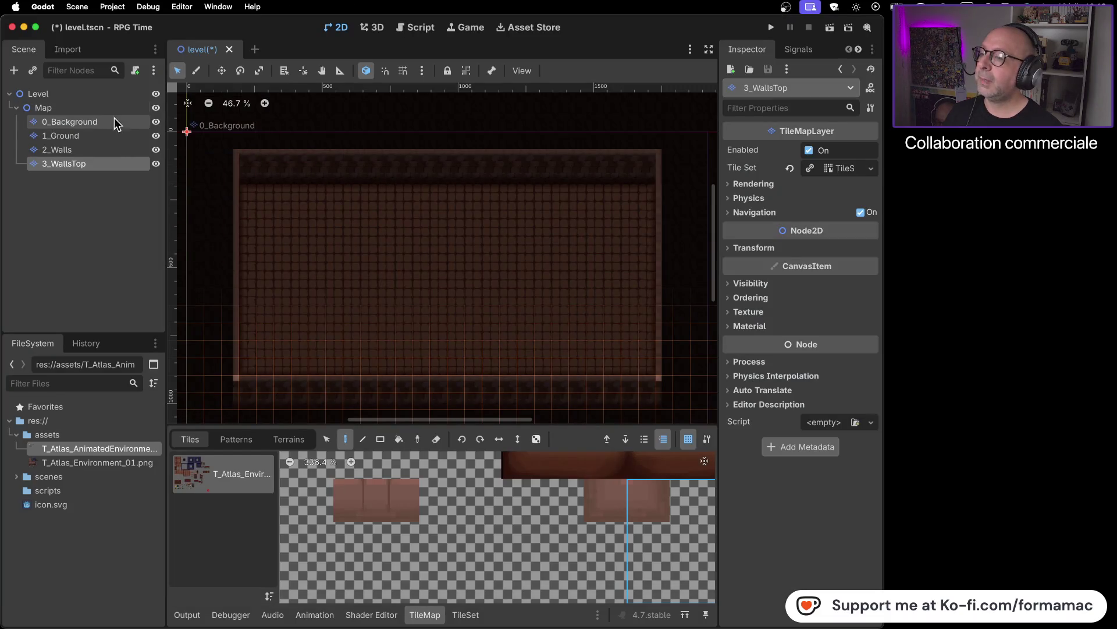
- Duplicate the 0_Background layer and move the copy below 3_WallsTop
left_click(107, 123)
right_click(107, 124)
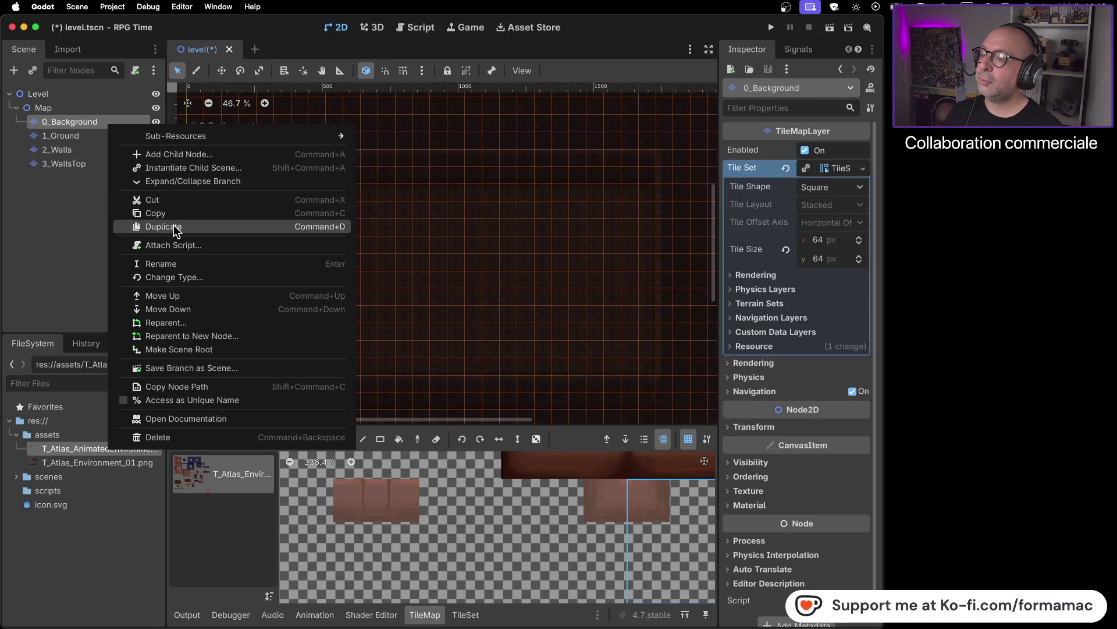
left_click(174, 226)
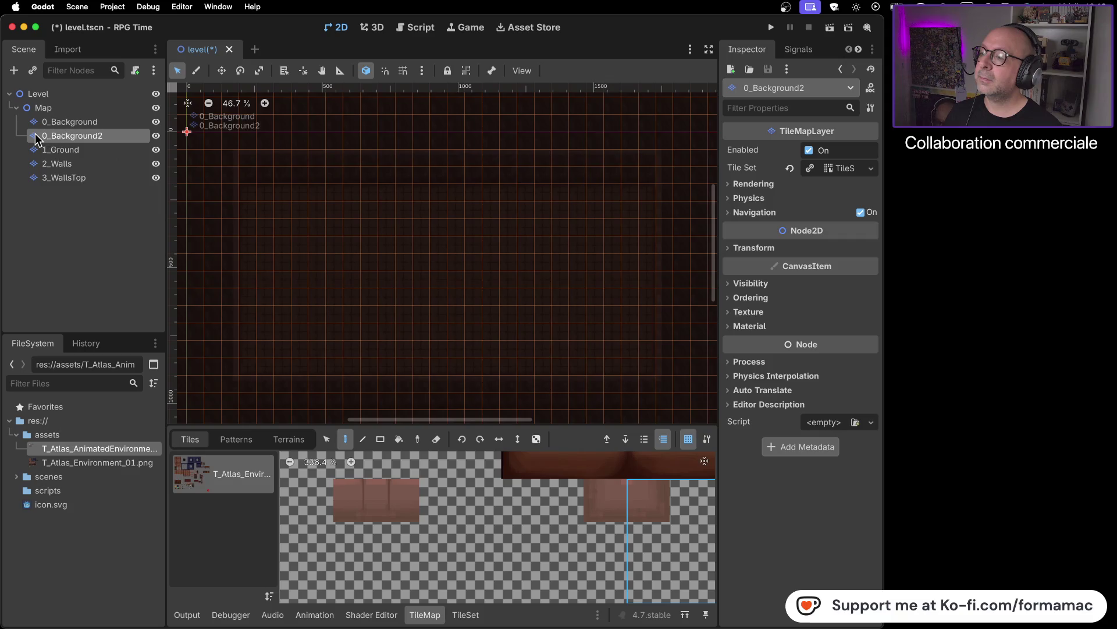
left_click_drag(36, 139, 33, 180)
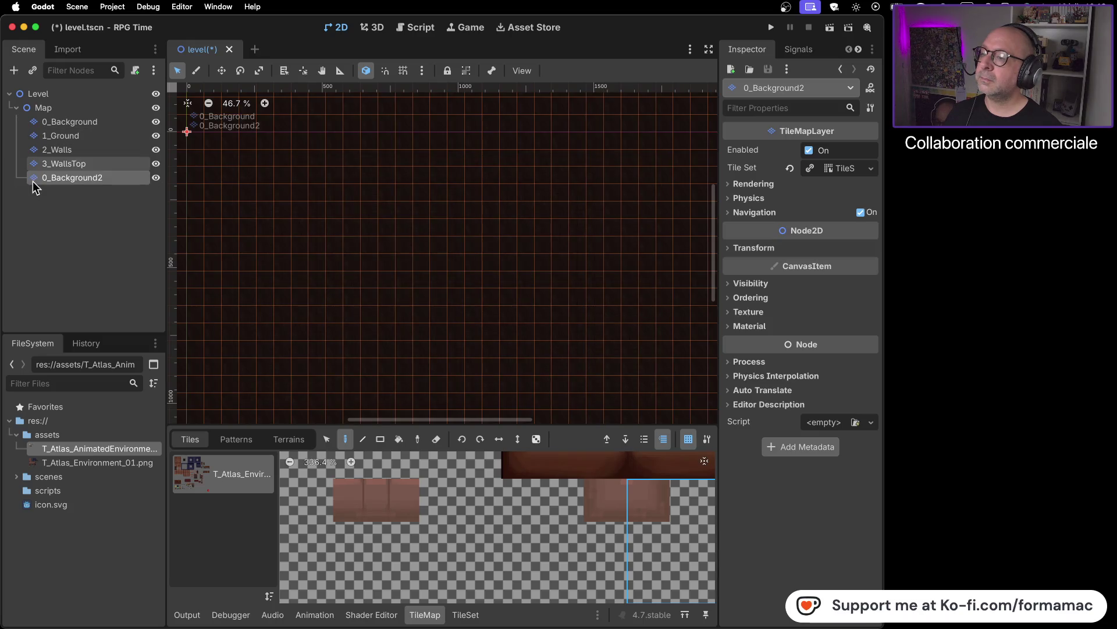
- Rename the copied 0_Background2 layer to 4_DecoBelow
left_click(95, 165)
left_click(96, 178)
right_click(98, 178)
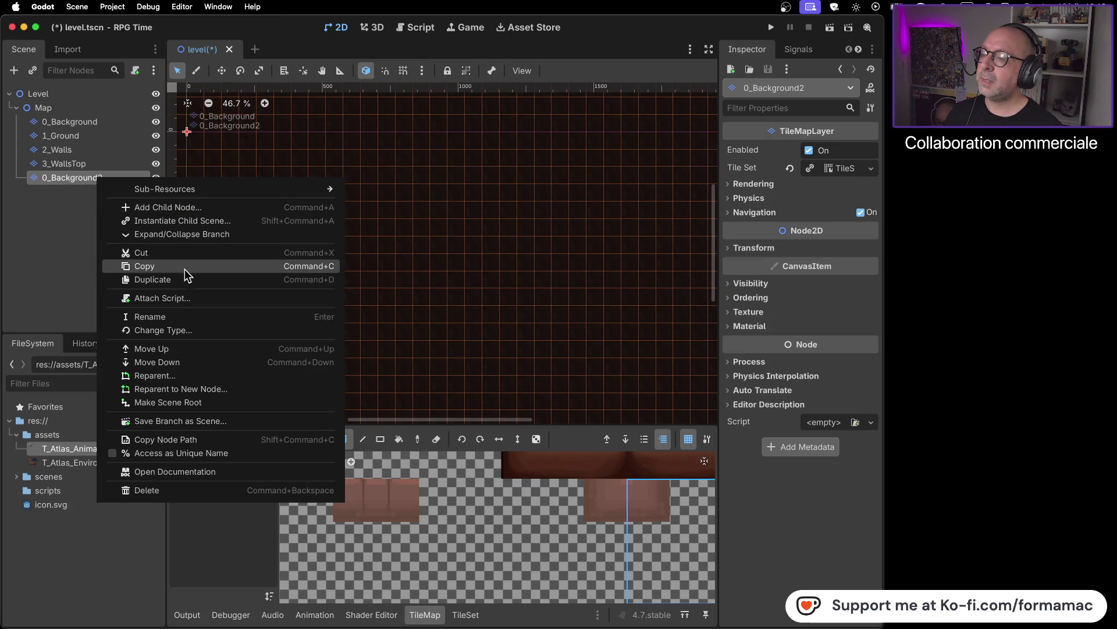
left_click(159, 319)
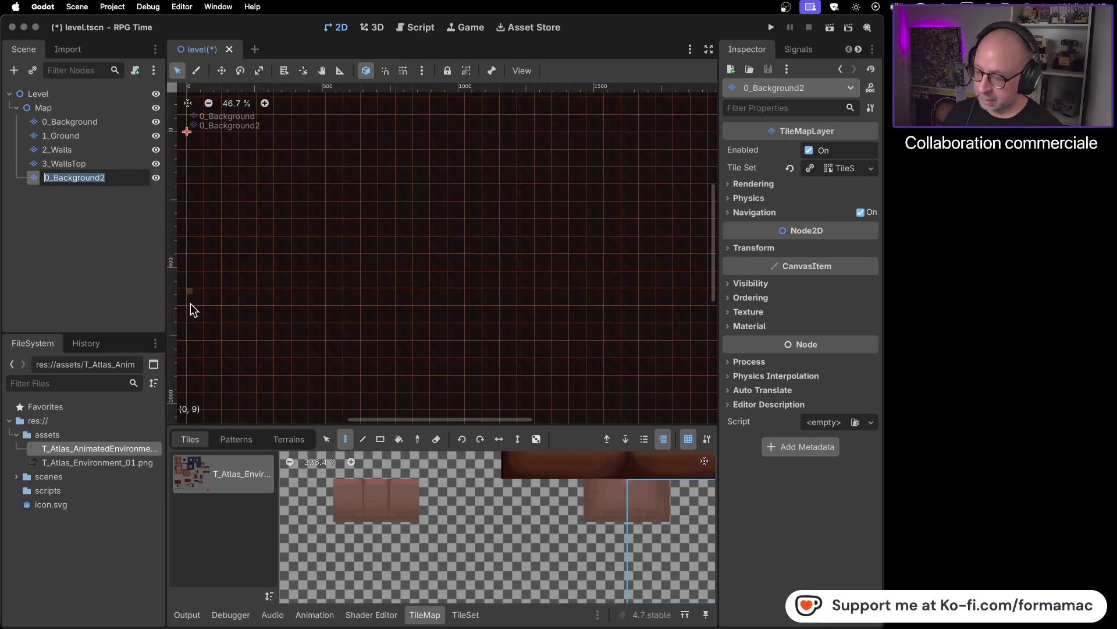
type("4_DecoBelow")
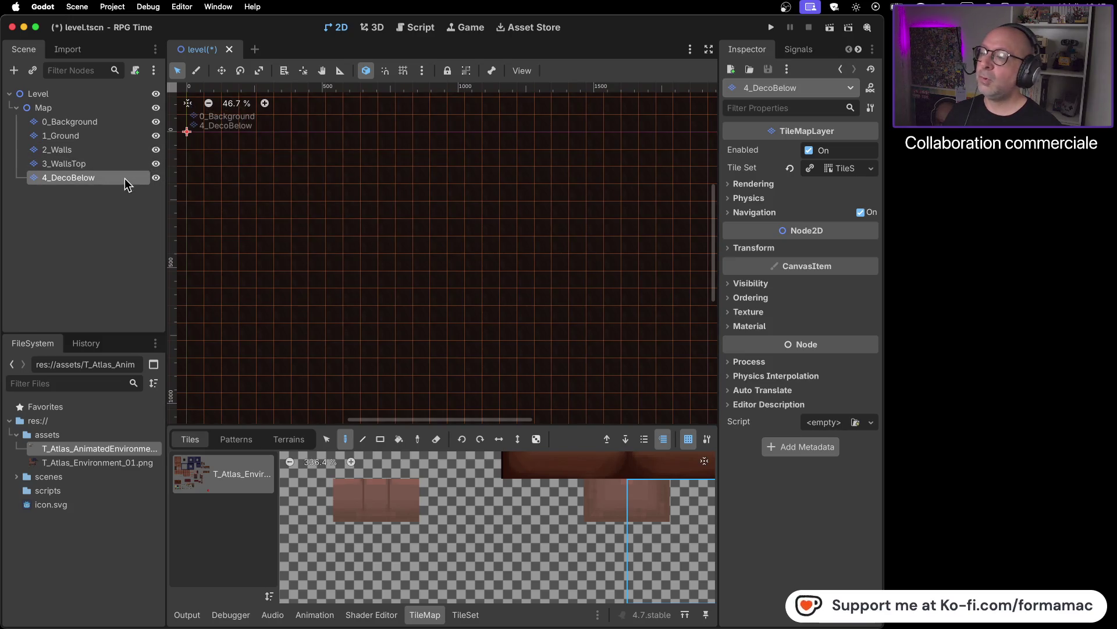
- Erase all copied tiles from 4_DecoBelow with an eraser rectangle over the whole map
scroll(356, 231, "down", 8)
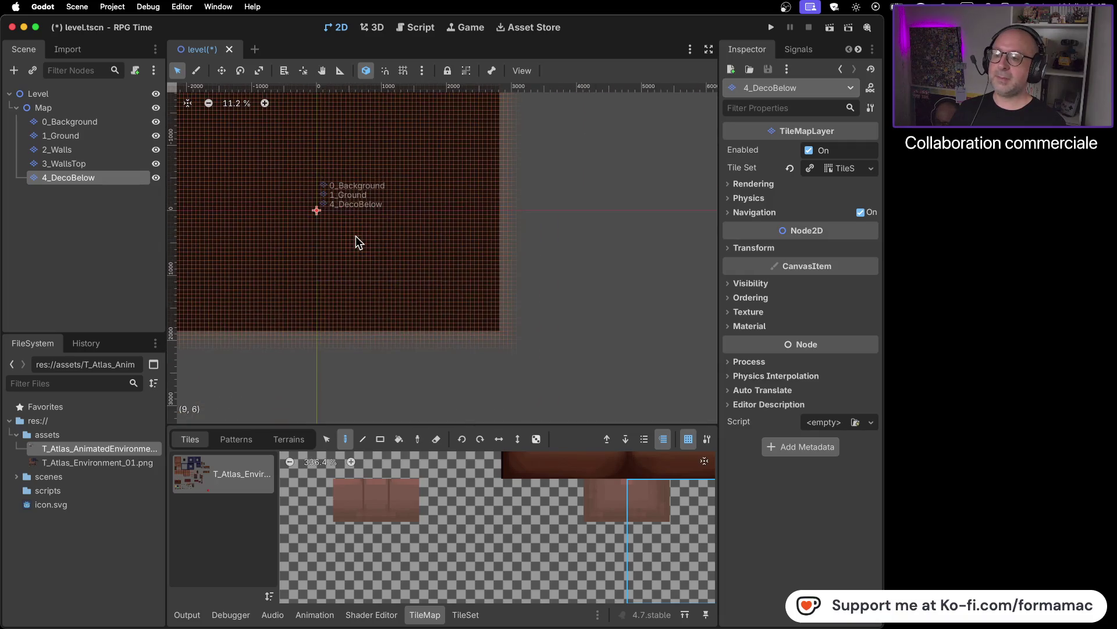
scroll(355, 236, "down", 2)
left_click_drag(353, 237, 398, 262)
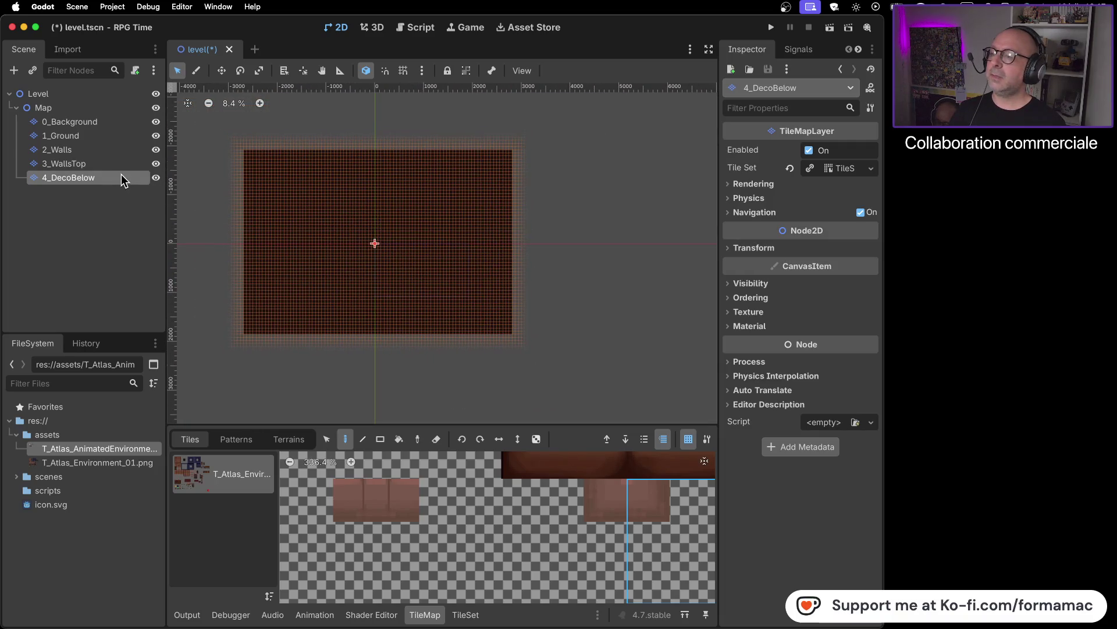
left_click(380, 439)
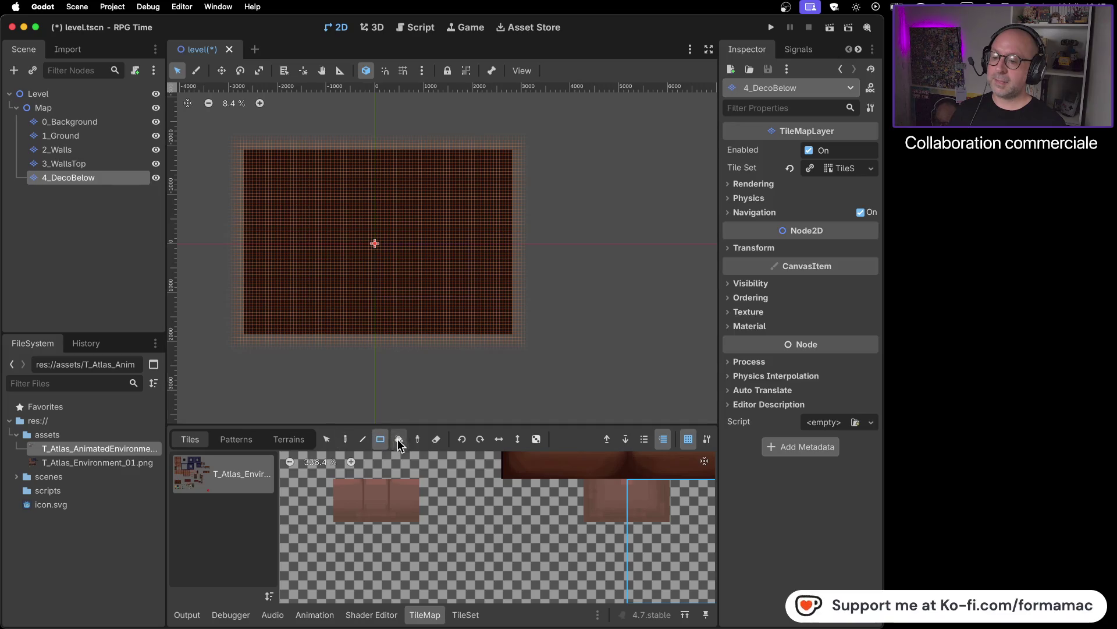
left_click(436, 439)
left_click_drag(220, 126, 577, 397)
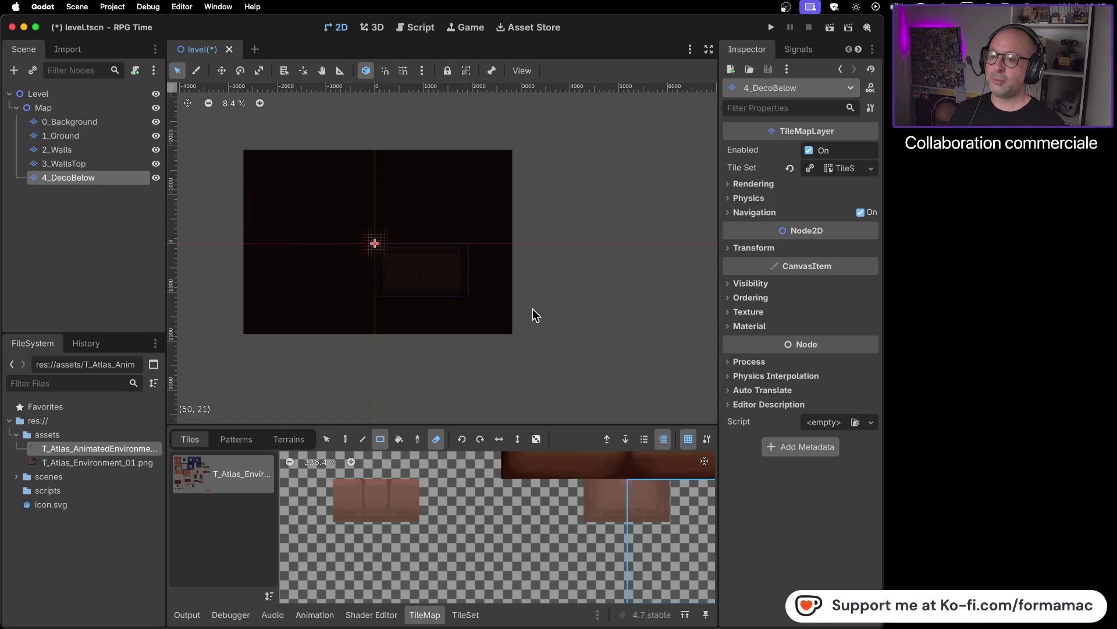
scroll(534, 309, "up", 3)
scroll(457, 306, "up", 3)
scroll(526, 332, "down", 2)
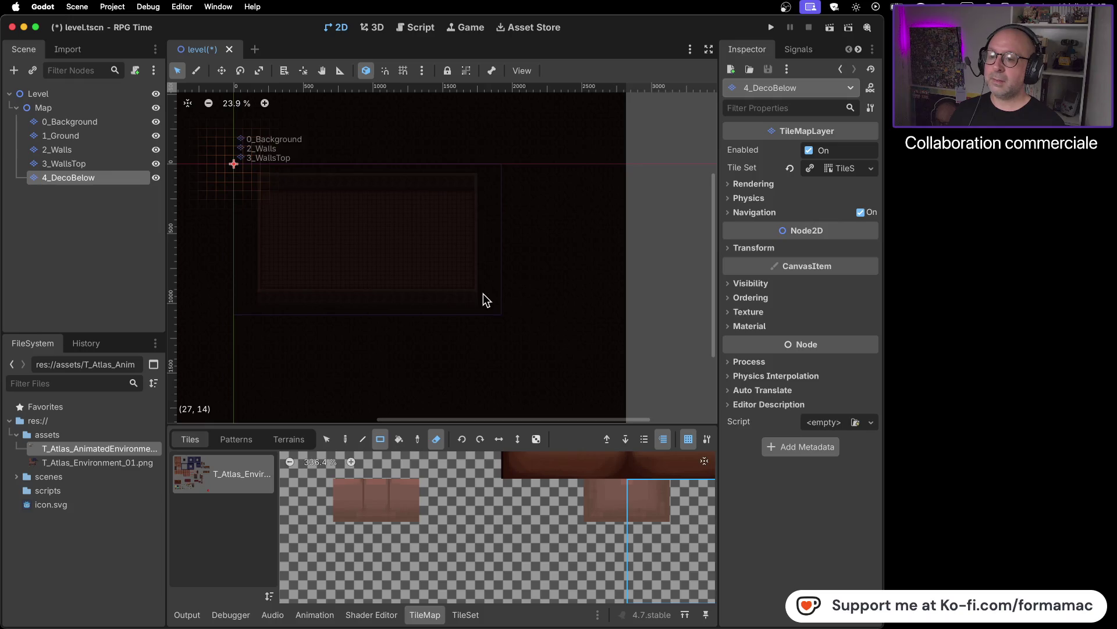
left_click_drag(484, 299, 554, 312)
scroll(488, 287, "up", 3)
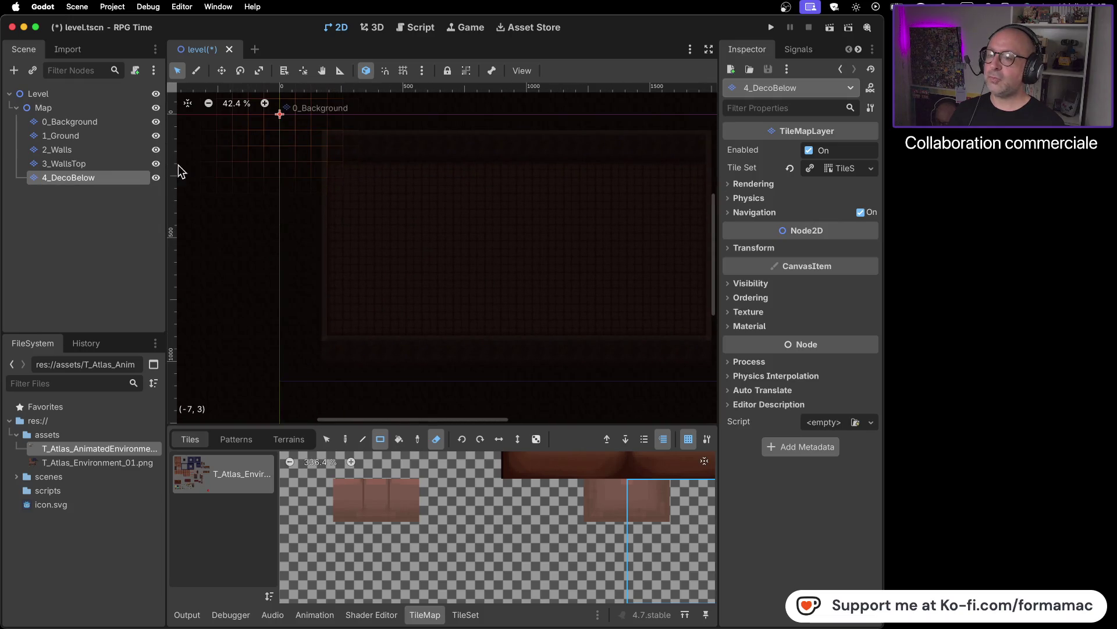
left_click(156, 178)
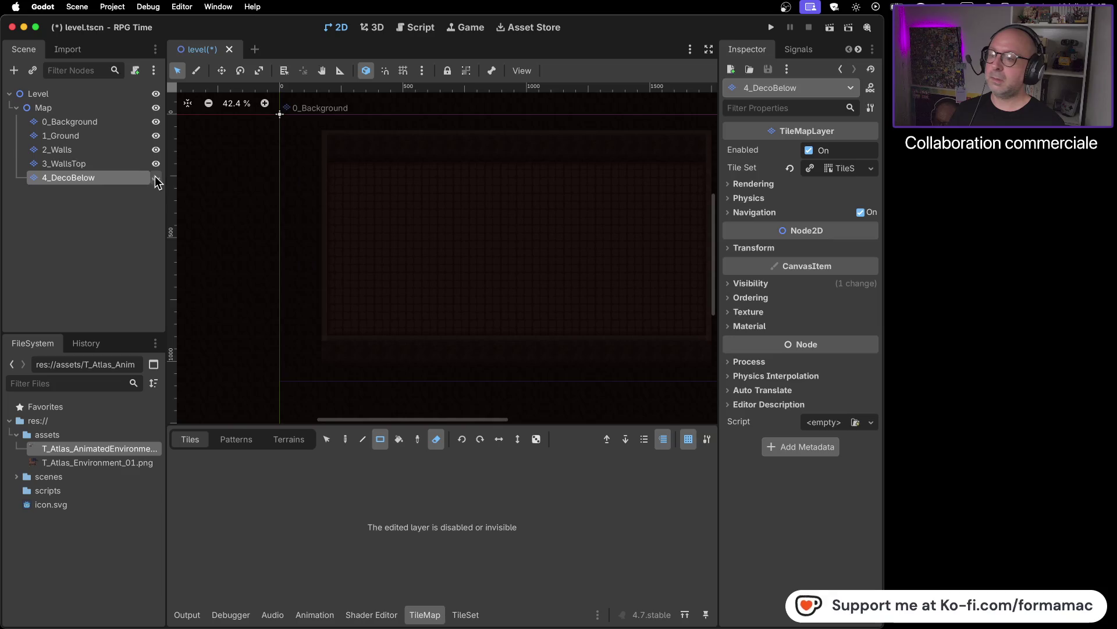
left_click(156, 178)
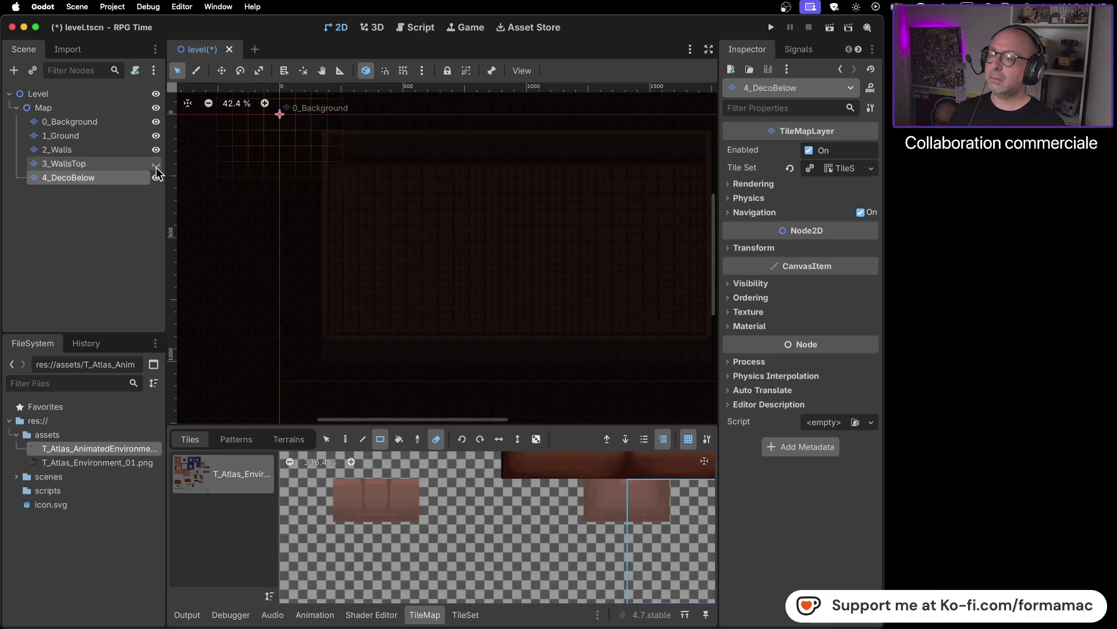
left_click(156, 174)
left_click(156, 149)
left_click(156, 136)
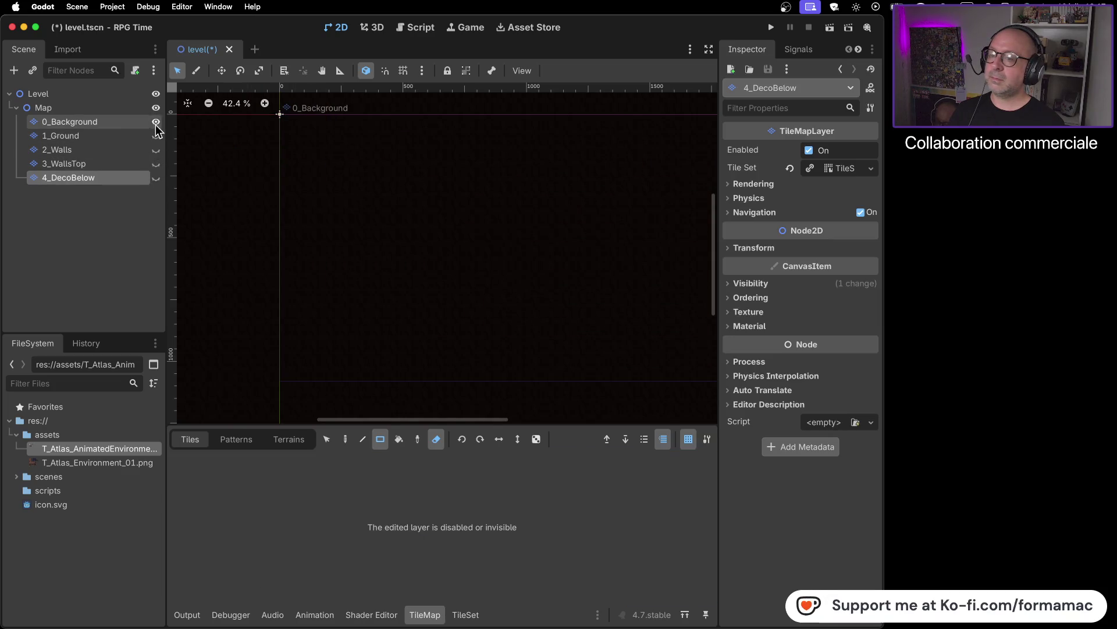
left_click(155, 122)
left_click(156, 136)
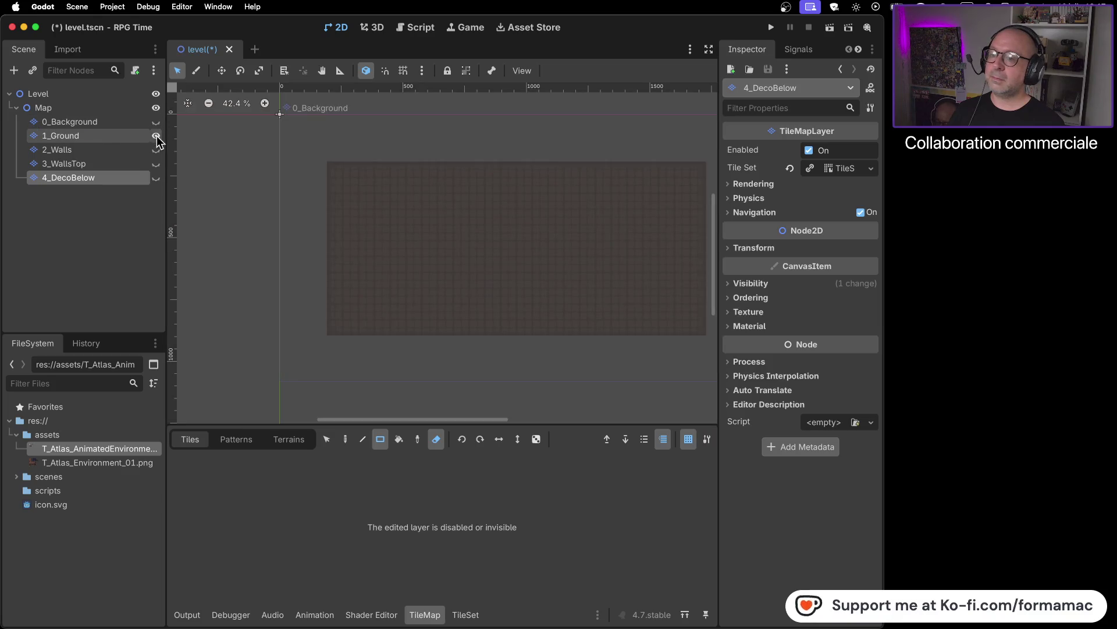
left_click(156, 149)
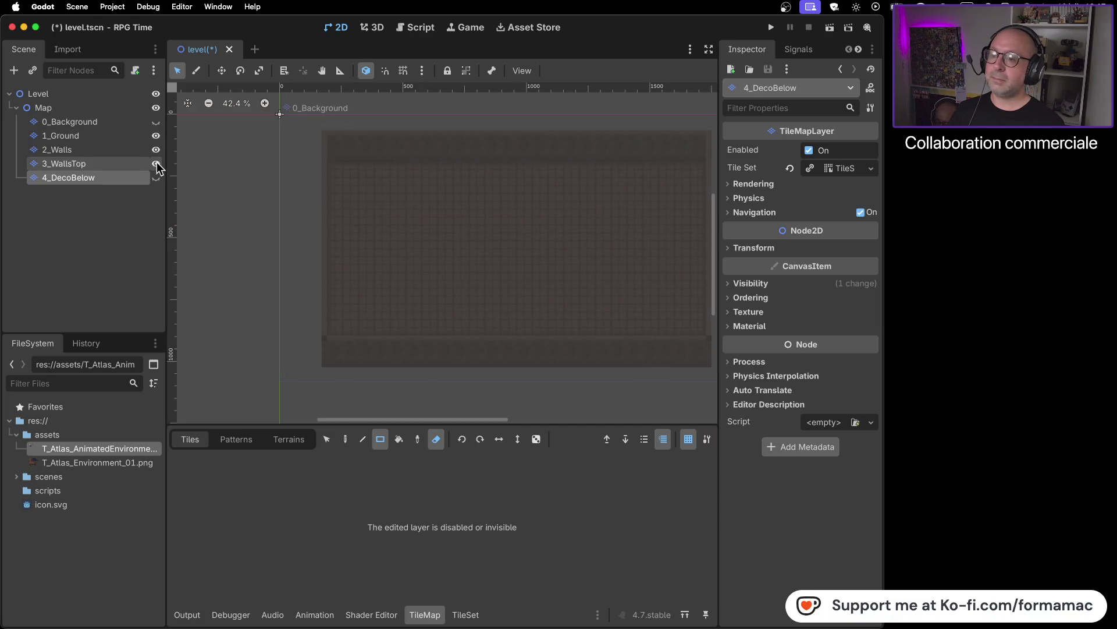
left_click(157, 177)
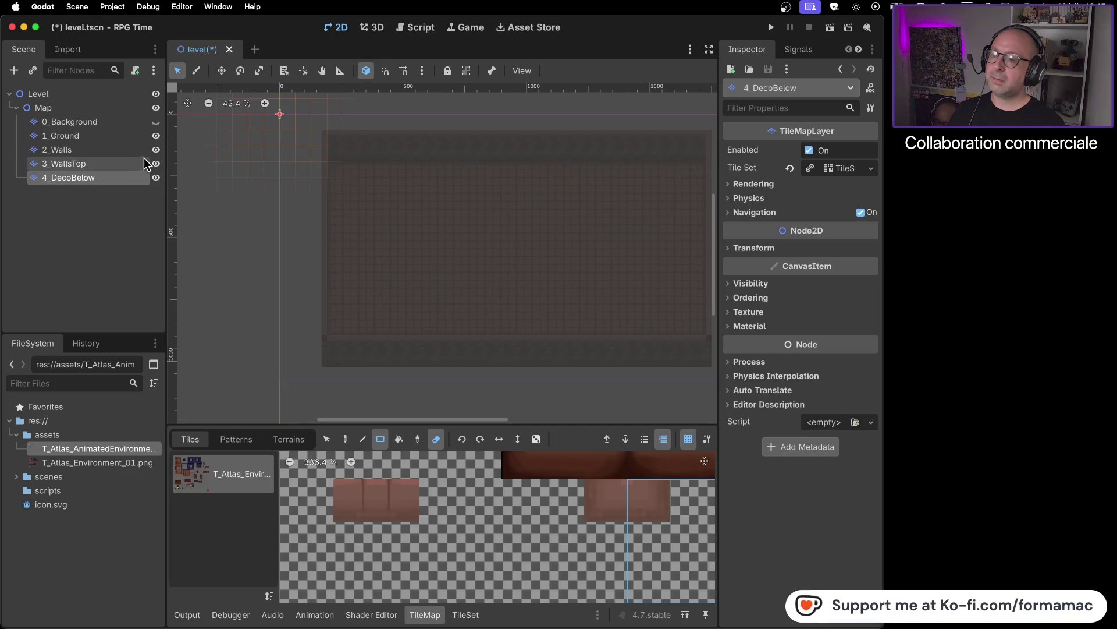
left_click(156, 122)
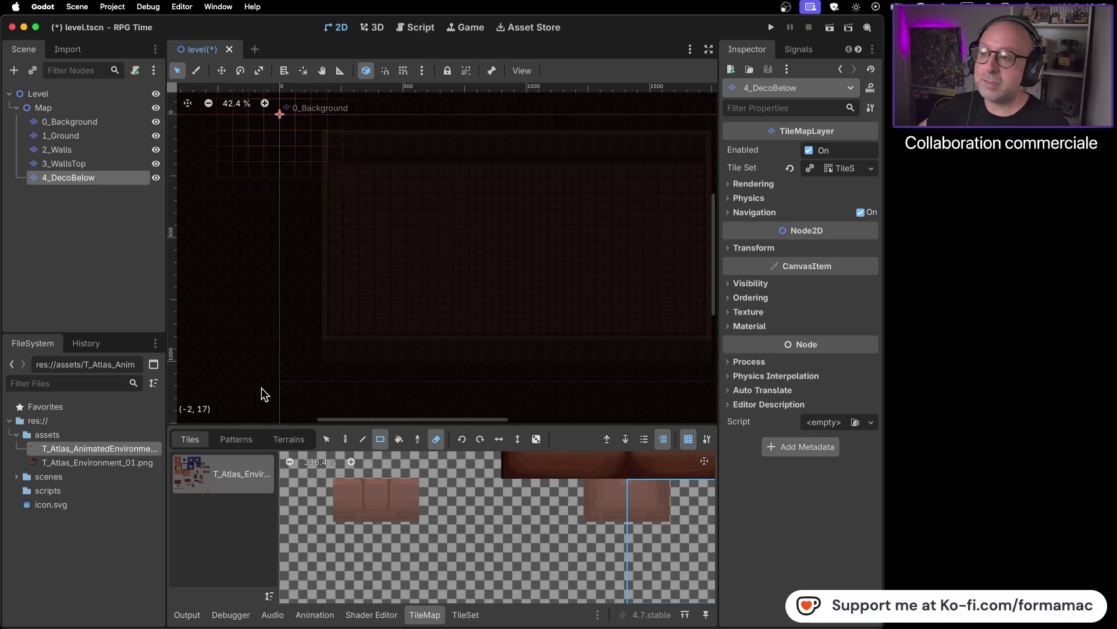
left_click(76, 153)
left_click(95, 165)
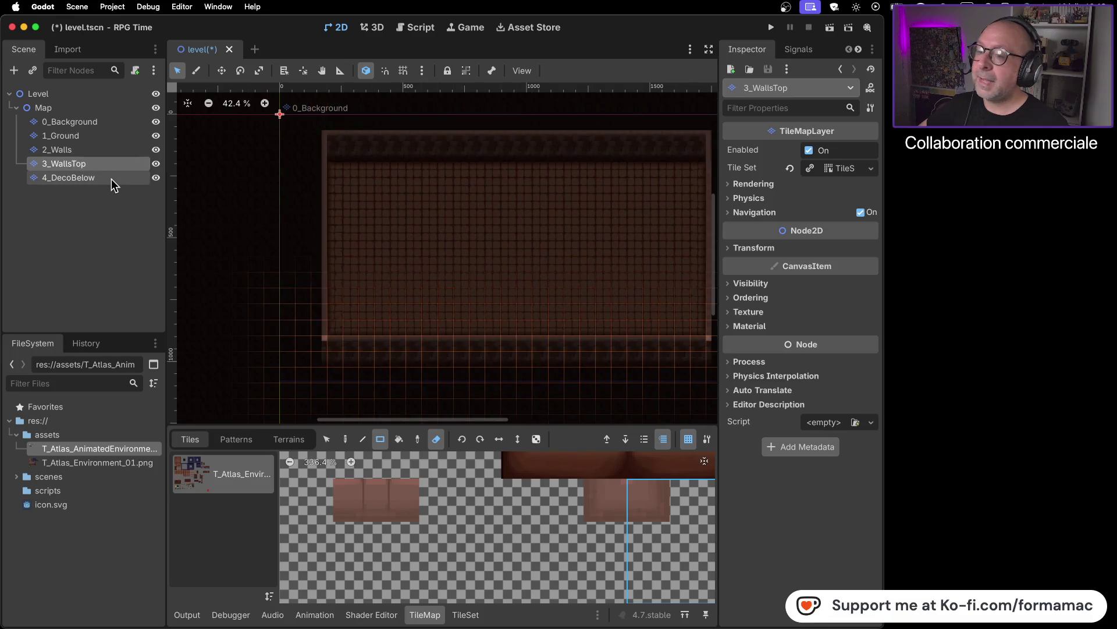
left_click(112, 179)
left_click(112, 163)
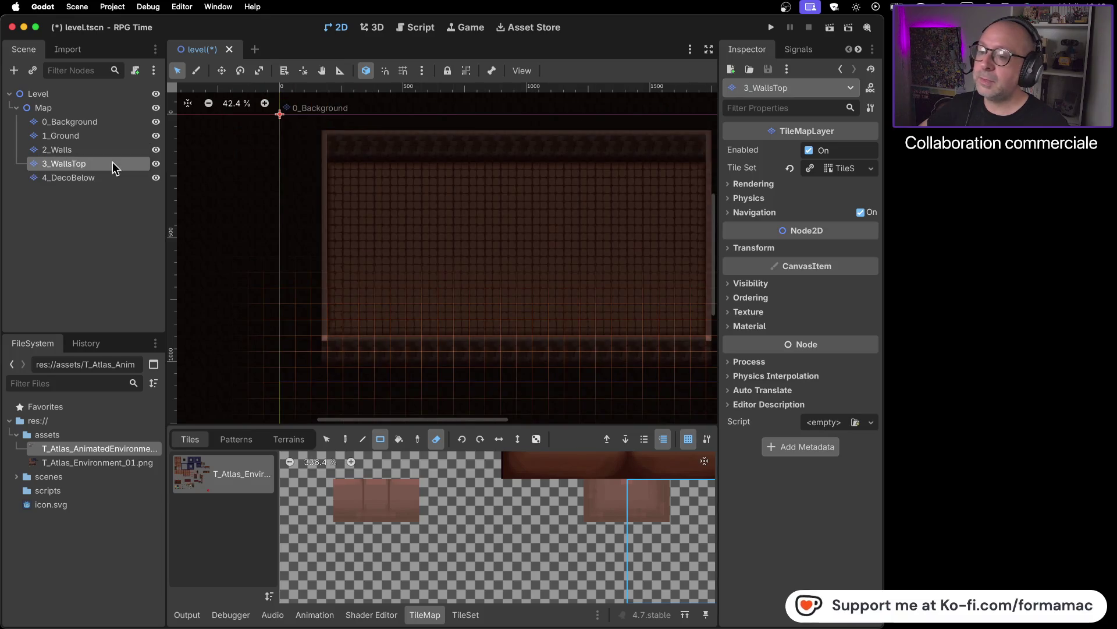
left_click(113, 149)
left_click(112, 138)
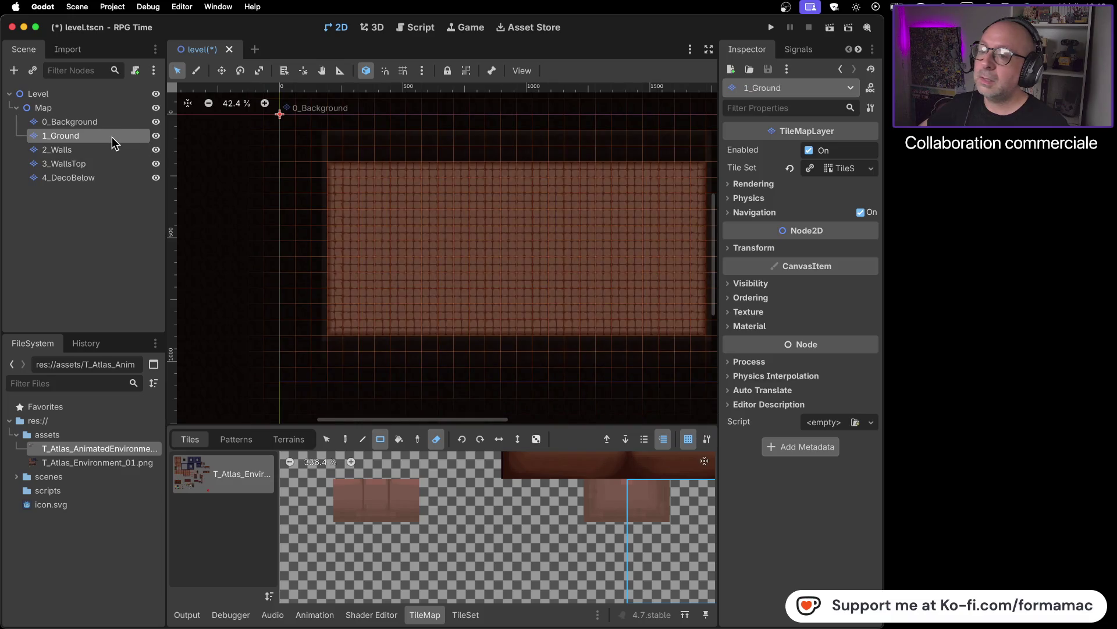
left_click(112, 121)
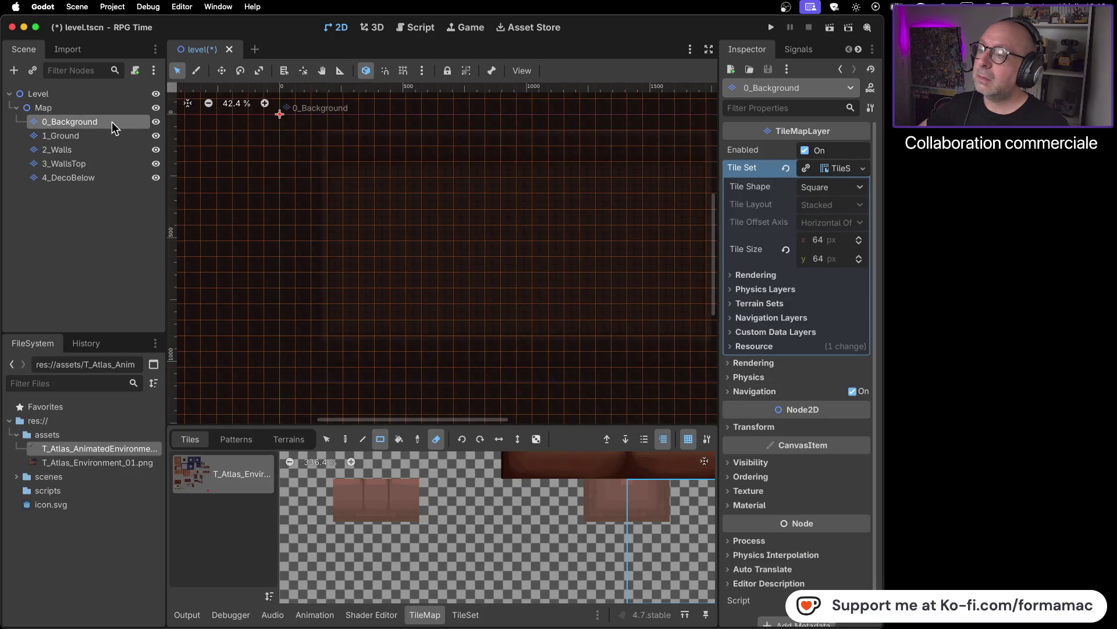
left_click(110, 134)
left_click(110, 148)
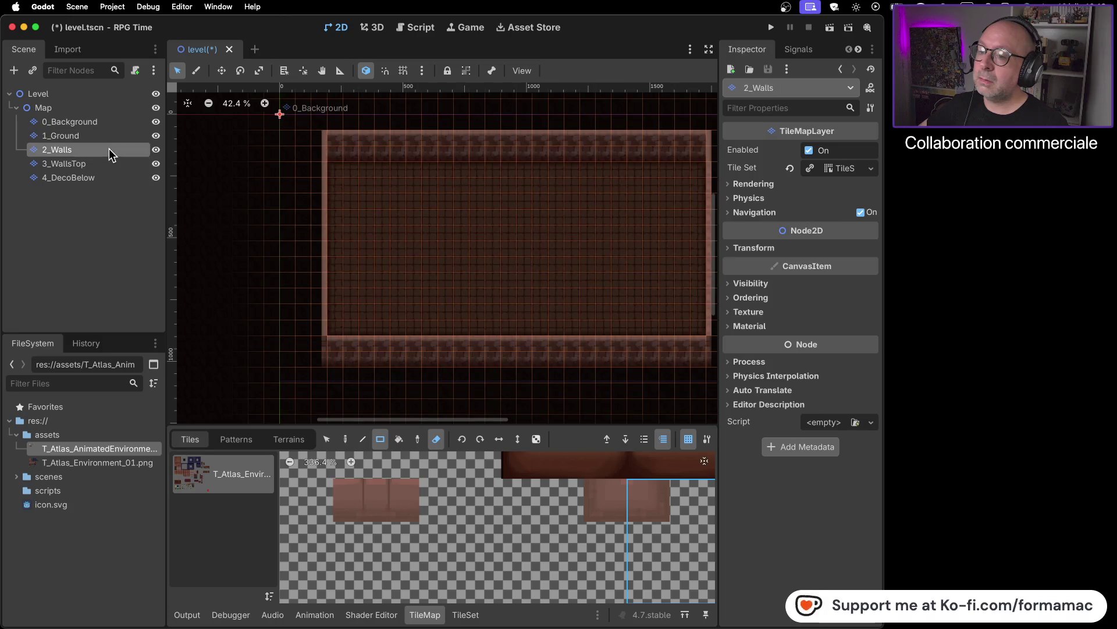
left_click(110, 165)
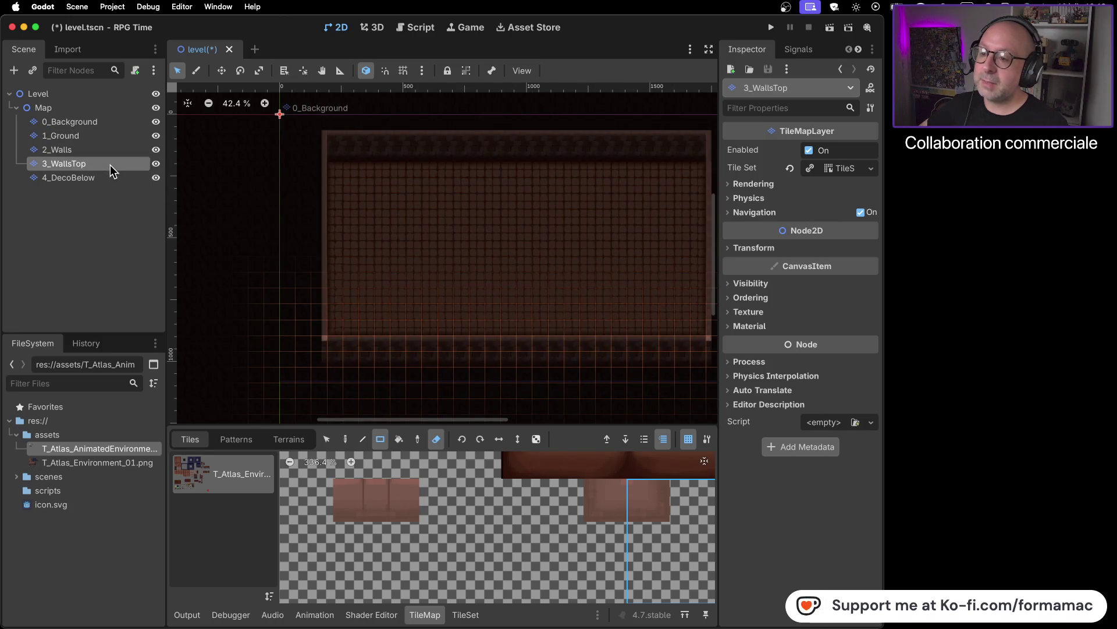
left_click(112, 183)
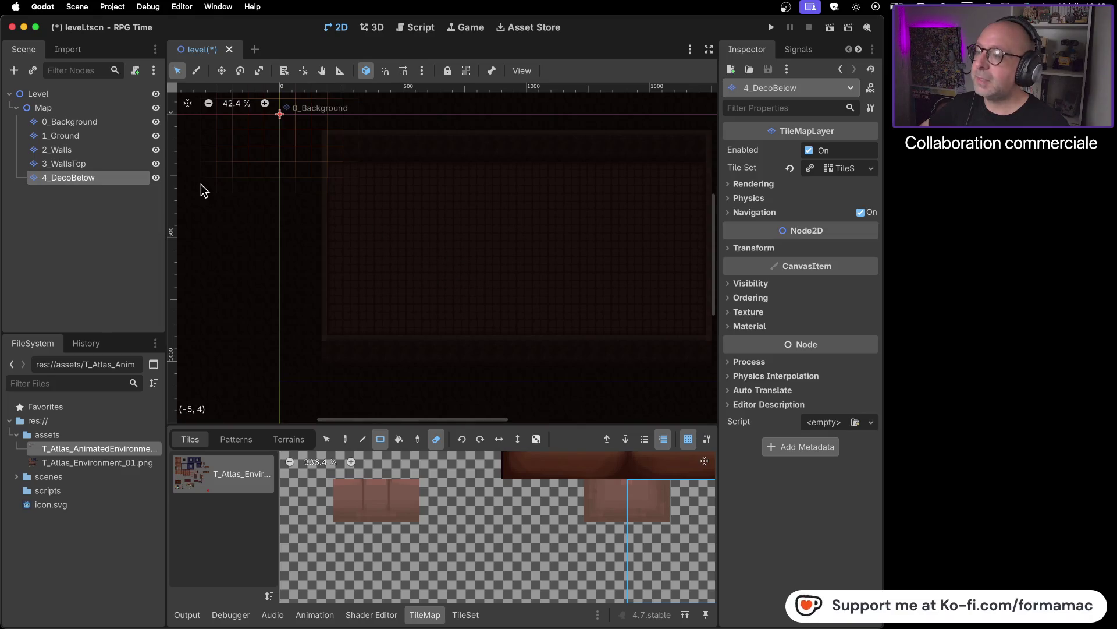
left_click(156, 177)
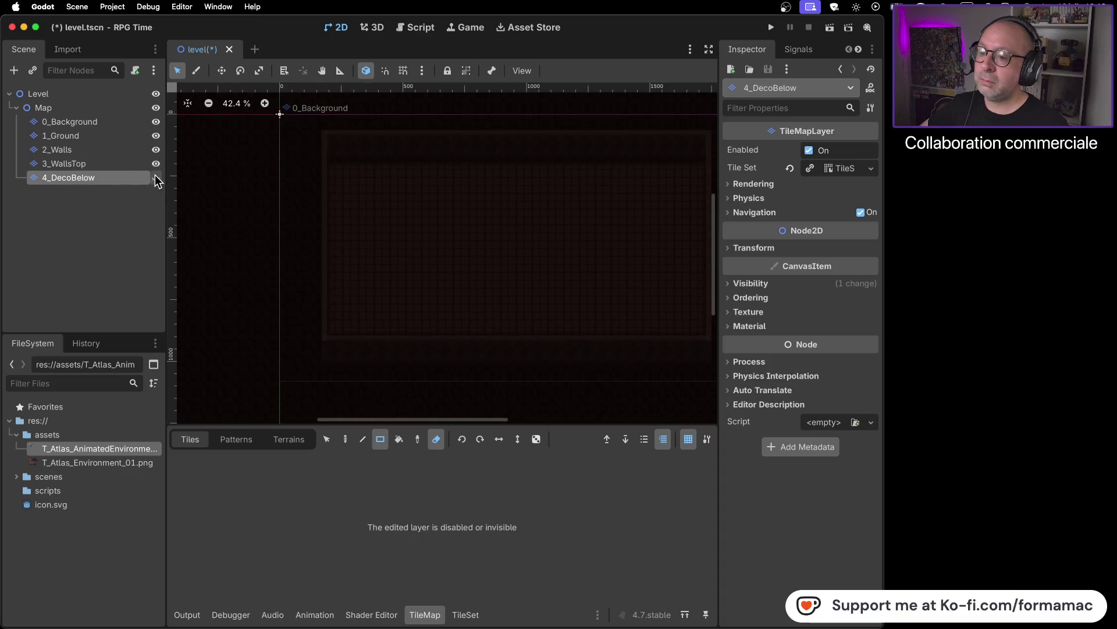
left_click(156, 179)
left_click(86, 154)
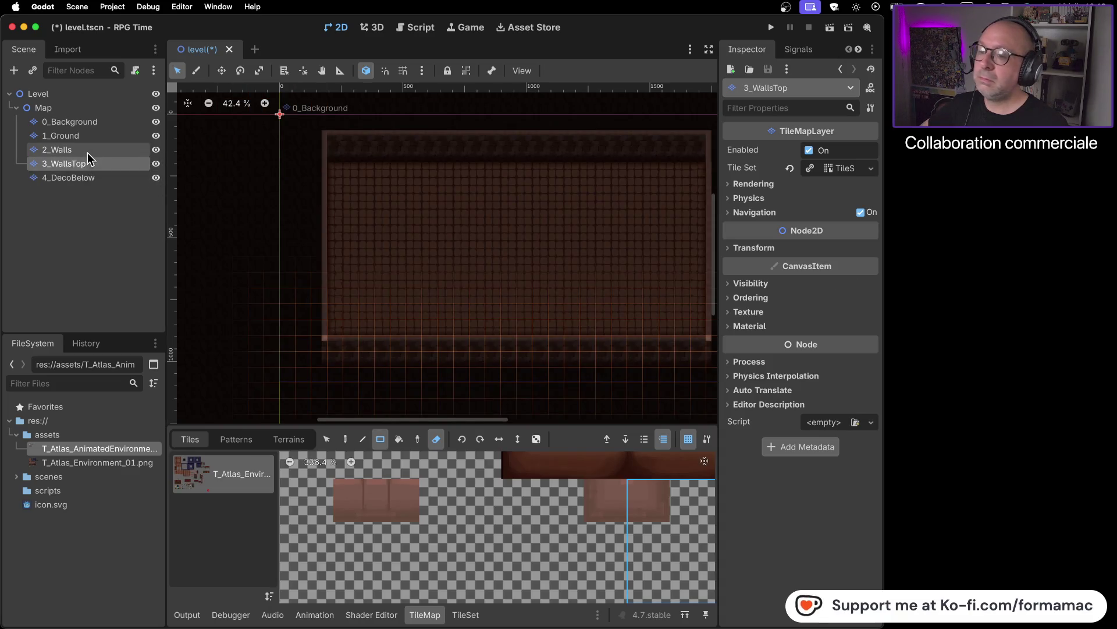
left_click(91, 136)
left_click(103, 121)
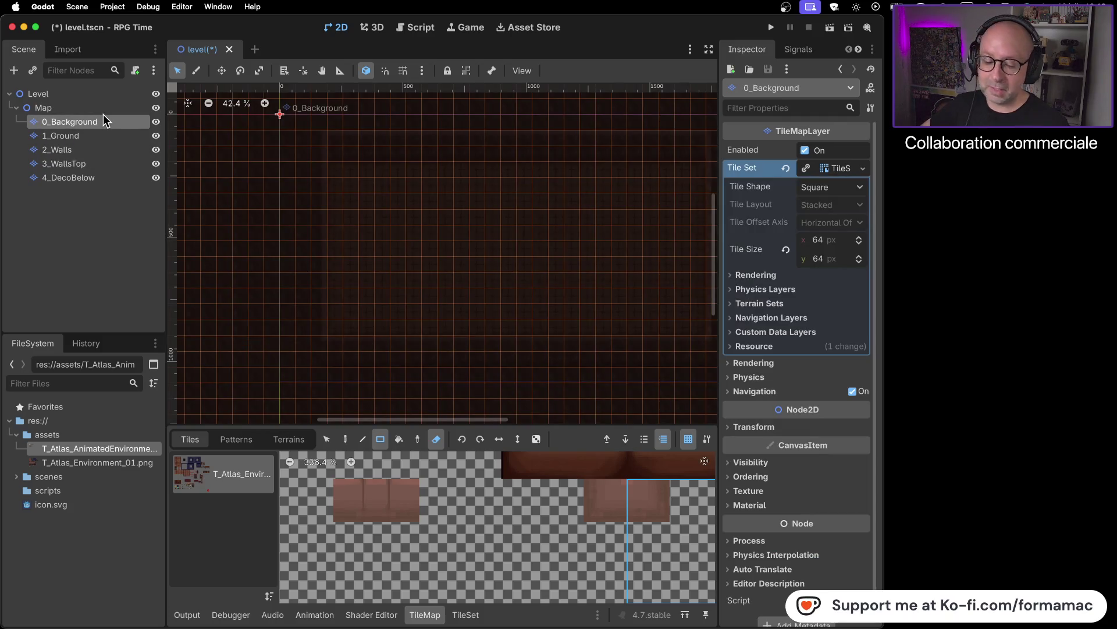
left_click(107, 110)
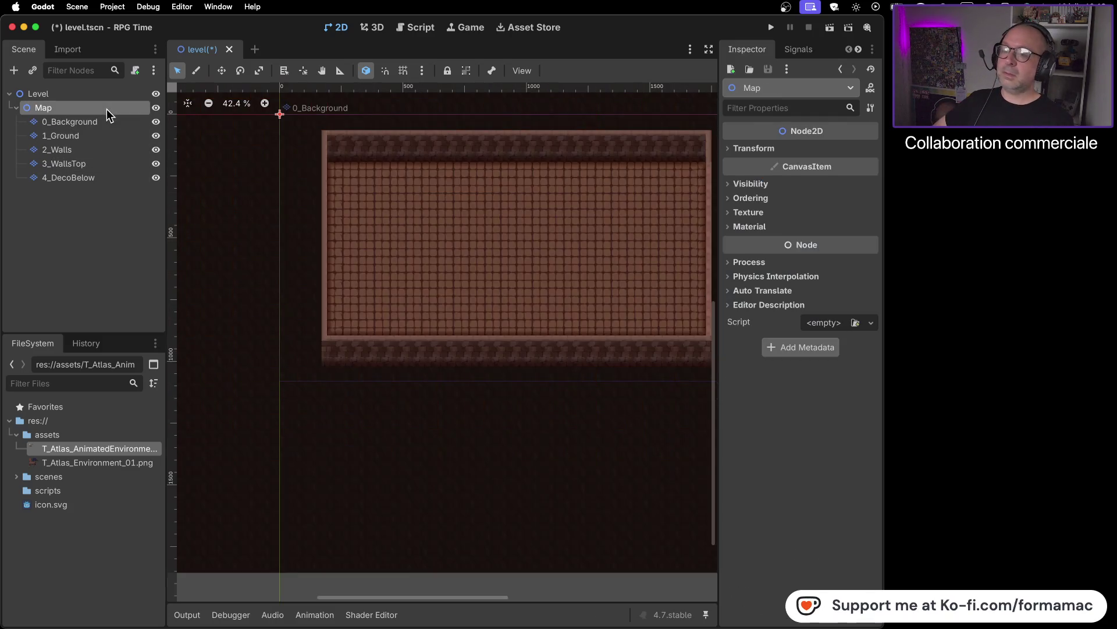
mouse_move(561, 289)
left_mouse_down()
mouse_move(467, 319)
mouse_move(492, 319)
left_mouse_up()
left_click(116, 180)
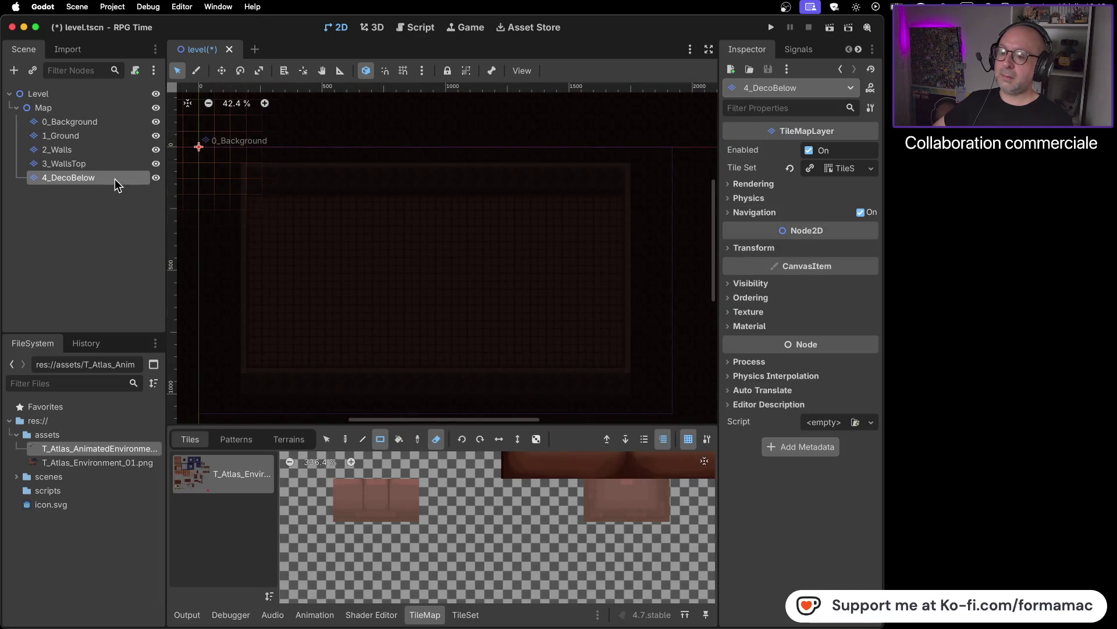
left_click(95, 110)
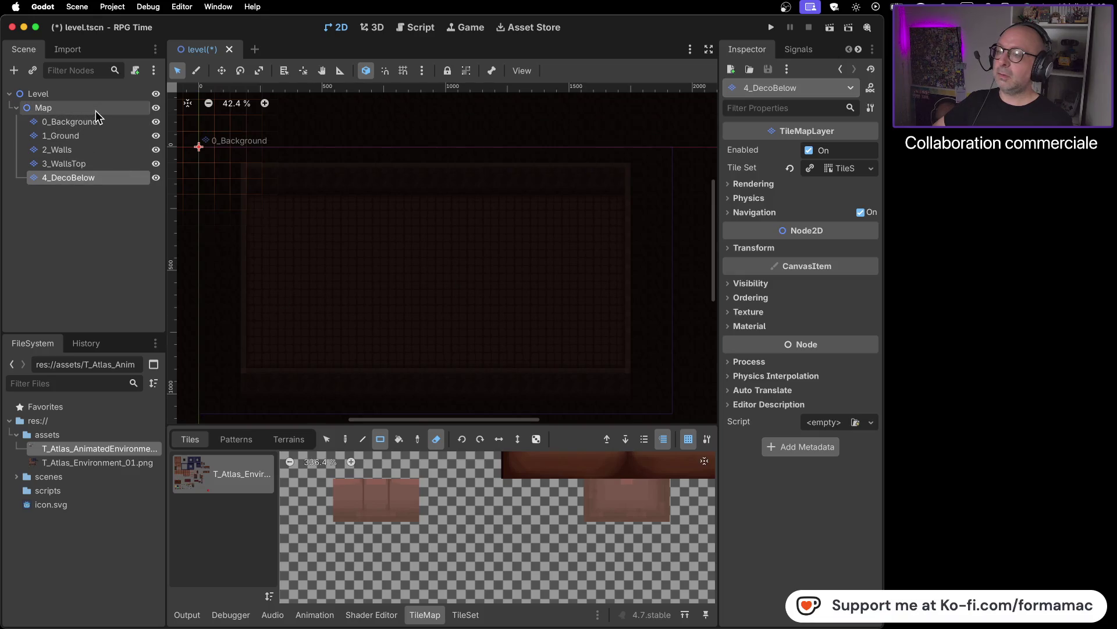
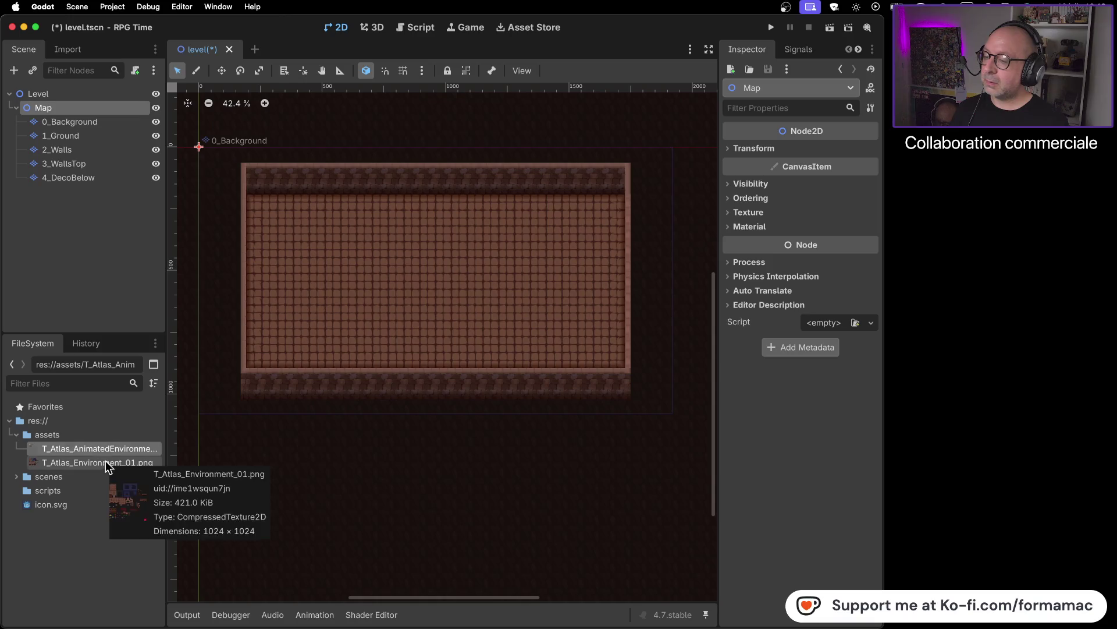
- Select the 4_DecoBelow layer and hide 0_Background while keeping the other layers visible
left_click(67, 178)
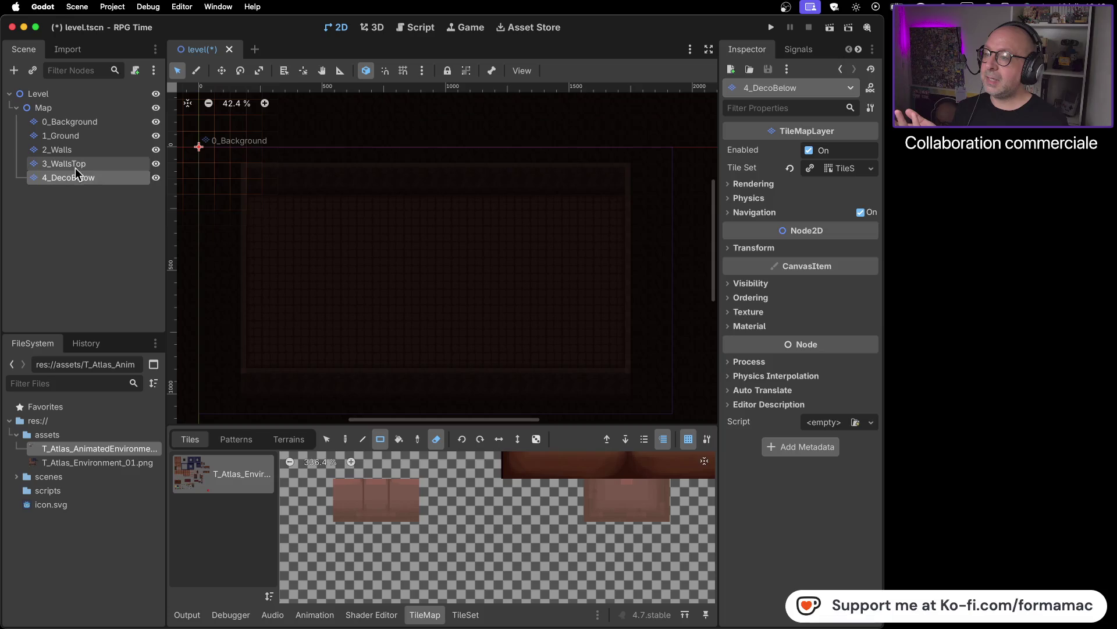
left_click(76, 166)
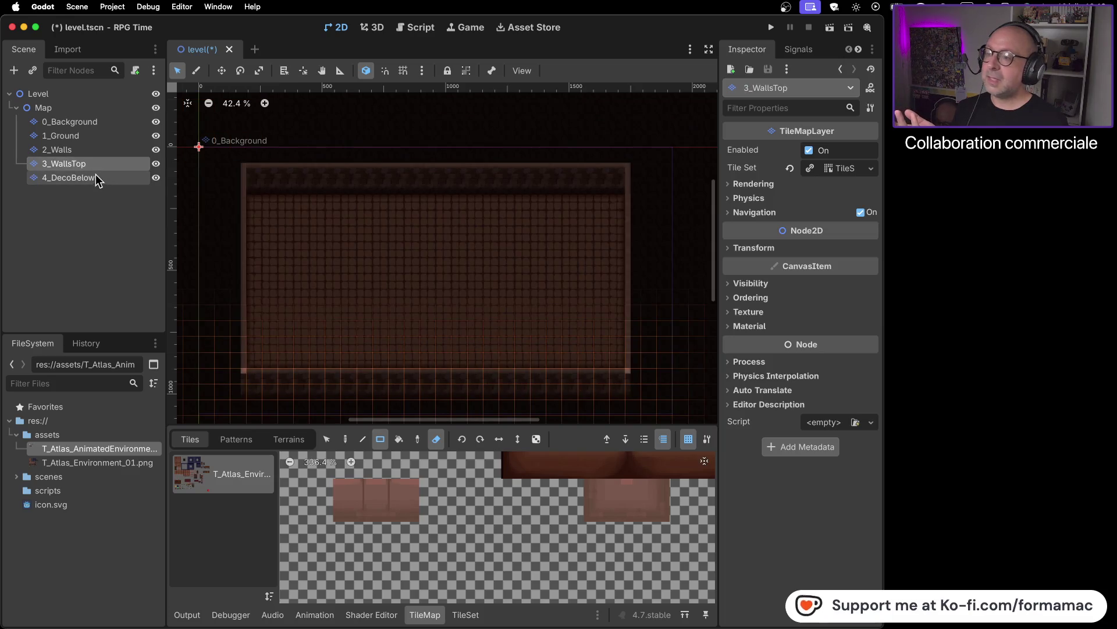
left_click(95, 176)
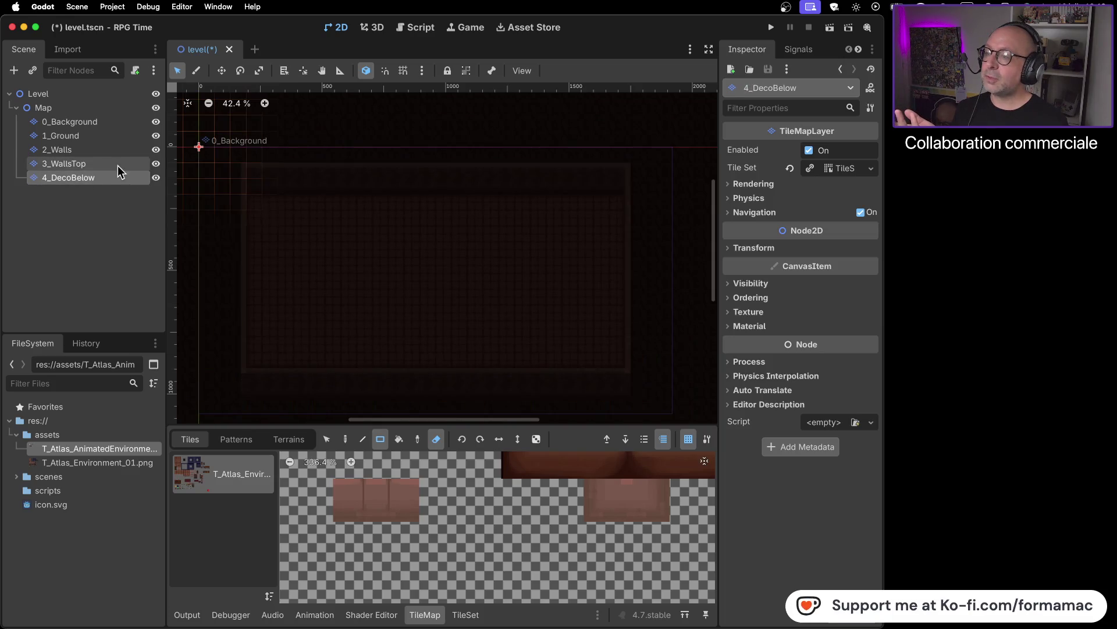
left_click(155, 121)
left_click(155, 133)
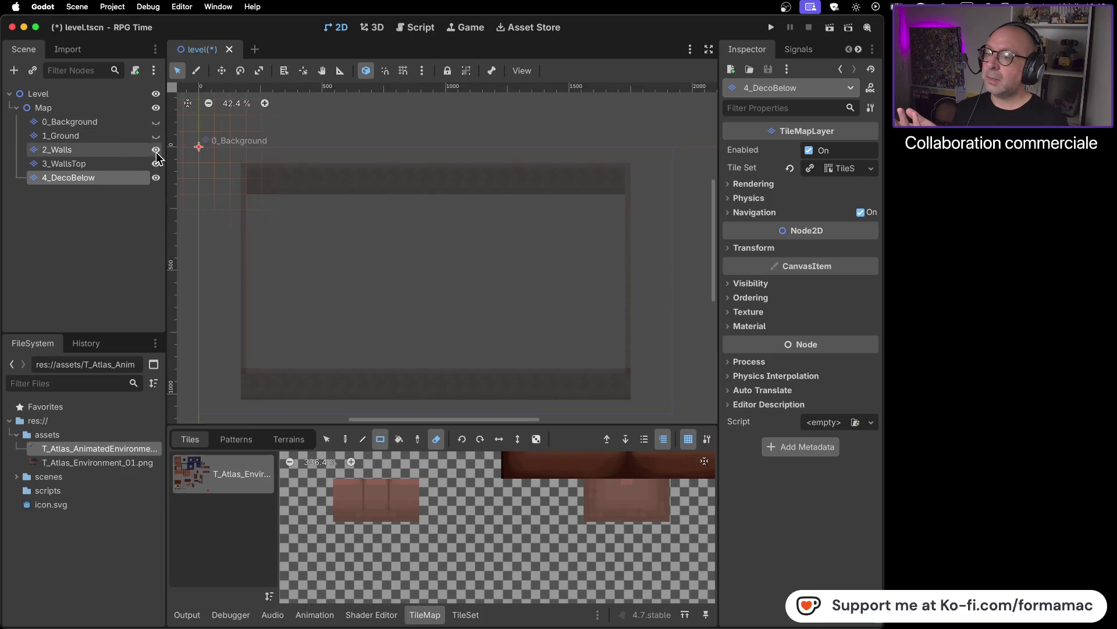
left_click(156, 151)
left_click(154, 162)
left_click(155, 162)
left_click(156, 149)
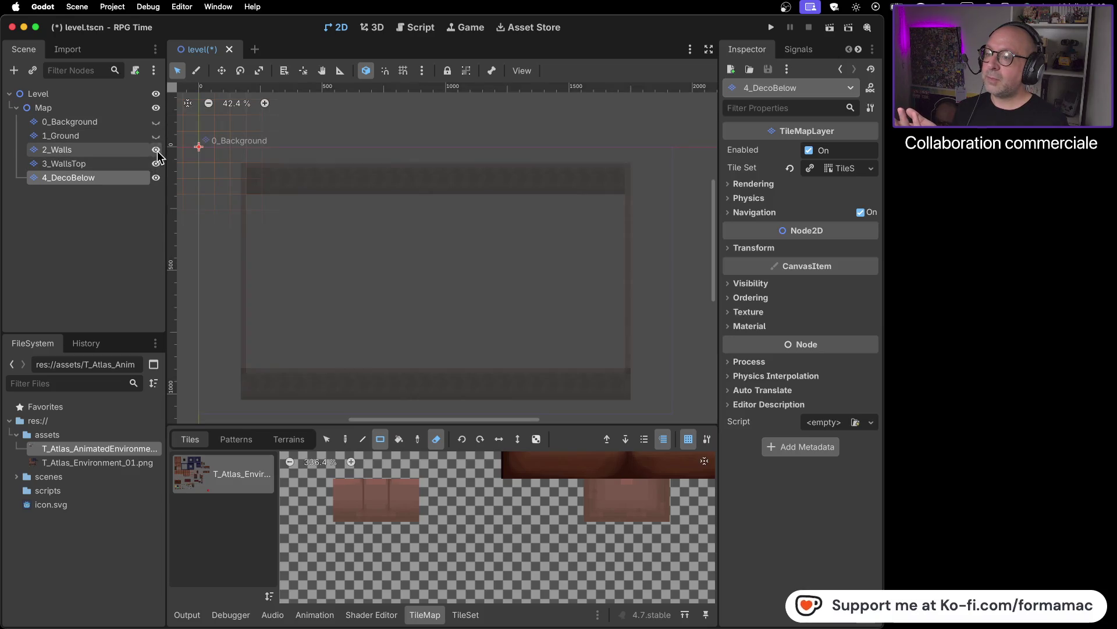
left_click(156, 135)
left_click(156, 122)
left_click(155, 122)
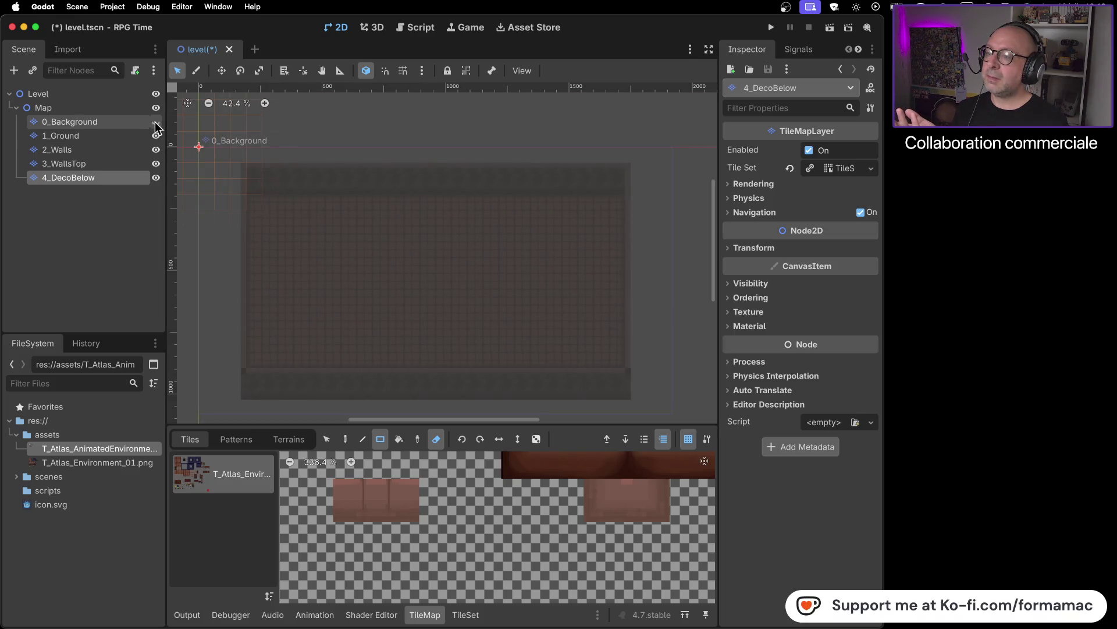
- Pan and zoom the level view to centre the floor and enlarge the tile atlas
scroll(452, 281, "up", 2)
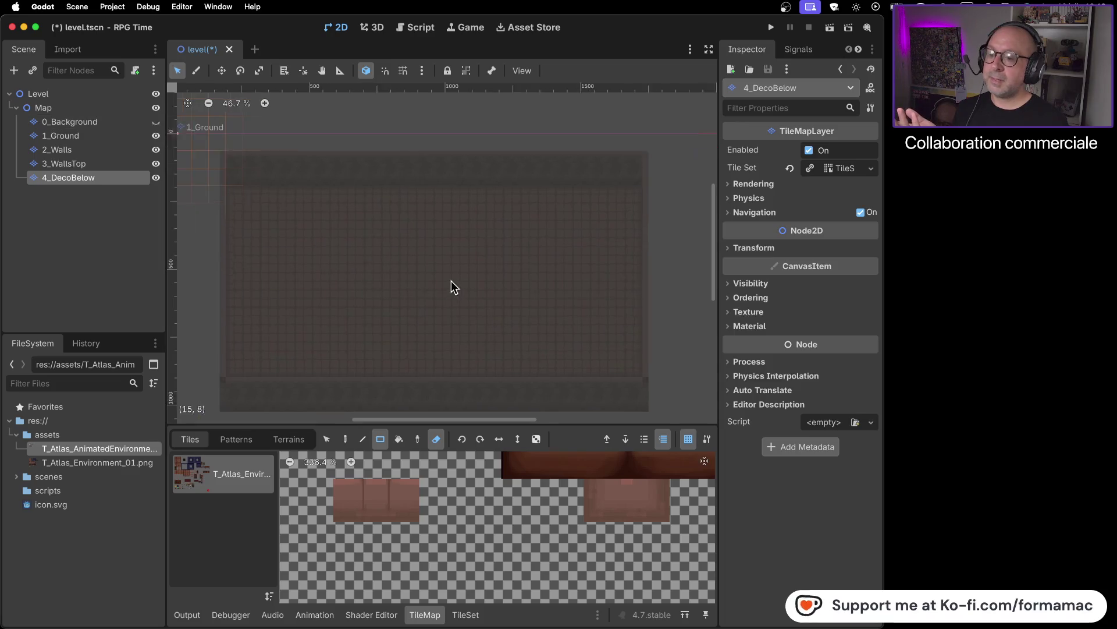
scroll(451, 281, "down", 1)
scroll(446, 281, "left", 2)
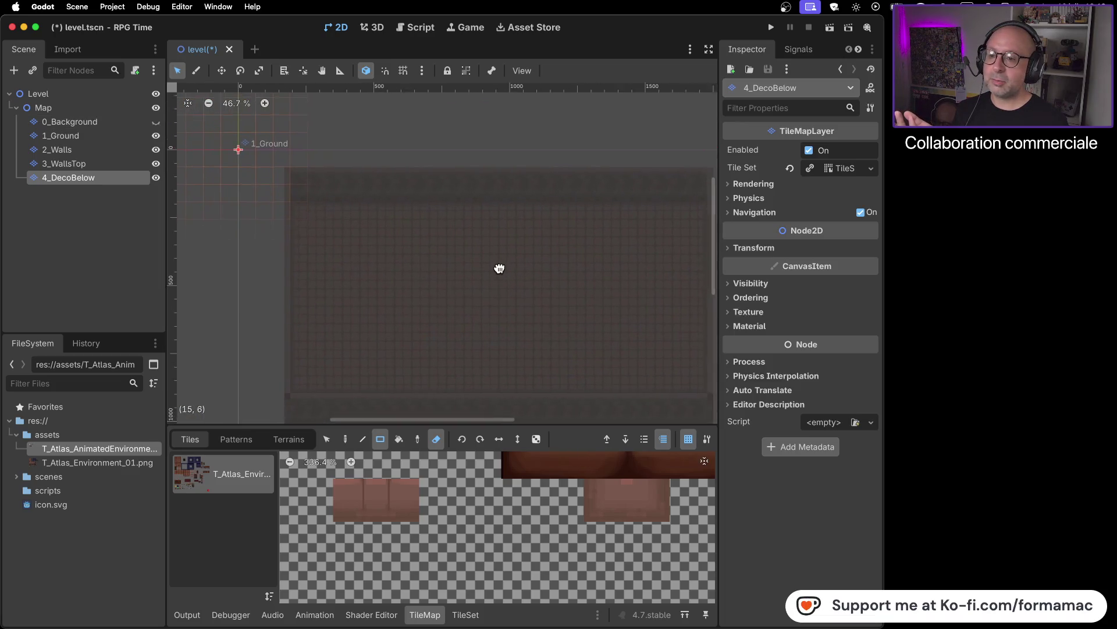
left_click_drag(494, 272, 469, 234)
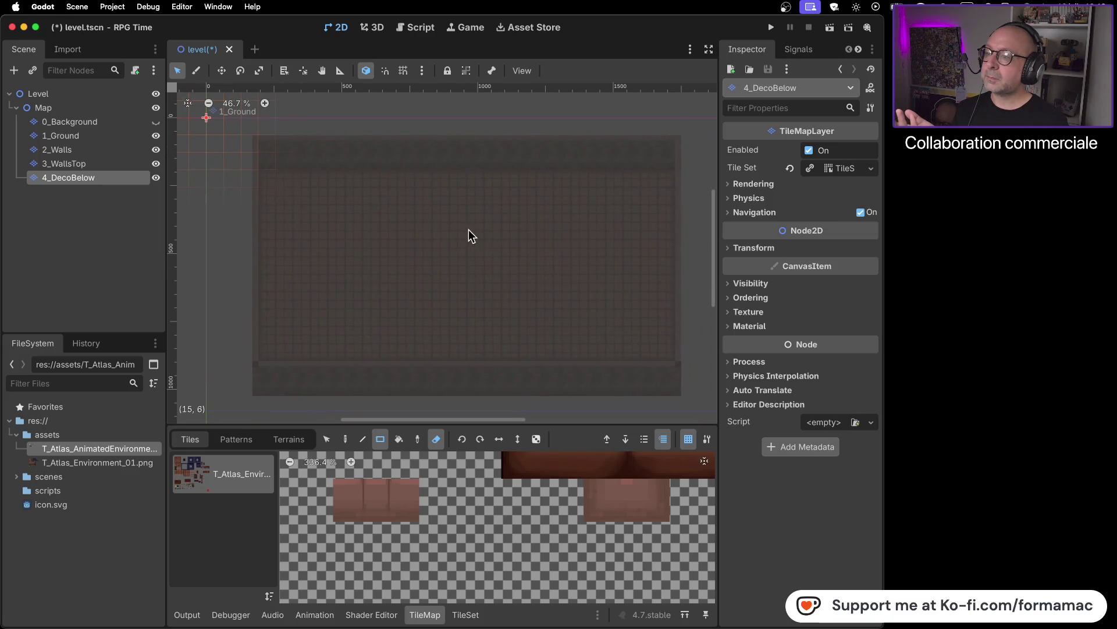
scroll(468, 228, "up", 2)
scroll(469, 225, "down", 1)
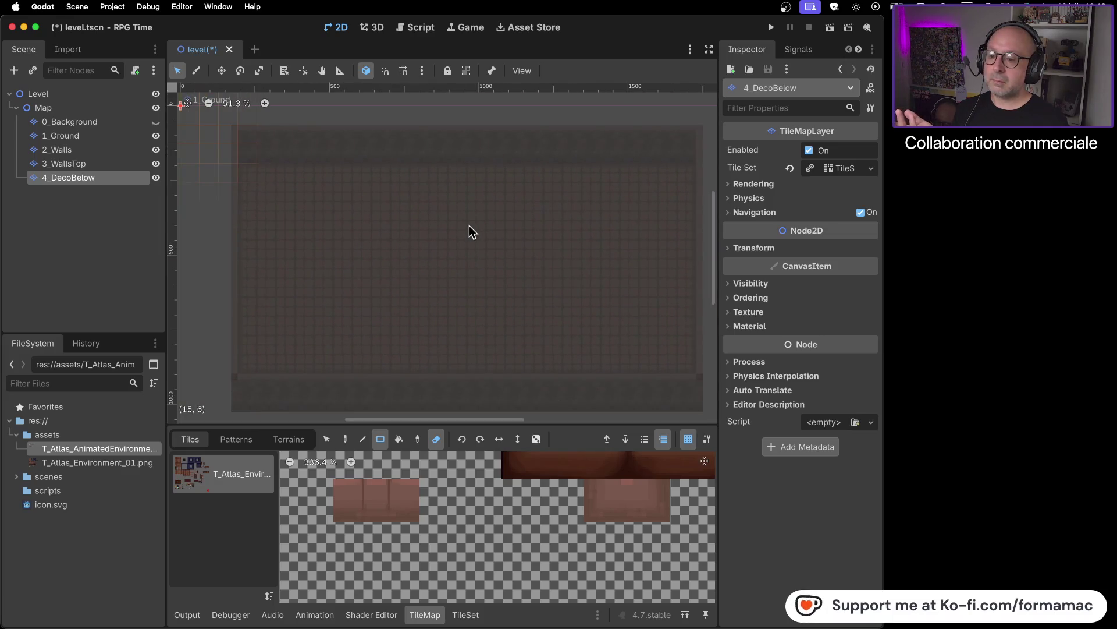
scroll(474, 511, "down", 1)
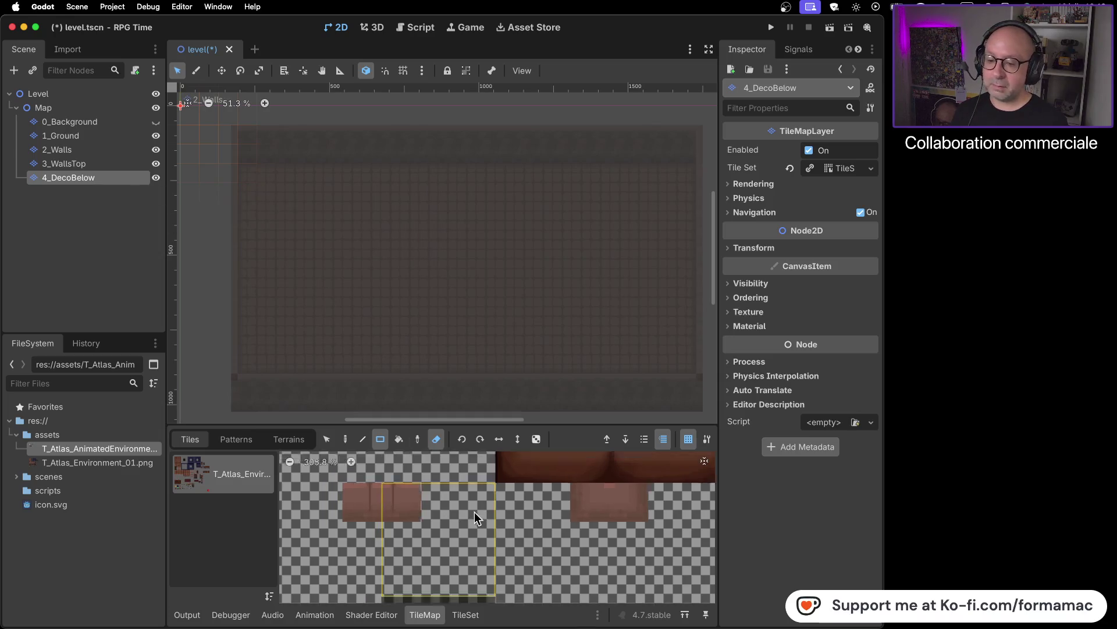
scroll(473, 512, "down", 15)
- Check the tutorial, then paint the 2x2 dark-red table on the upper-right floor
scroll(530, 507, "down", 3)
scroll(531, 508, "right", 3)
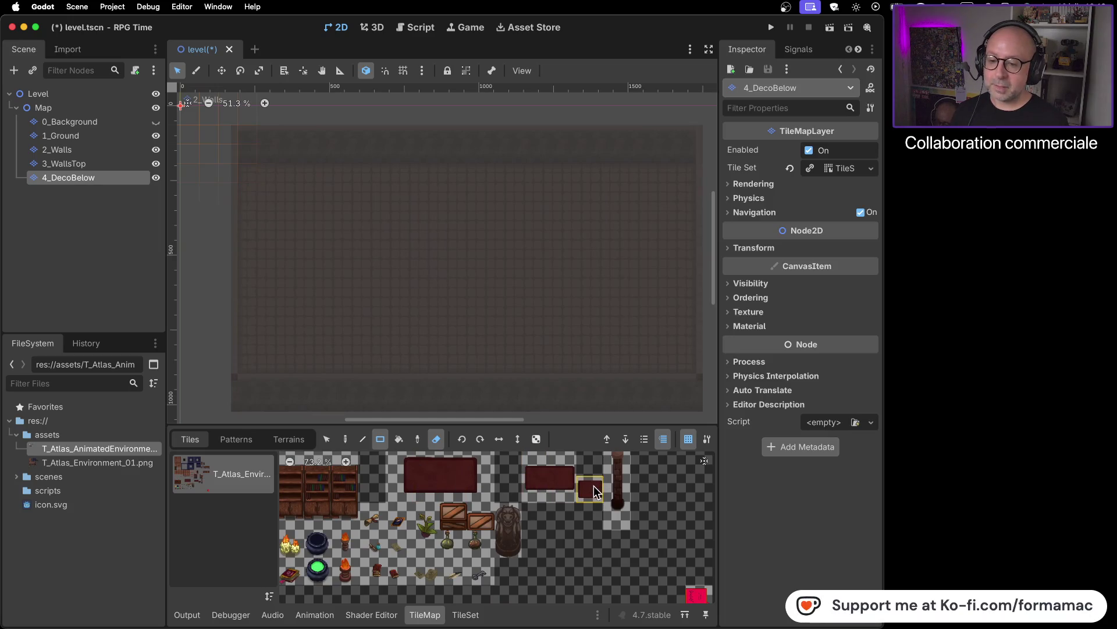
key("super+Tab")
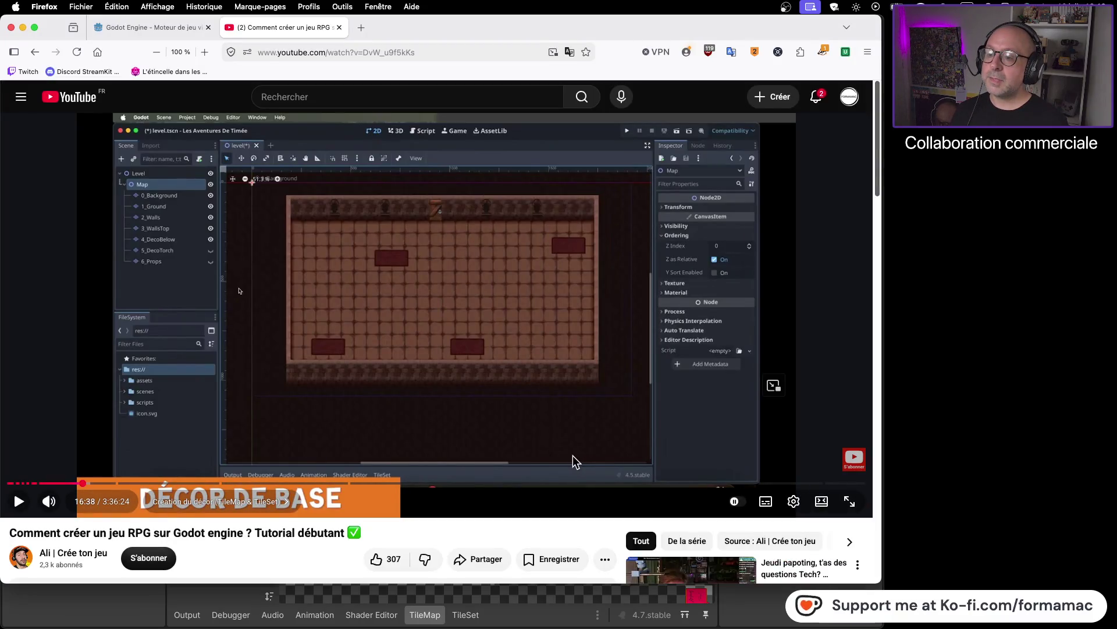
key("super+Tab")
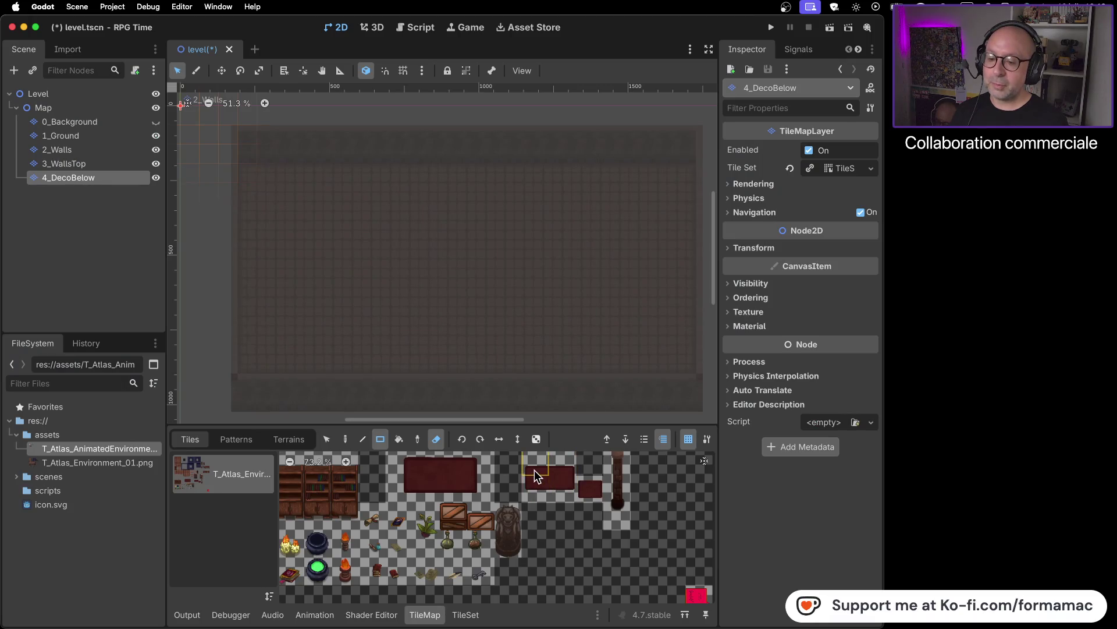
left_click_drag(535, 469, 563, 484)
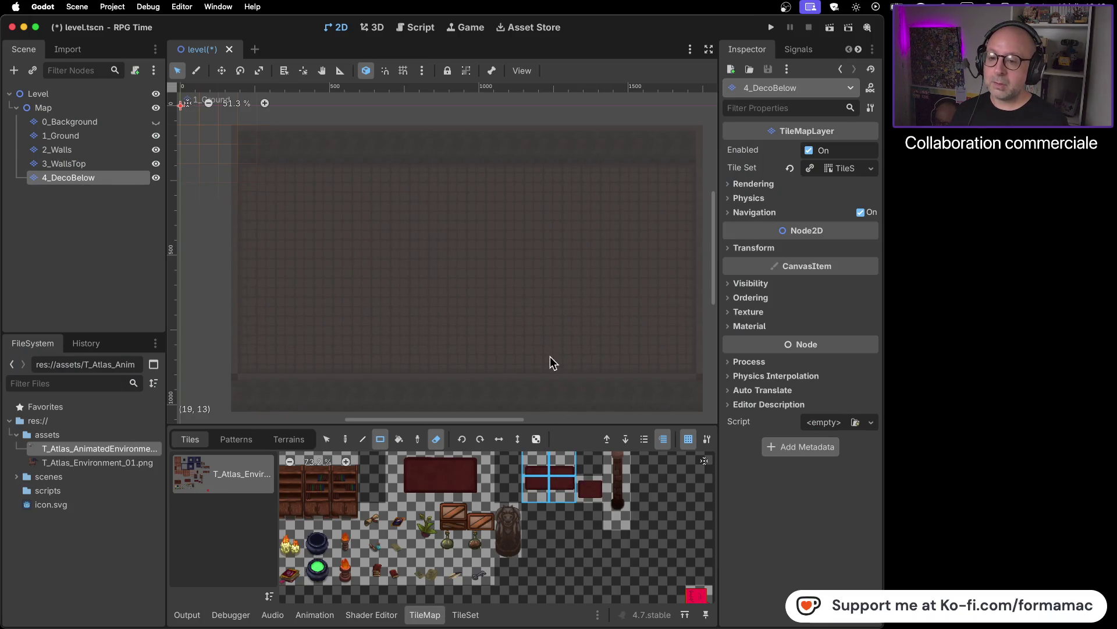
left_click(345, 439)
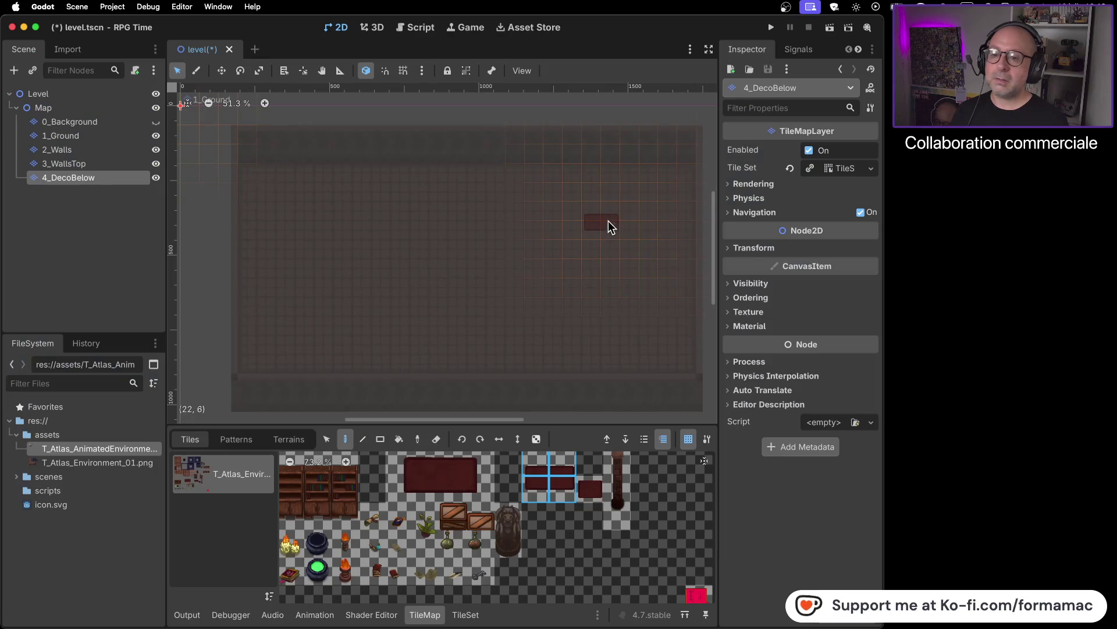
left_click(636, 202)
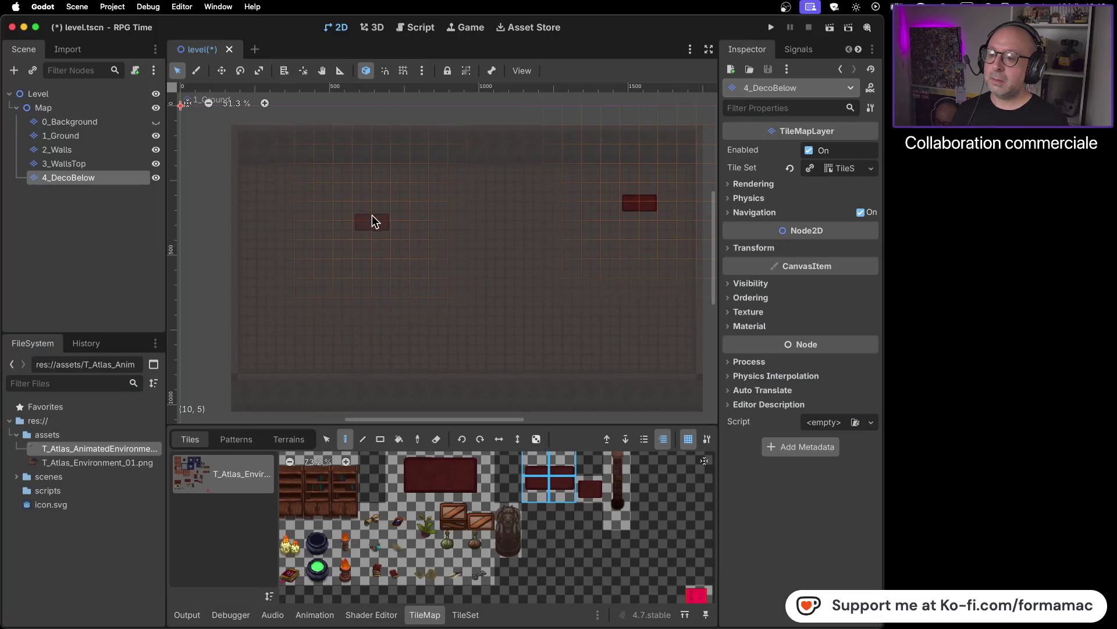
- Paint three more dark-red tables on the upper-left, lower-left and lower-right floor
left_click(372, 216)
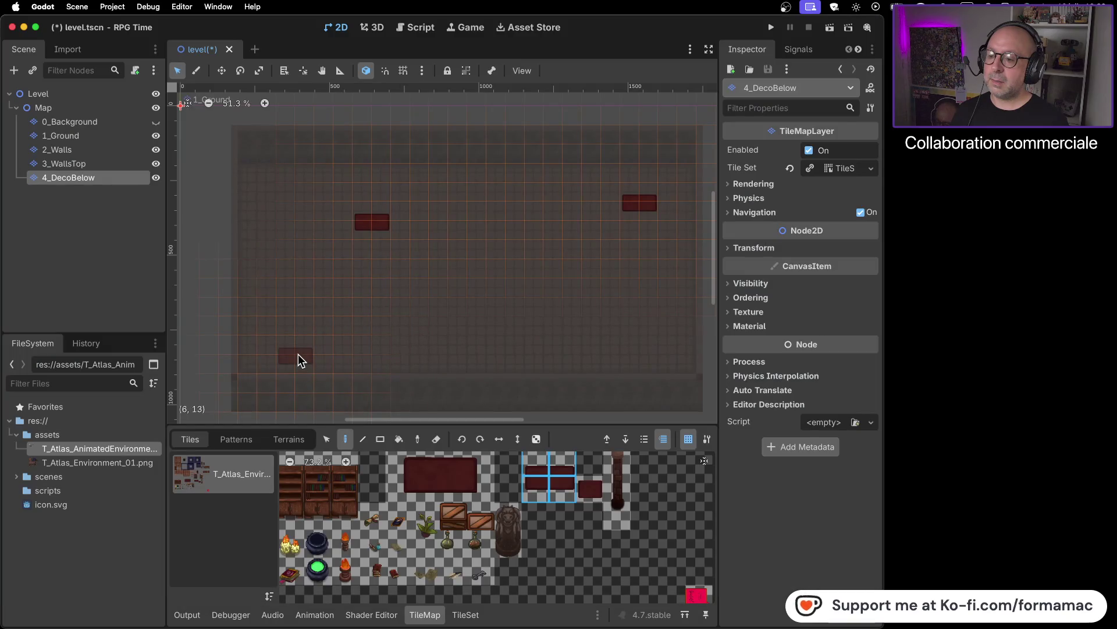
left_click(298, 354)
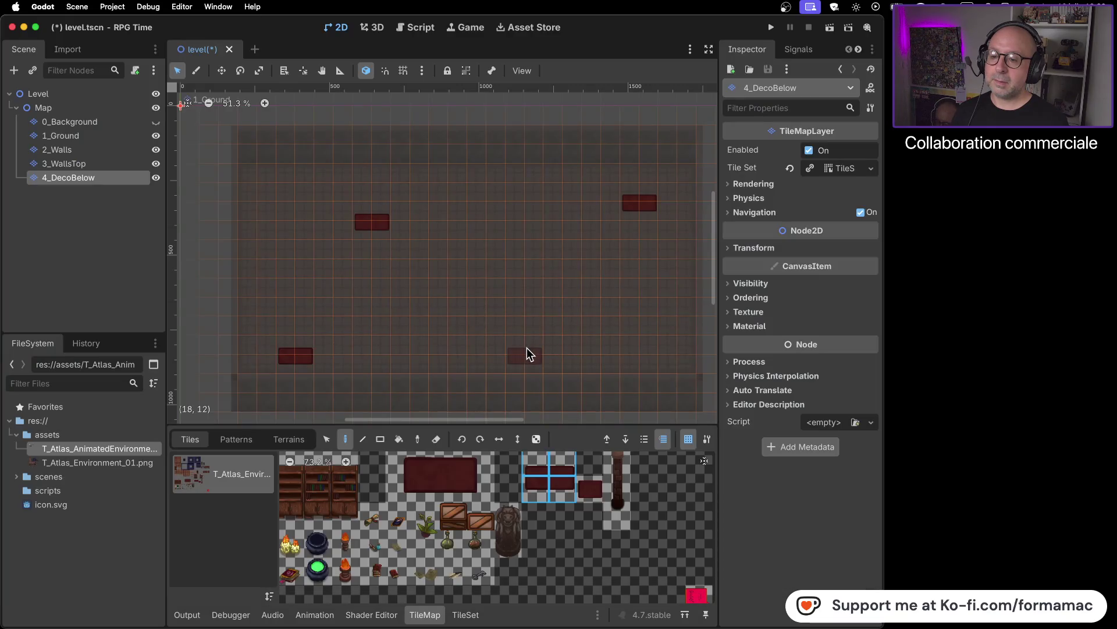
left_click(527, 349)
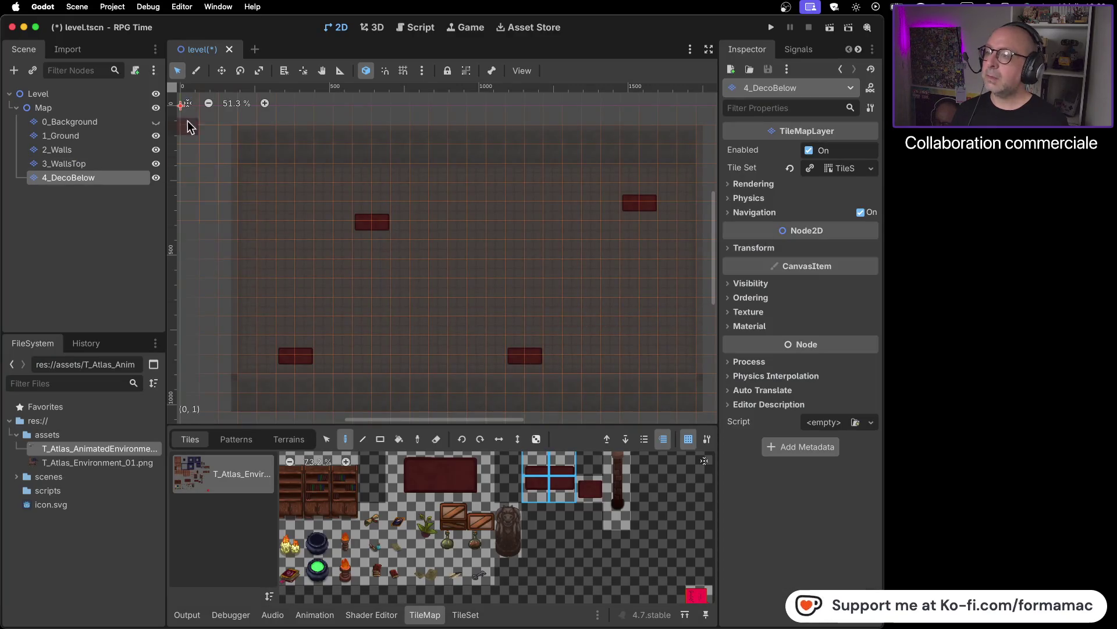
left_click(156, 123)
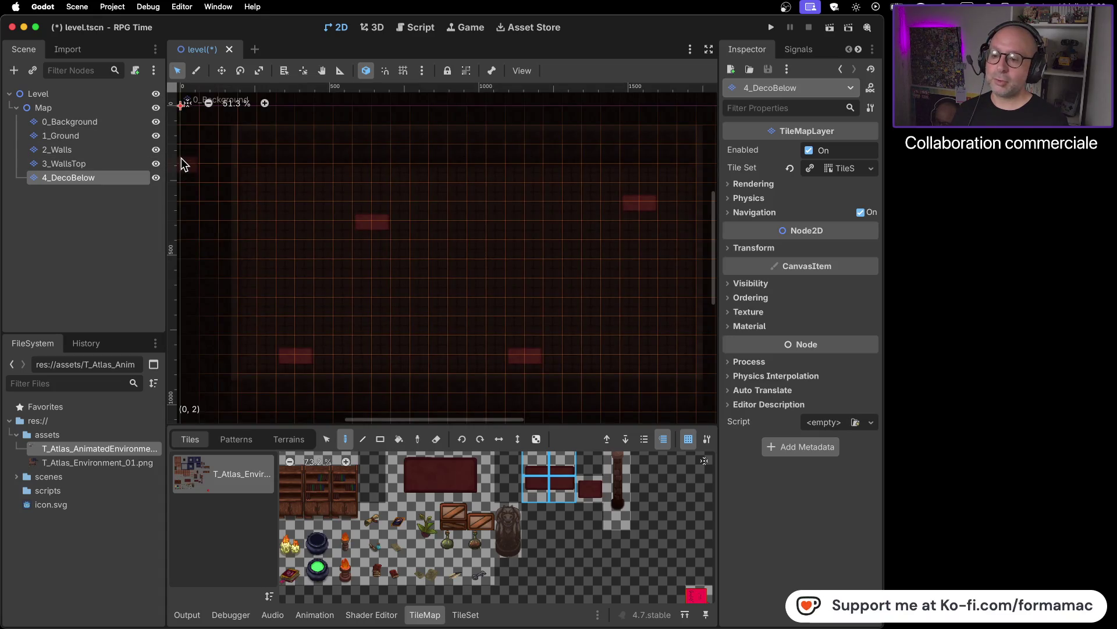
left_click(154, 108)
left_click(152, 107)
left_click(113, 109)
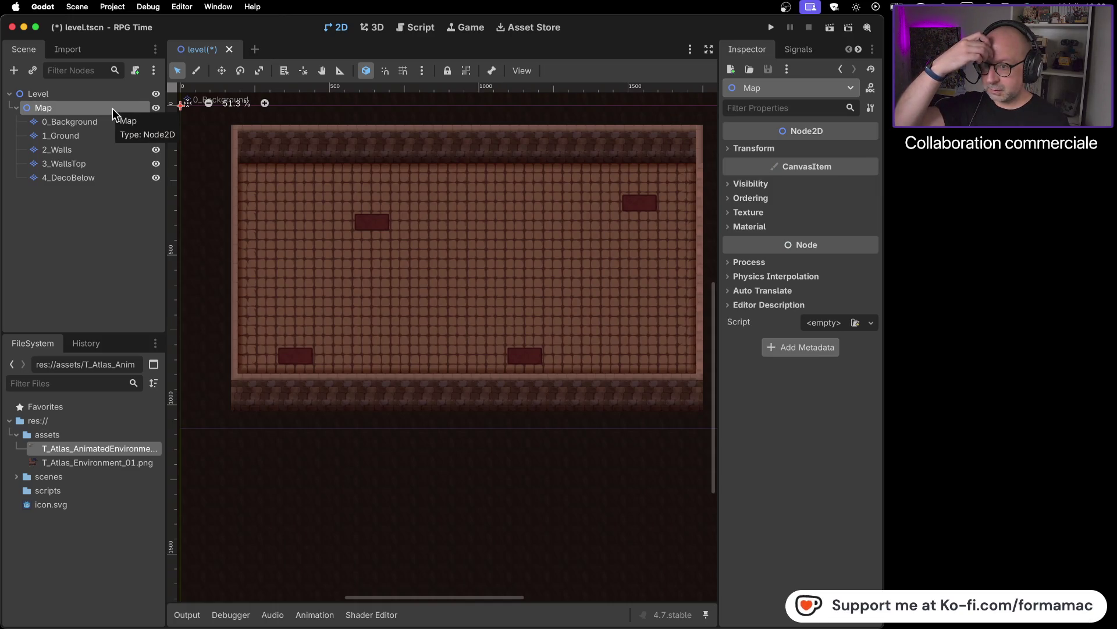
left_click(108, 175)
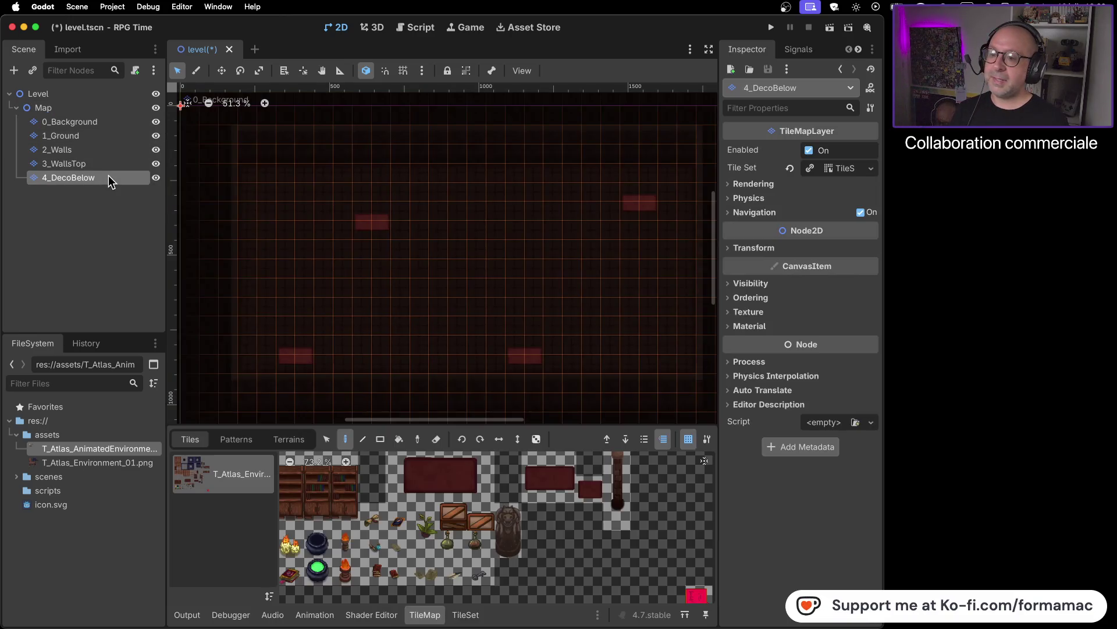
left_click(156, 109)
left_click(156, 108)
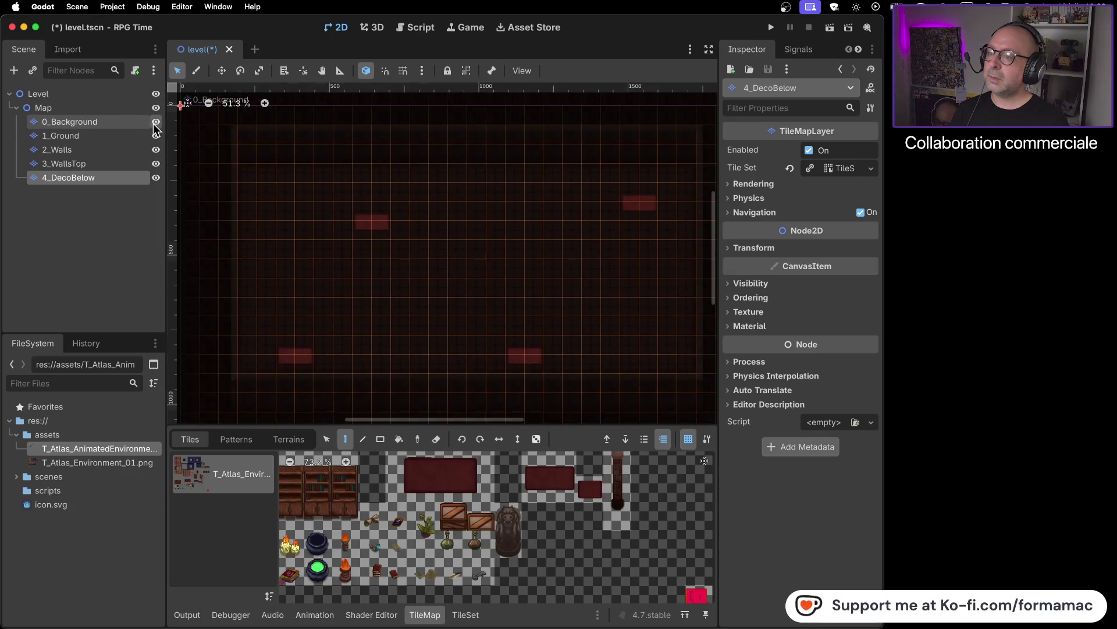
left_click(156, 122)
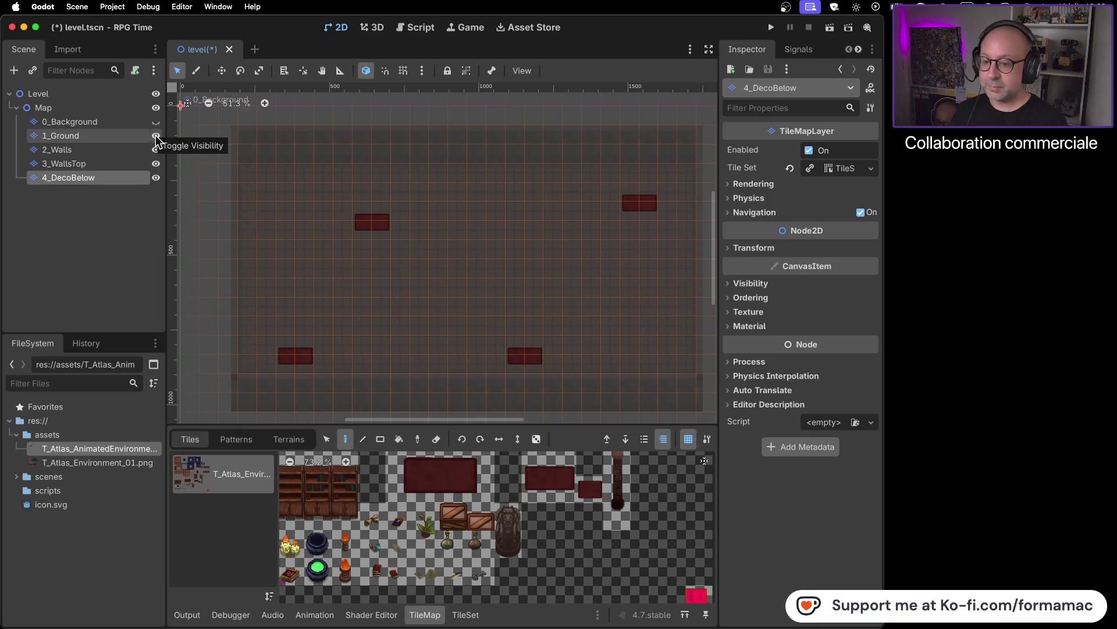
- Place the two stacked atlas tiles at the top-wall centre as a door, then reselect 4_DecoBelow
scroll(463, 519, "down", 5)
scroll(463, 519, "up", 5)
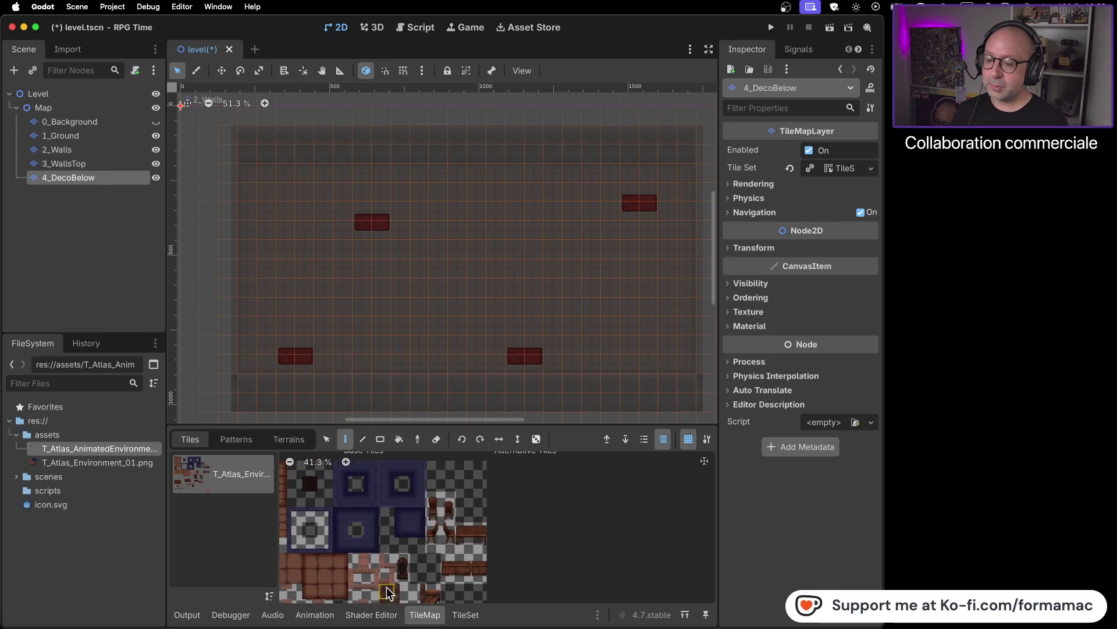
scroll(457, 547, "up", 5)
mouse_move(454, 550)
left_mouse_down()
mouse_move(459, 501)
mouse_move(473, 628)
left_mouse_up()
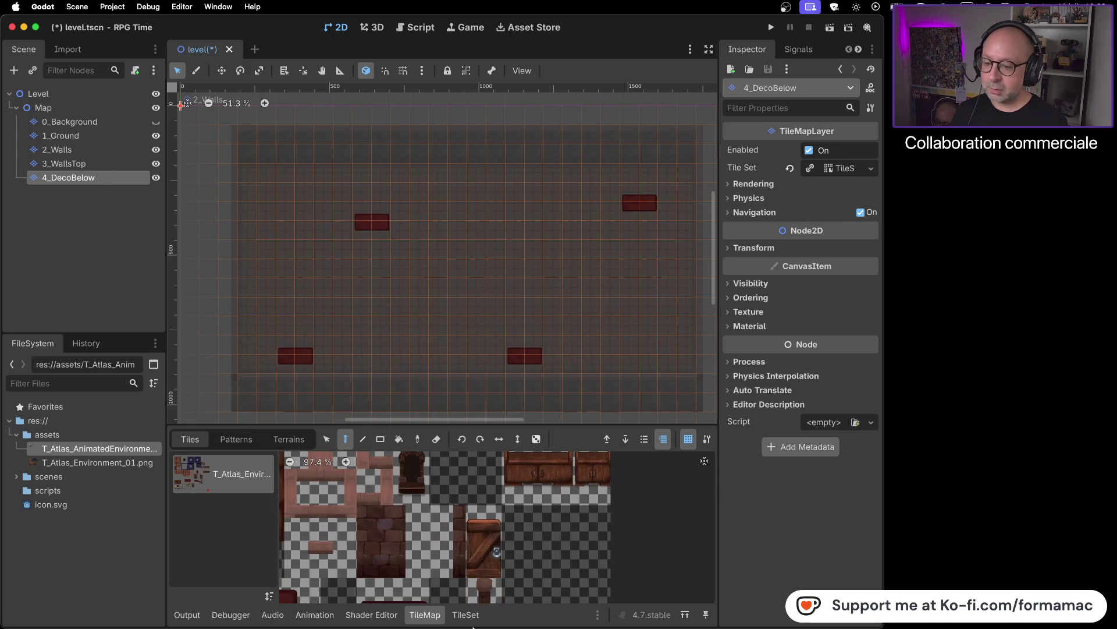
left_click(488, 528)
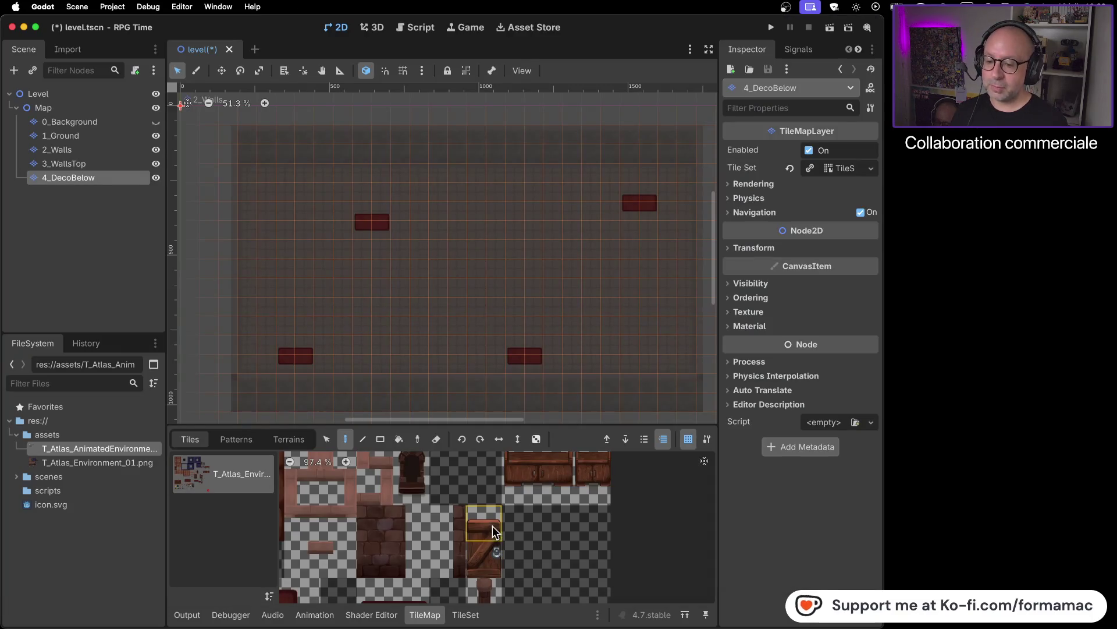
left_click_drag(492, 562, 488, 506)
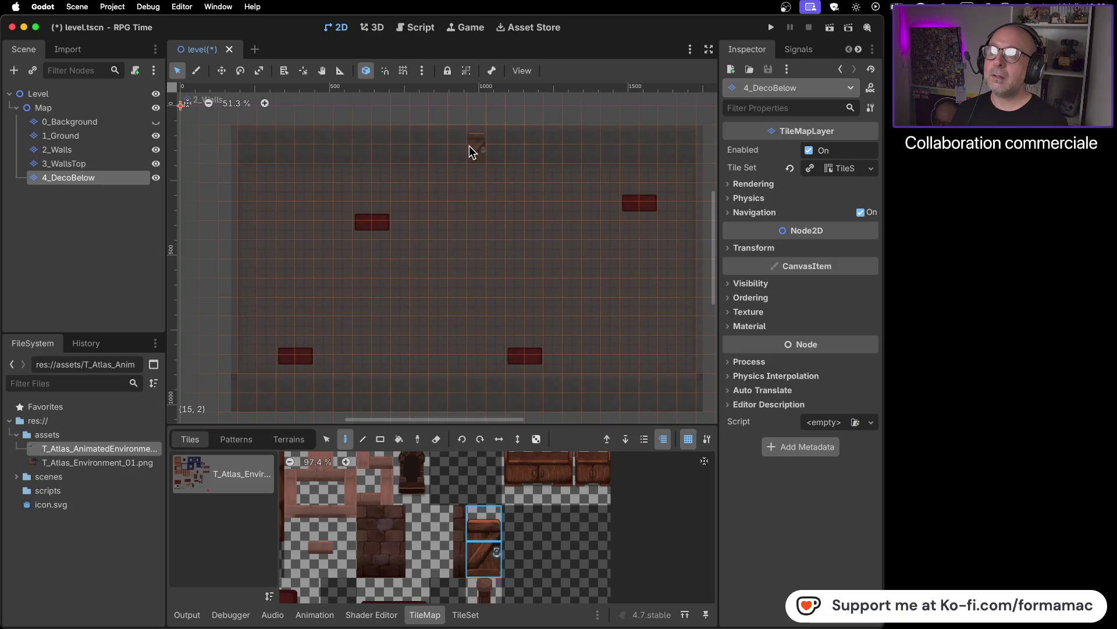
left_click(469, 146)
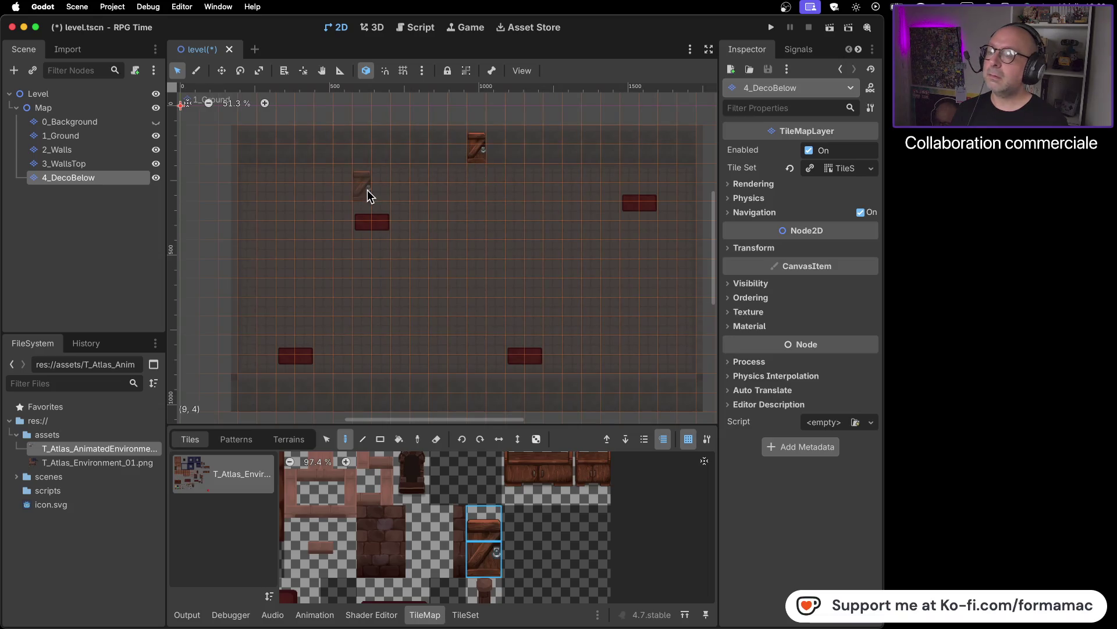
left_click(130, 111)
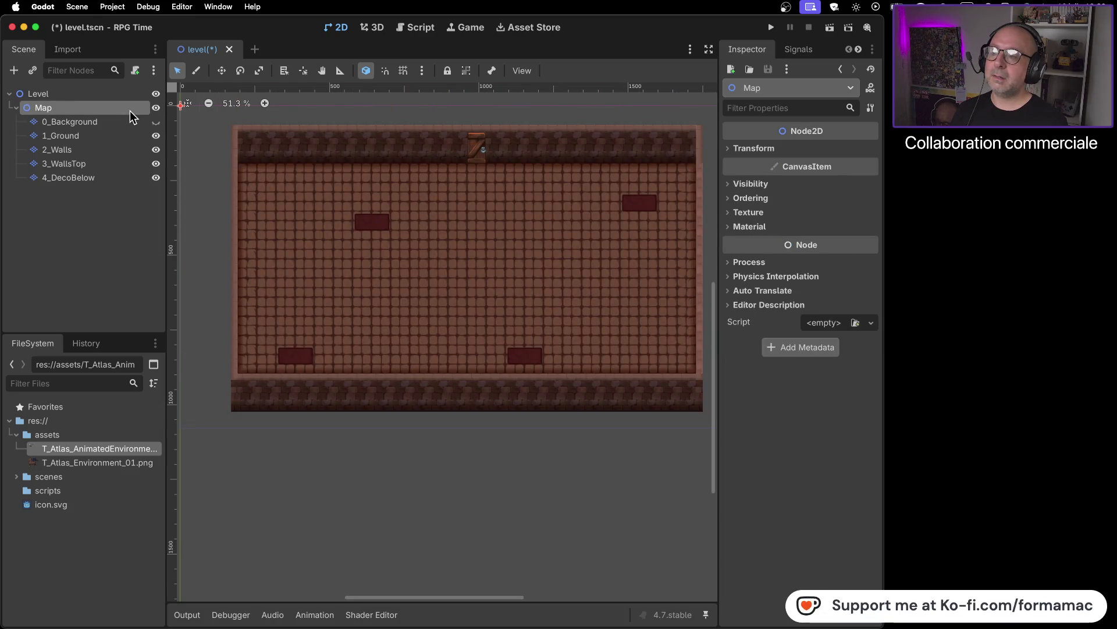
left_click(121, 177)
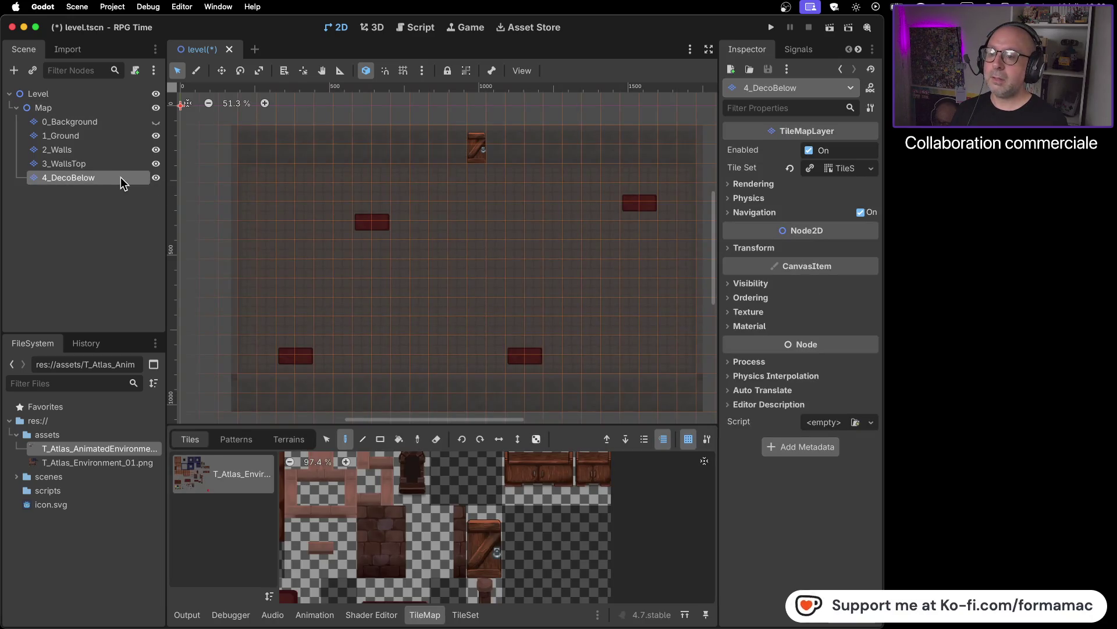
- Paint a two-cell wooden chair on each side of the door along the top wall
key("super+Tab")
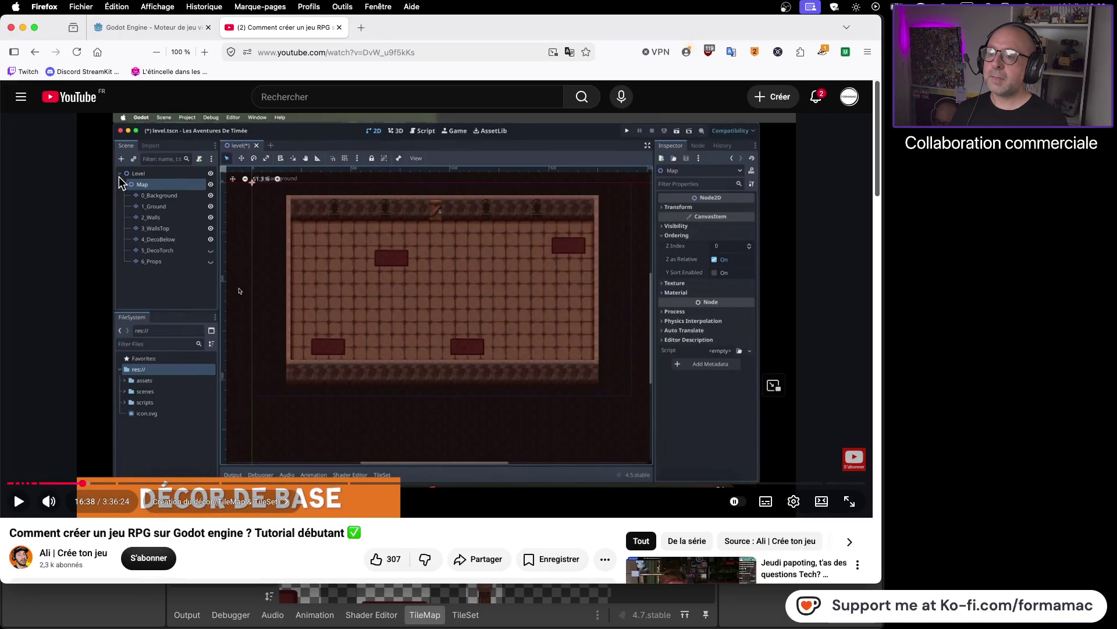
key("super+Tab")
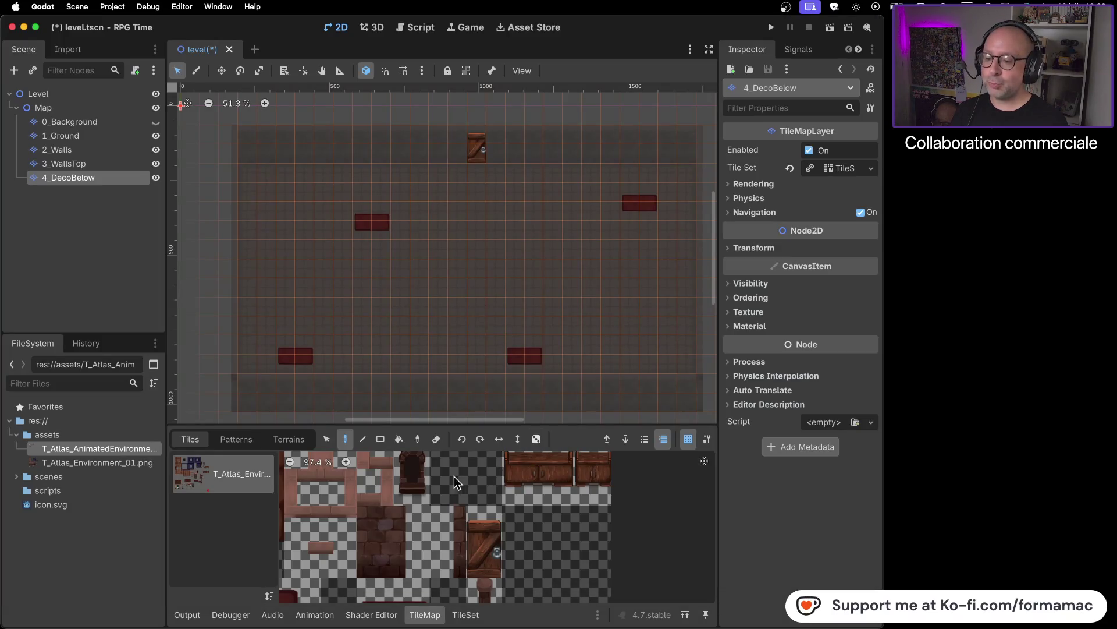
scroll(420, 470, "up", 3)
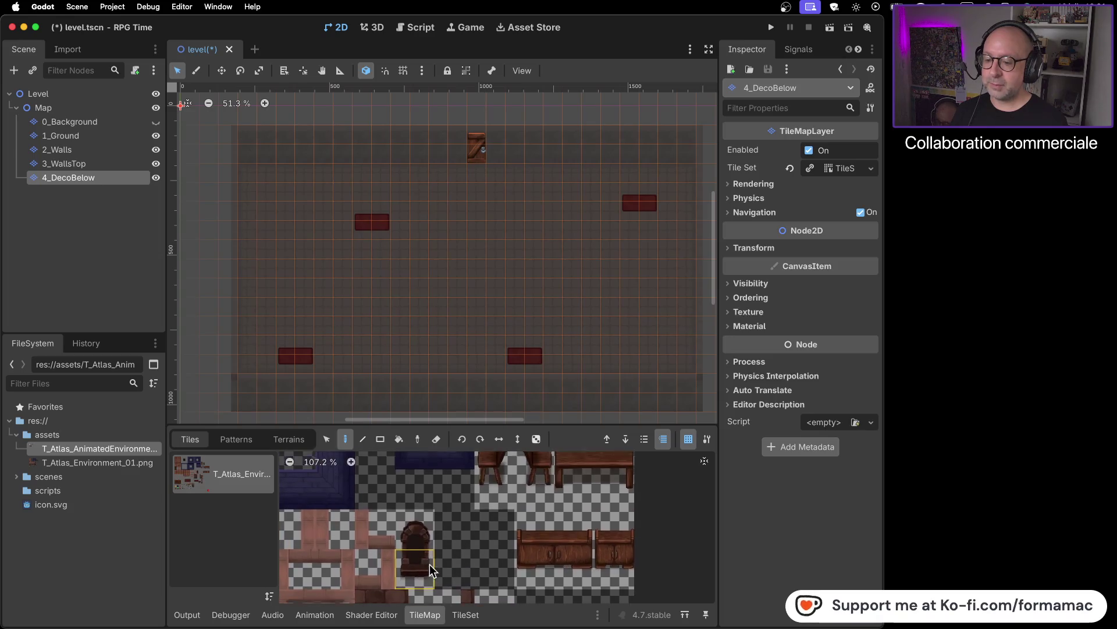
left_click_drag(429, 532, 427, 567)
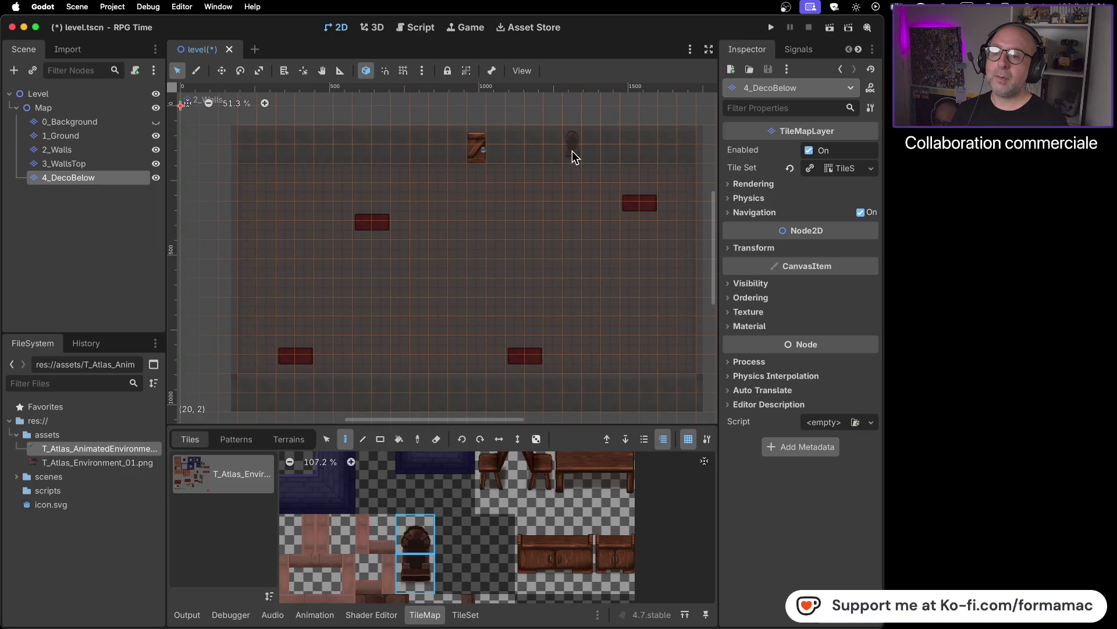
left_click(572, 151)
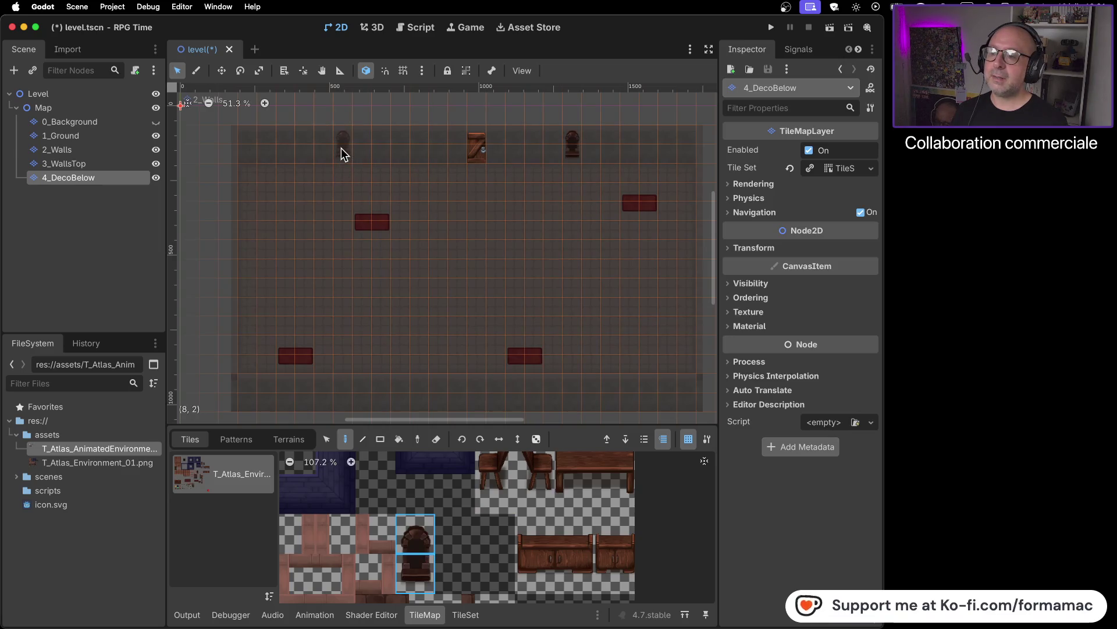
left_click(342, 149)
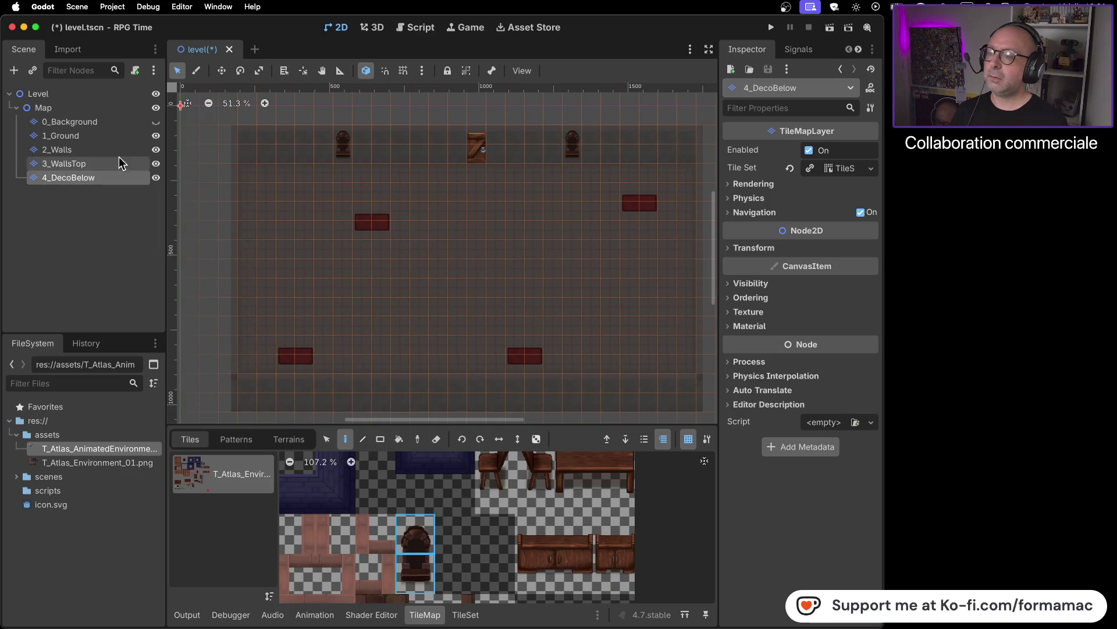
left_click(156, 123)
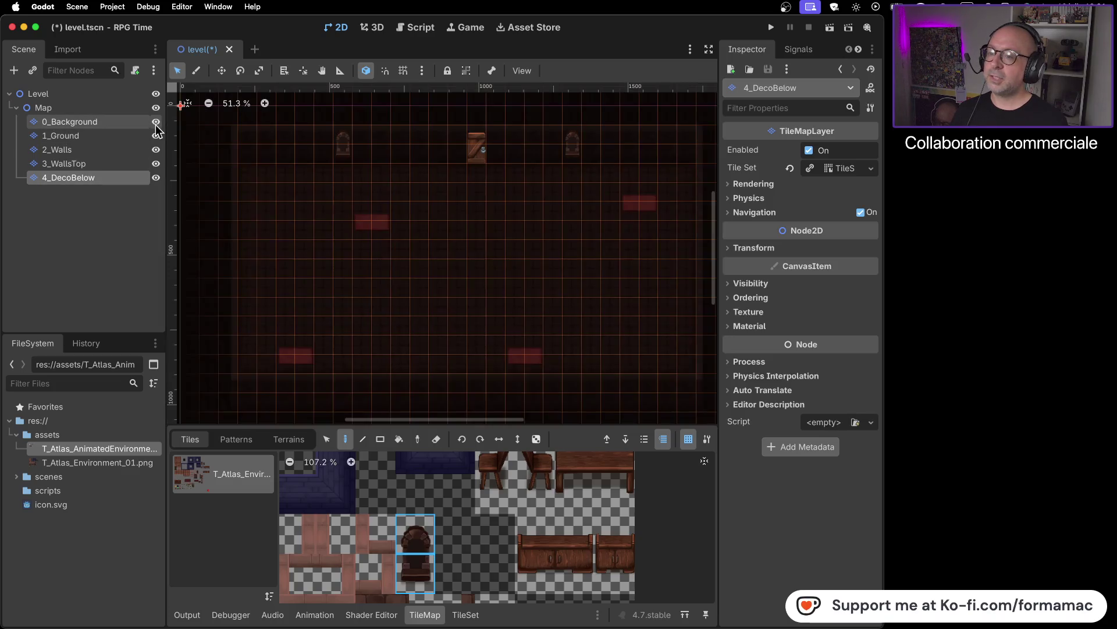
left_click(106, 109)
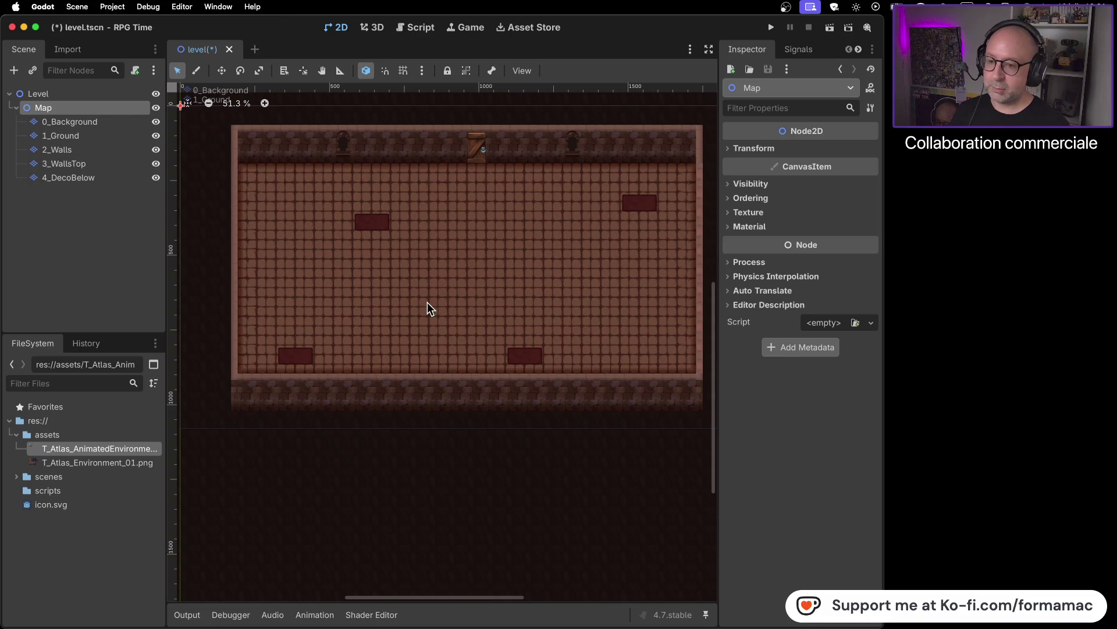
- Play the tutorial on to 16:44, where torches line the top wall, and pause it
key("super+Tab")
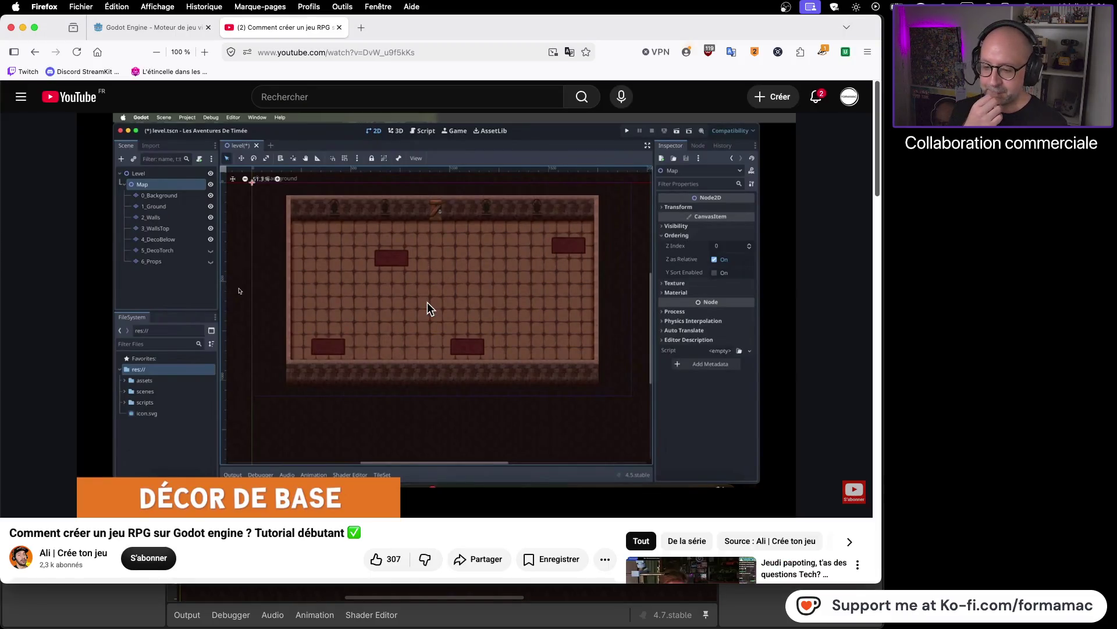
mouse_move(430, 302)
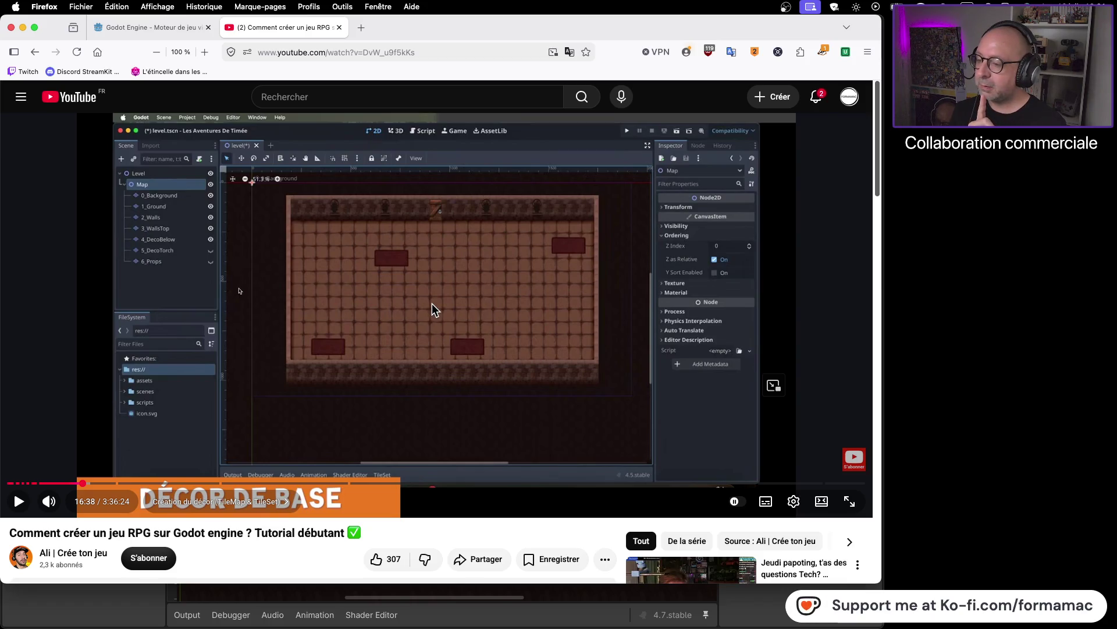
left_click(488, 321)
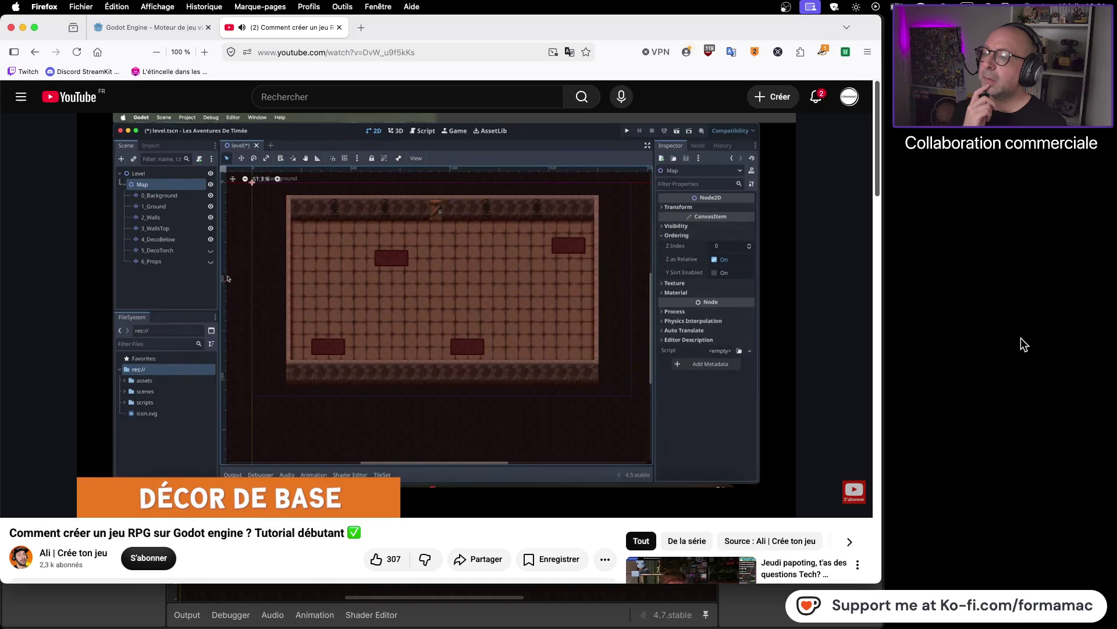
left_click(571, 351)
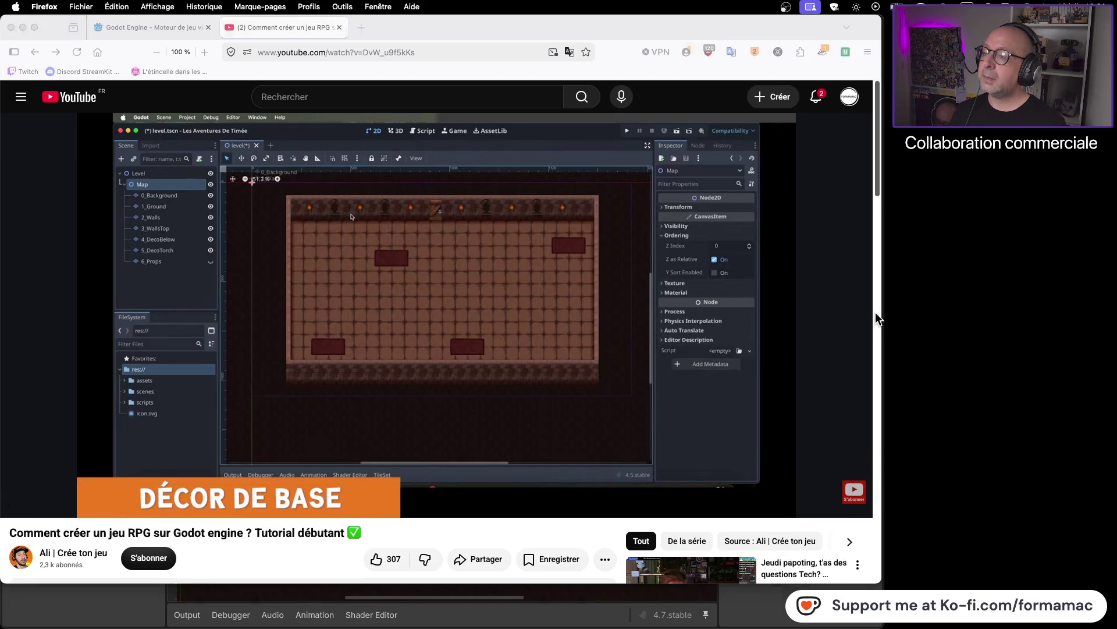
key("super+Tab")
- Duplicate the 0_Background layer and move the copy below 4_DecoBelow
right_click(71, 121)
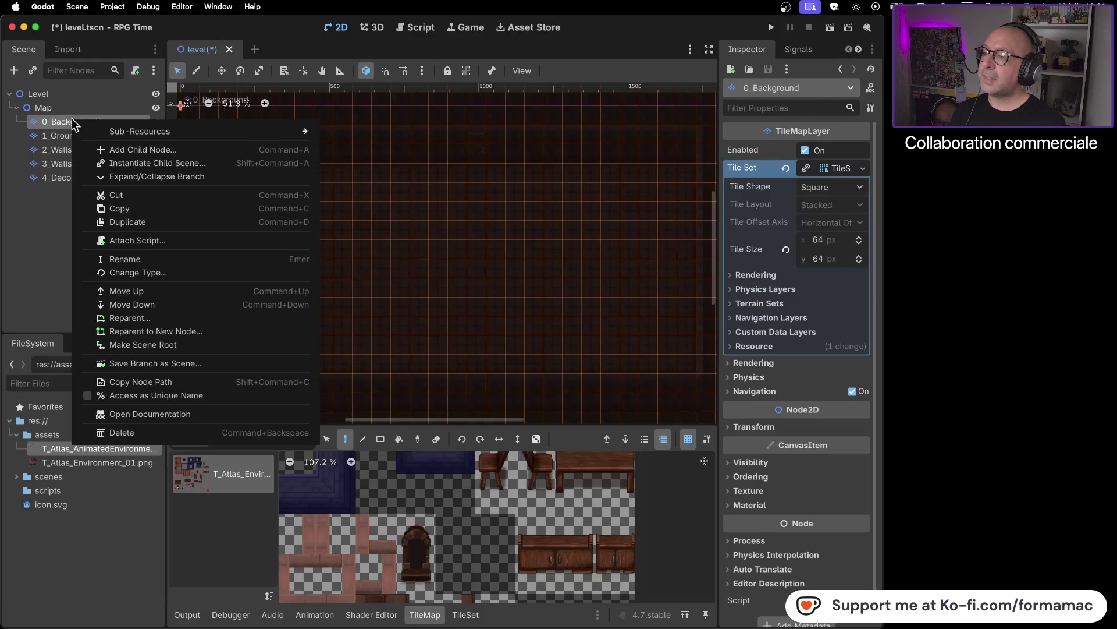
left_click(138, 224)
mouse_move(91, 136)
left_mouse_down()
mouse_move(82, 213)
mouse_move(79, 198)
left_mouse_up()
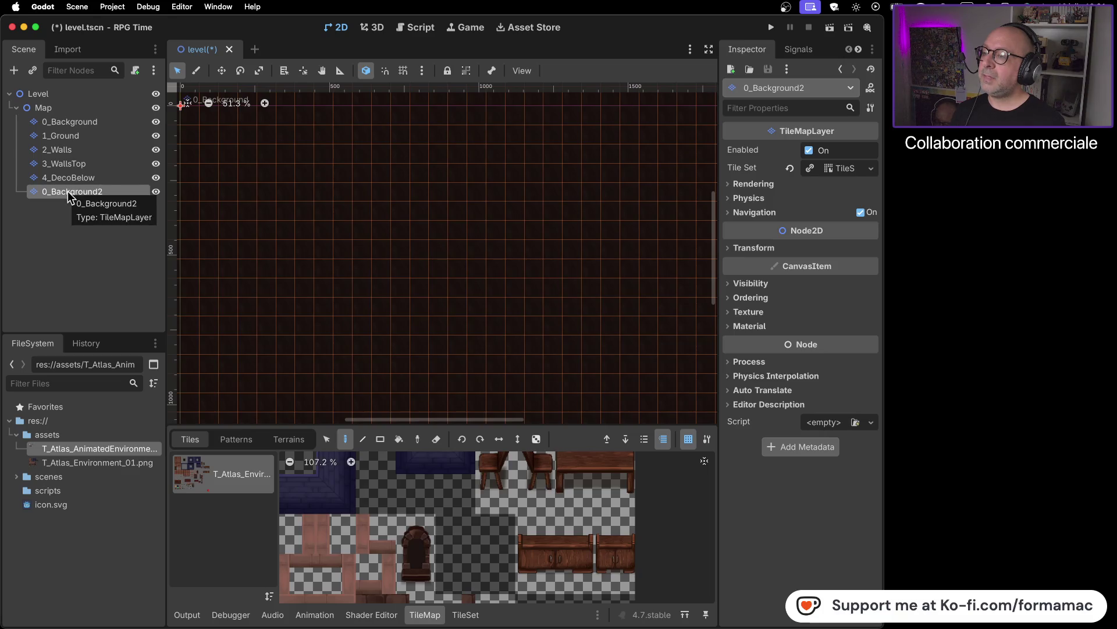
- Rename the copied layer to 5_DecoTorch, correcting the capital T
right_click(67, 192)
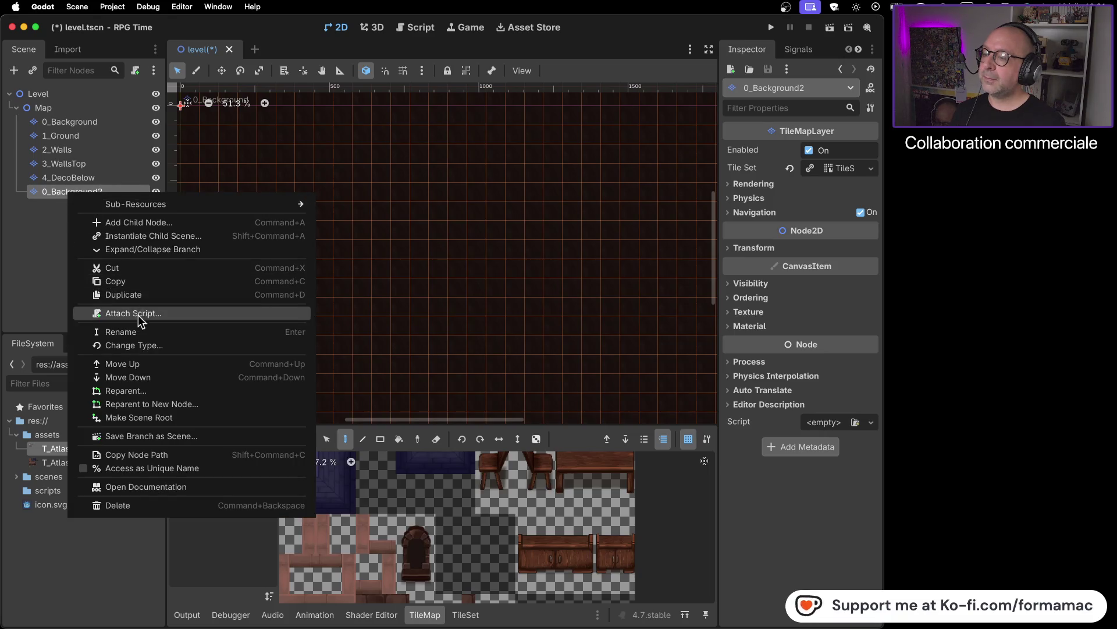
left_click(139, 333)
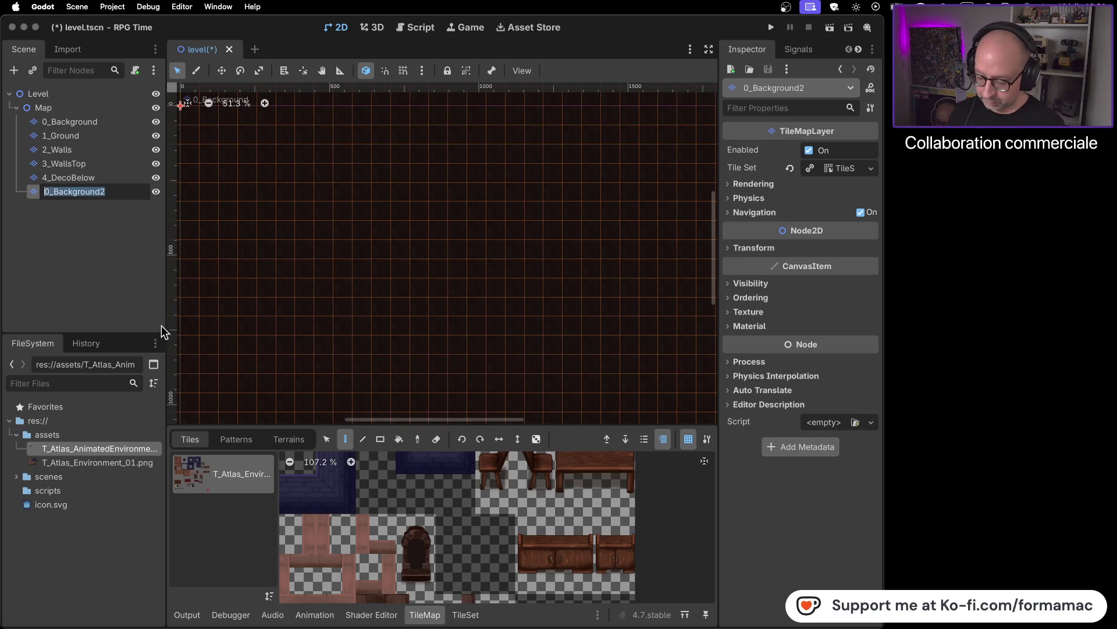
type("5")
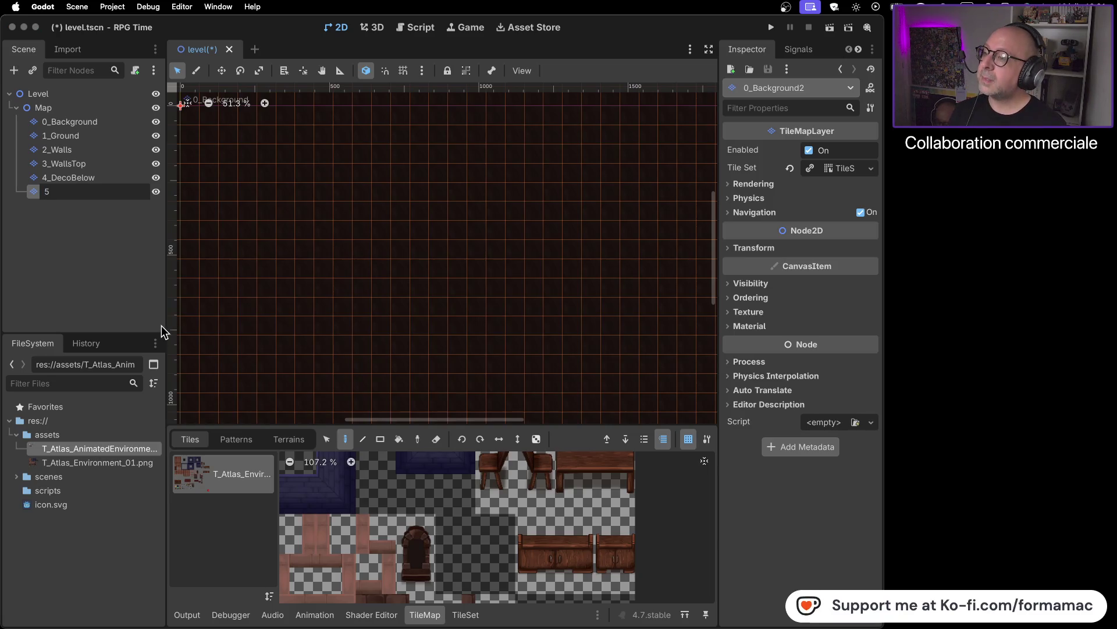
type("_Decotorch")
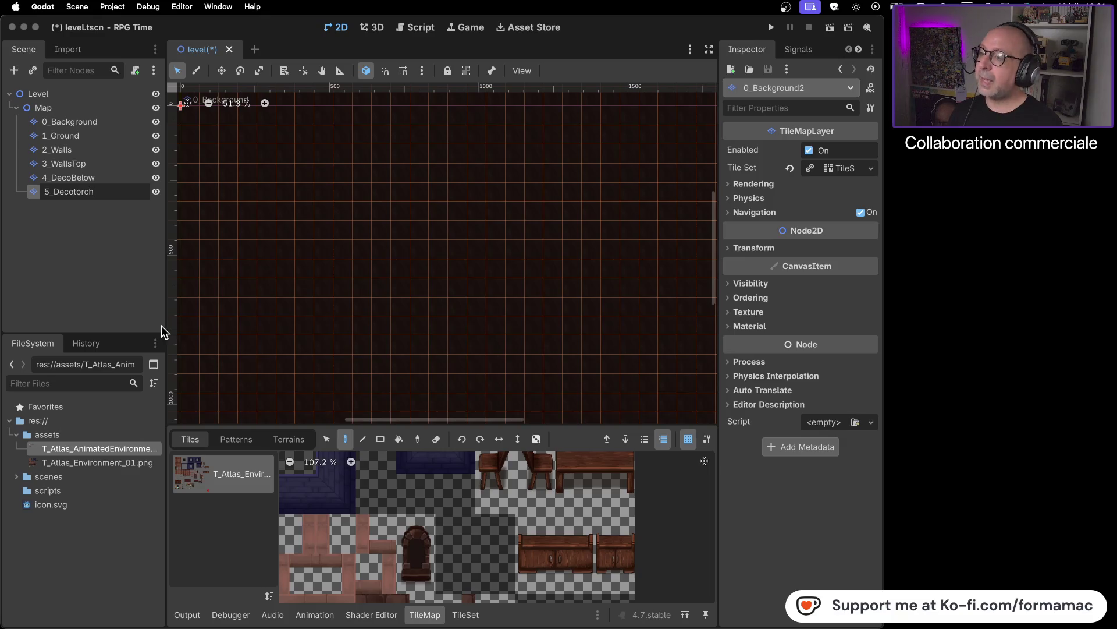
key("Return")
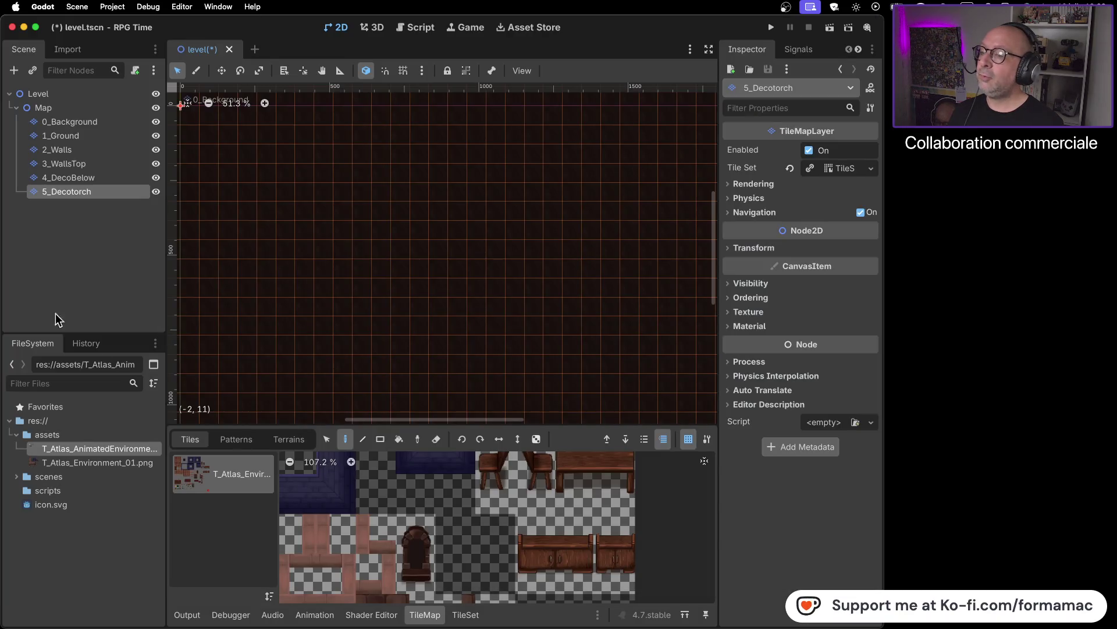
right_click(78, 191)
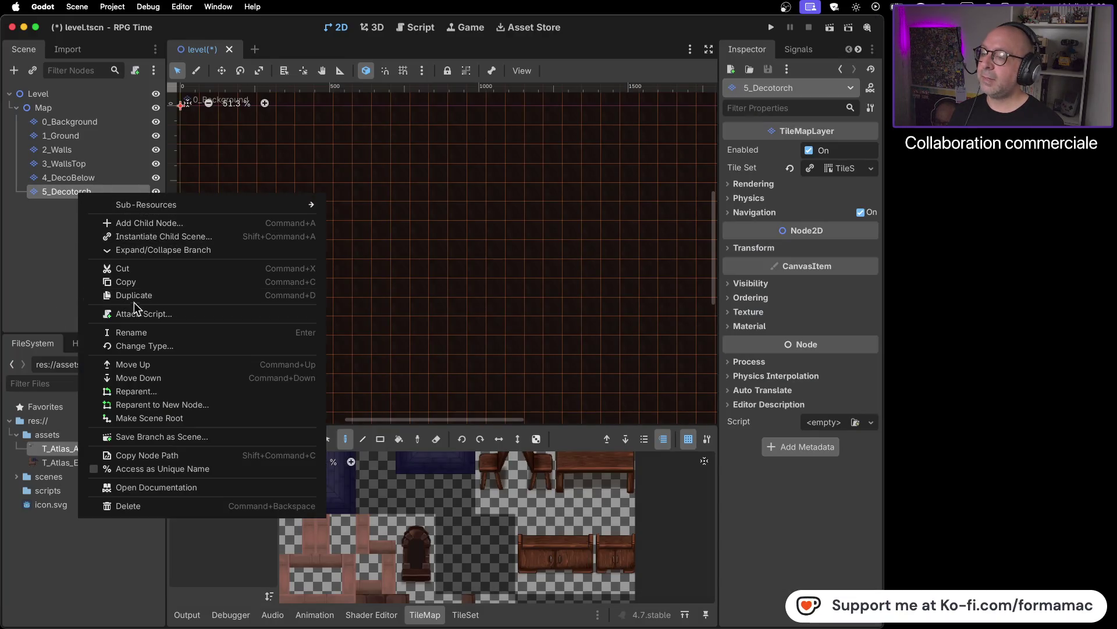
left_click(136, 331)
left_click(76, 191)
key("BackSpace")
type("T")
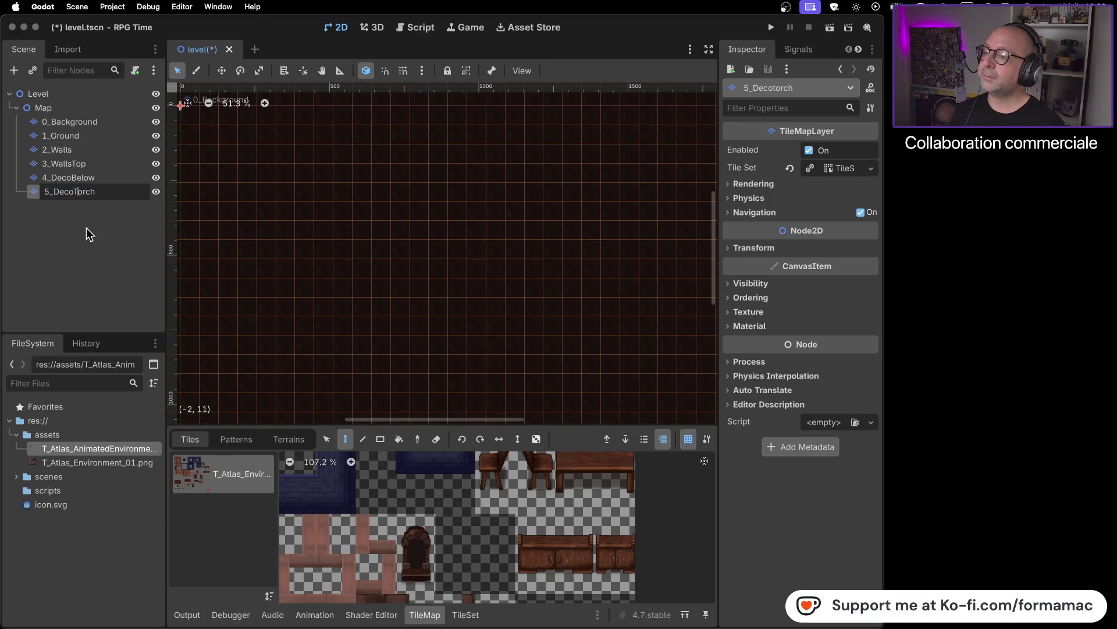
key("Return")
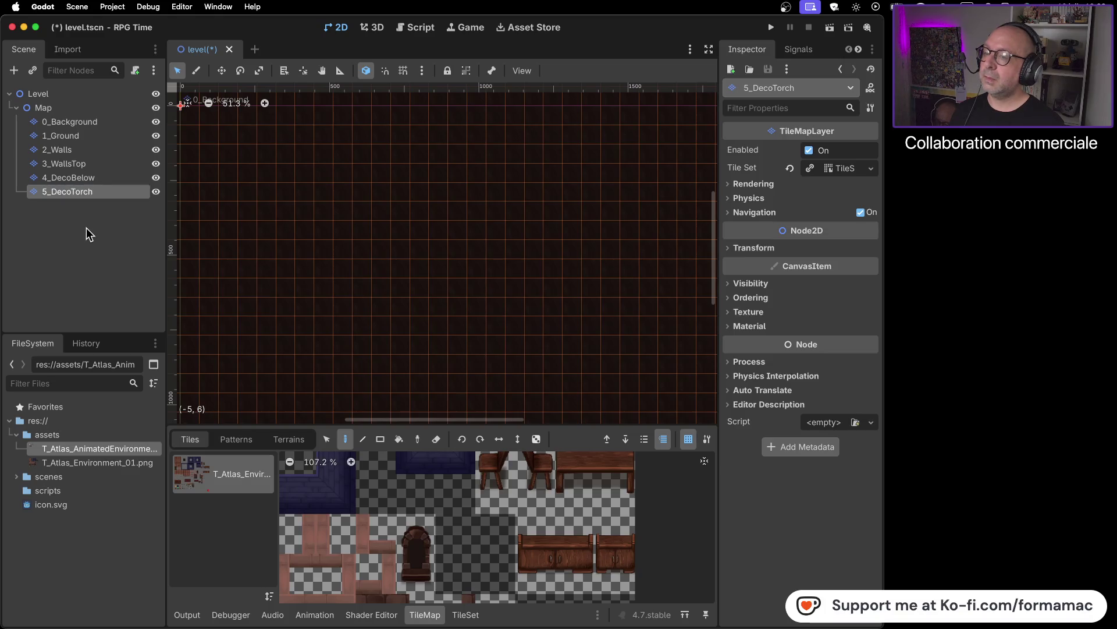
- Make the 0_Background and 1_Ground layers visible and select Map
left_click(156, 123)
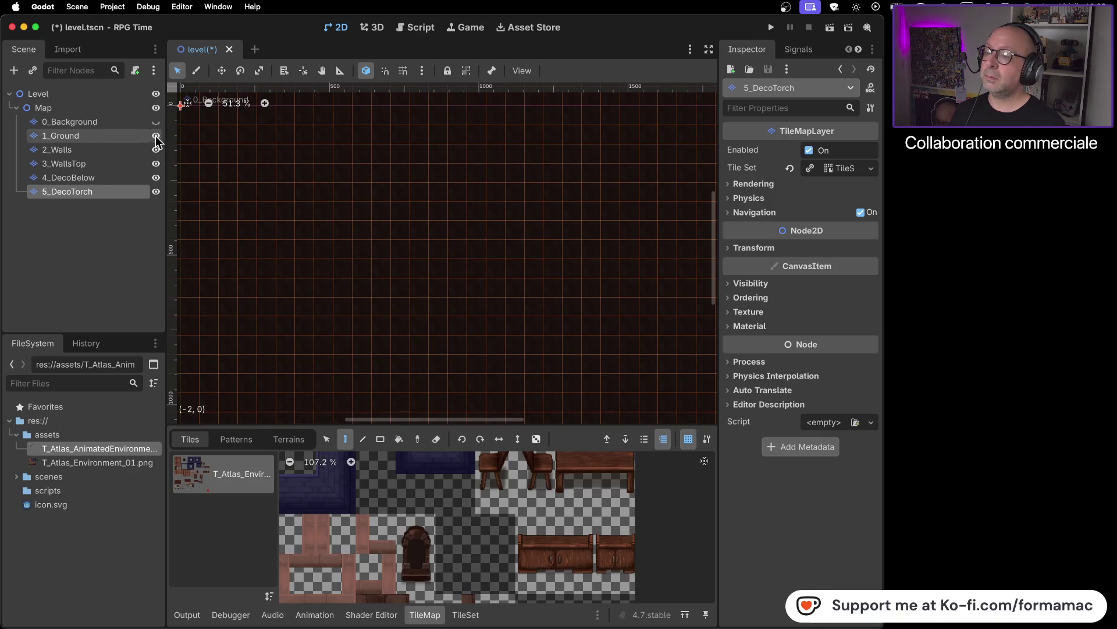
left_click(156, 122)
left_click(155, 136)
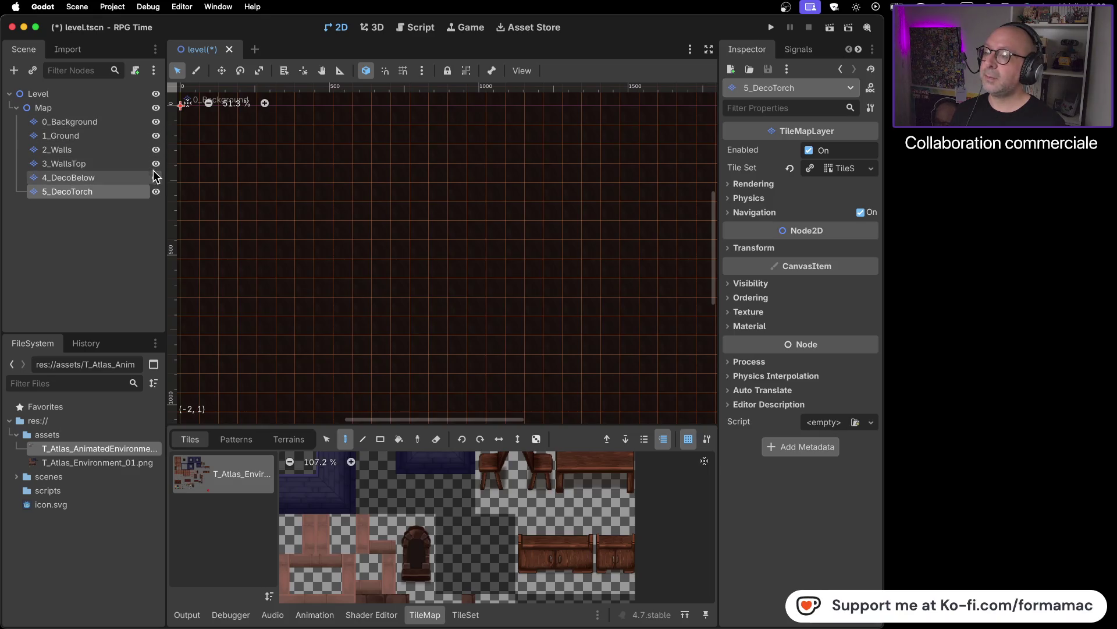
left_click(124, 107)
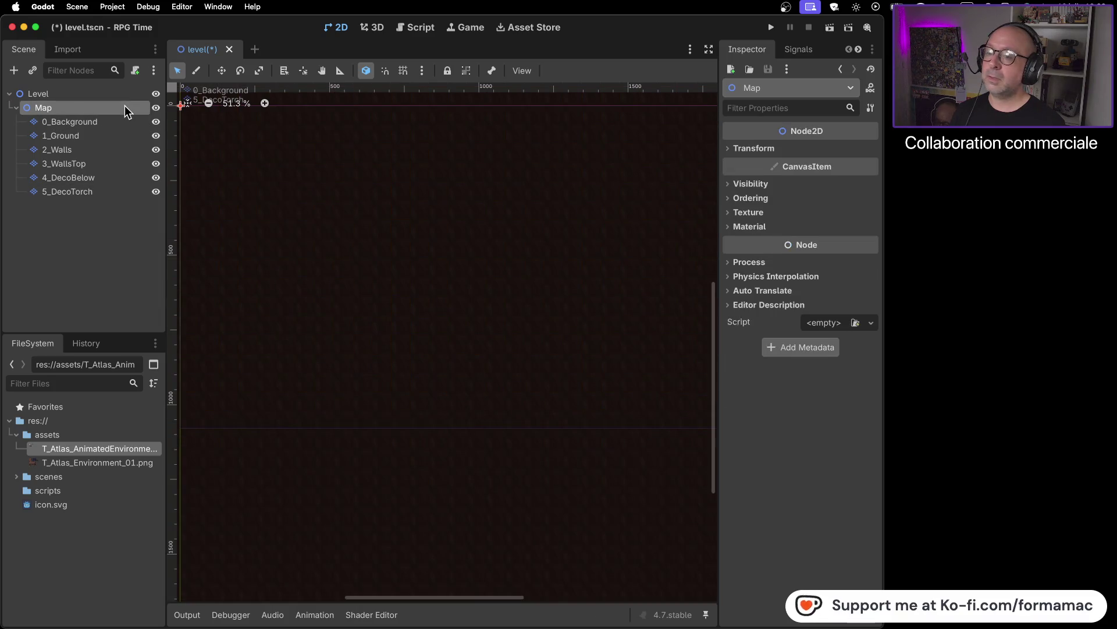
- On 5_DecoTorch, rectangle-erase all the background tiles copied across the map
scroll(395, 237, "down", 2)
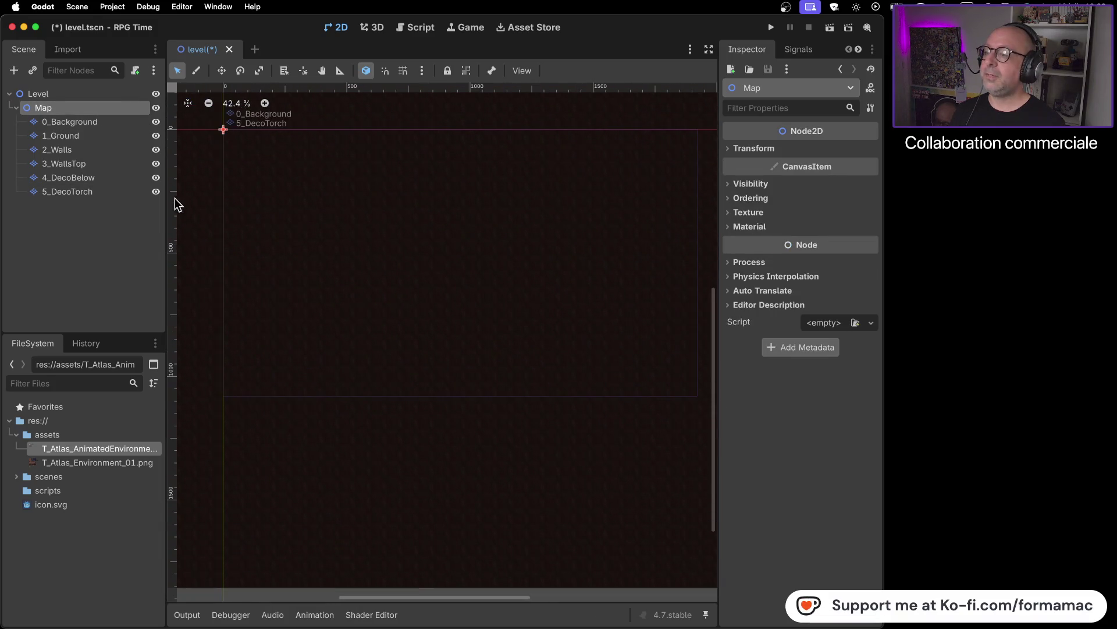
left_click(111, 193)
scroll(300, 256, "down", 15)
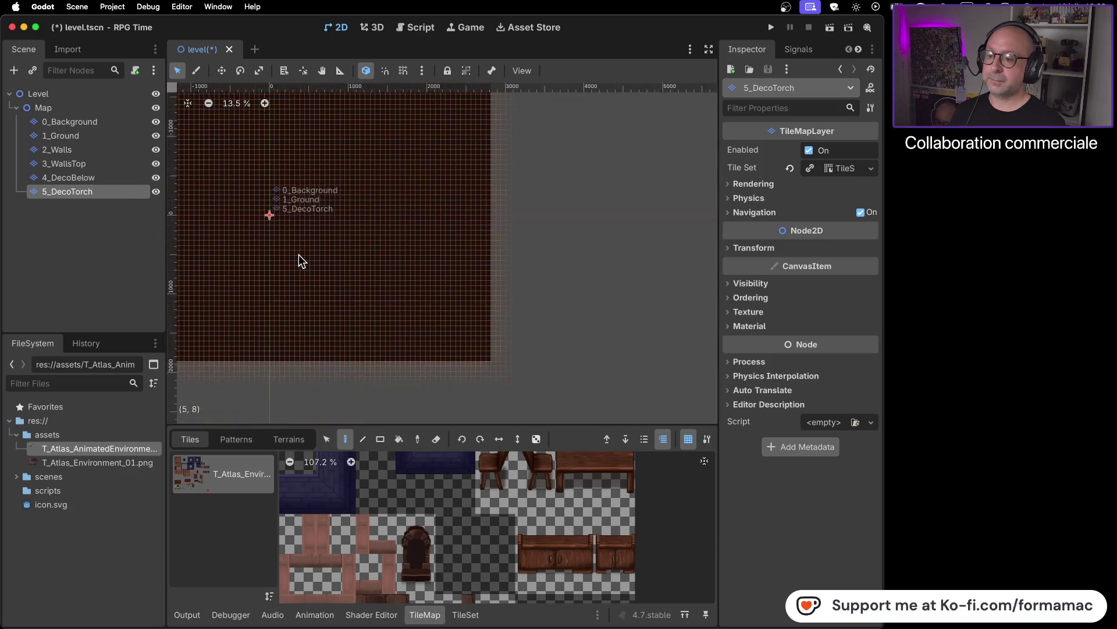
left_click_drag(336, 261, 397, 277)
scroll(397, 277, "down", 1)
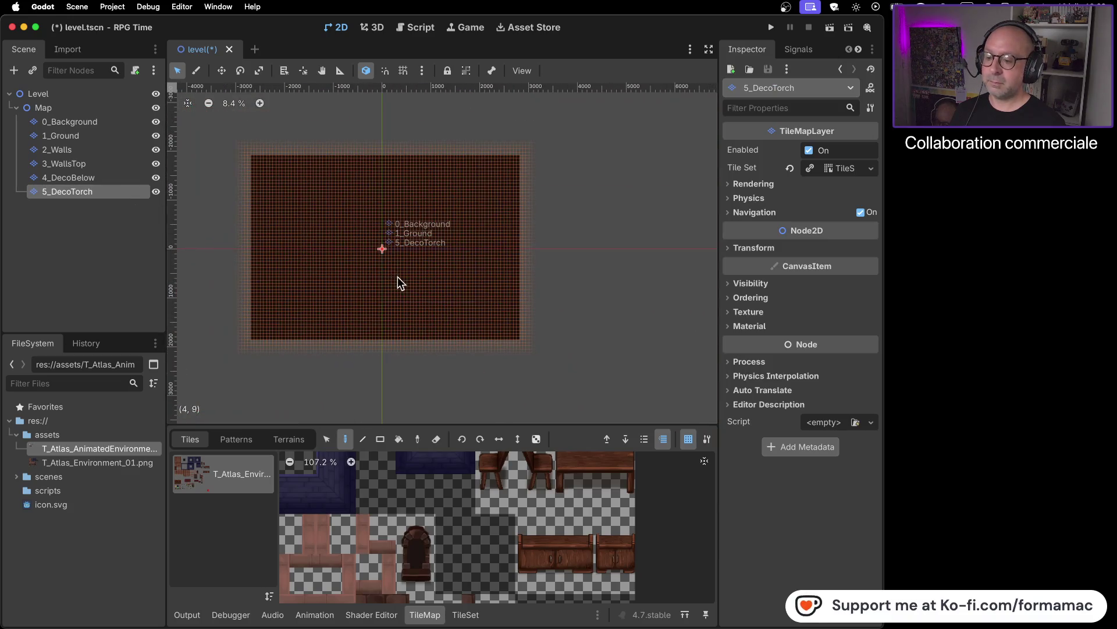
left_click(381, 441)
left_click(435, 441)
left_click_drag(232, 125, 581, 382)
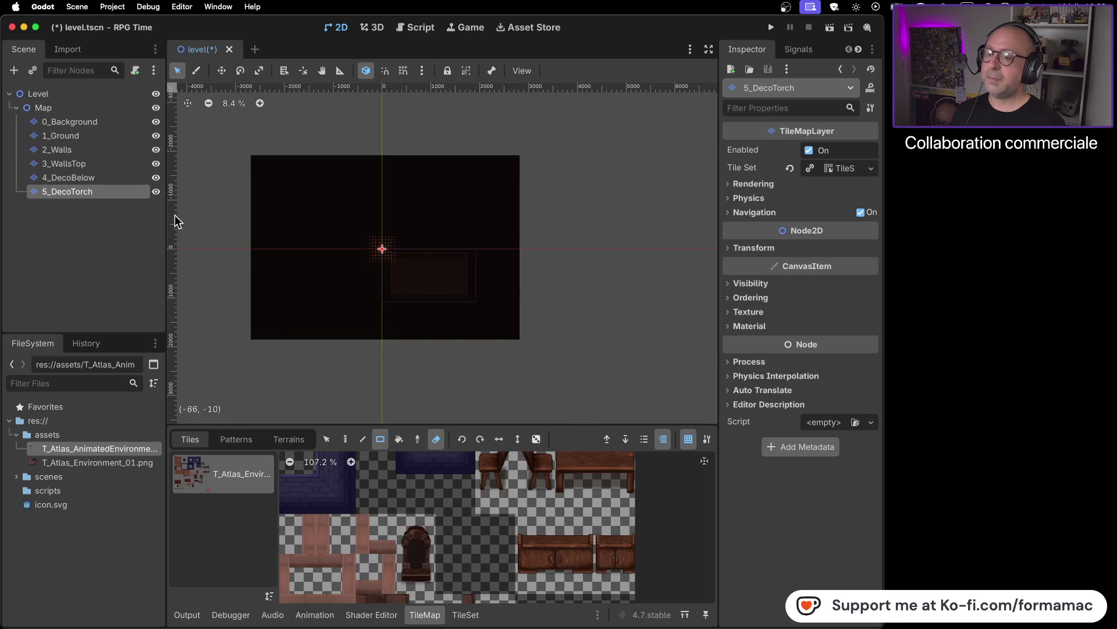
- Reselect the 5_DecoTorch layer and hide 0_Background to reveal the room
left_click(103, 111)
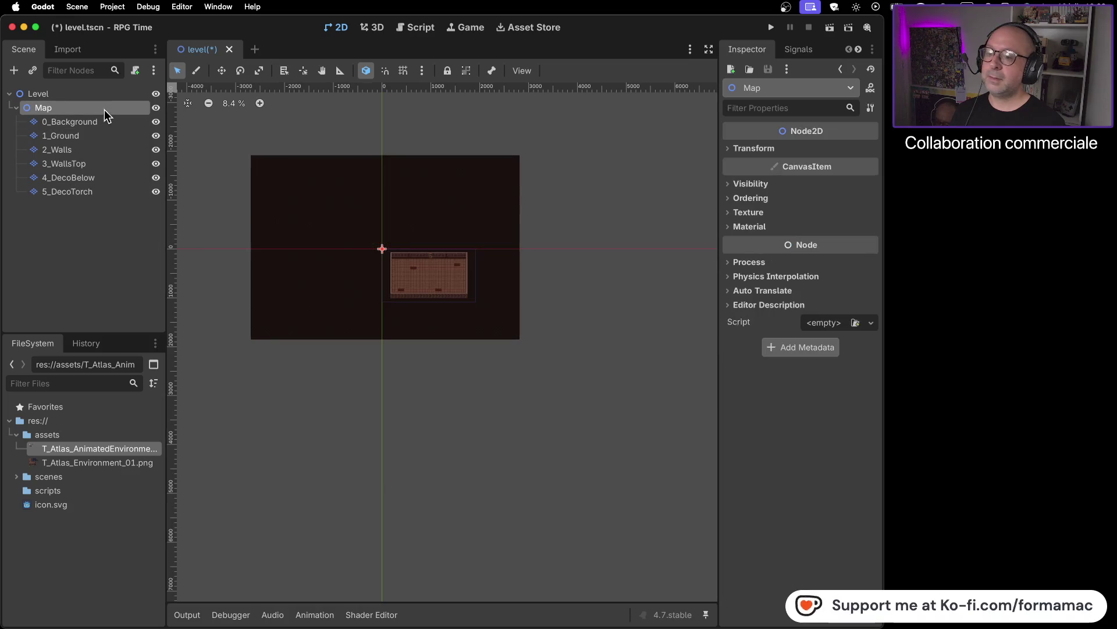
scroll(425, 270, "up", 2)
scroll(425, 271, "up", 6)
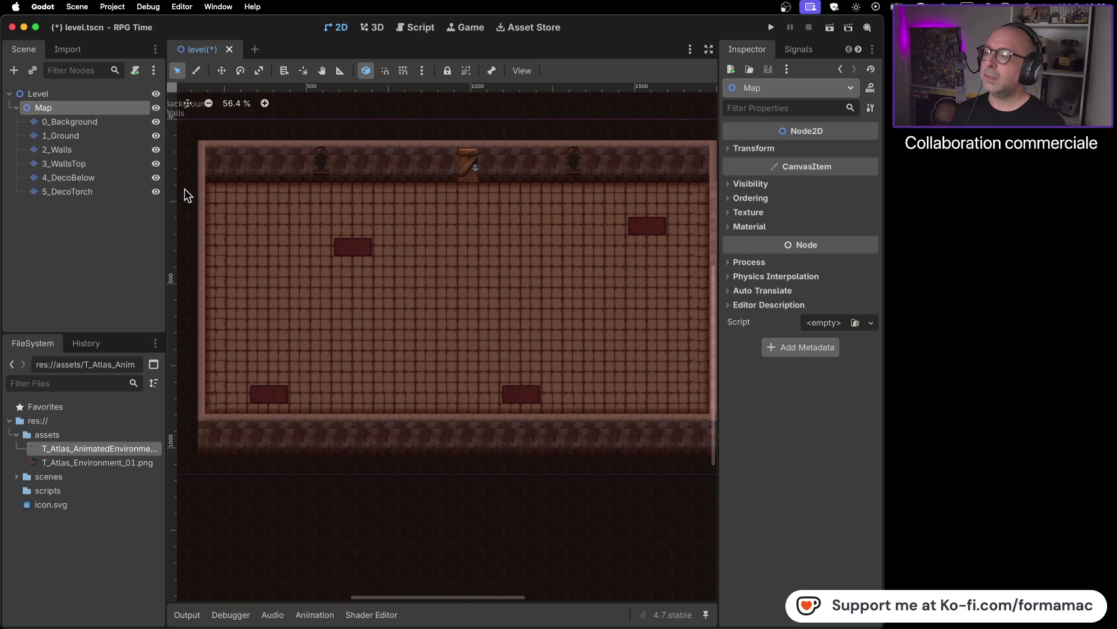
left_click(79, 192)
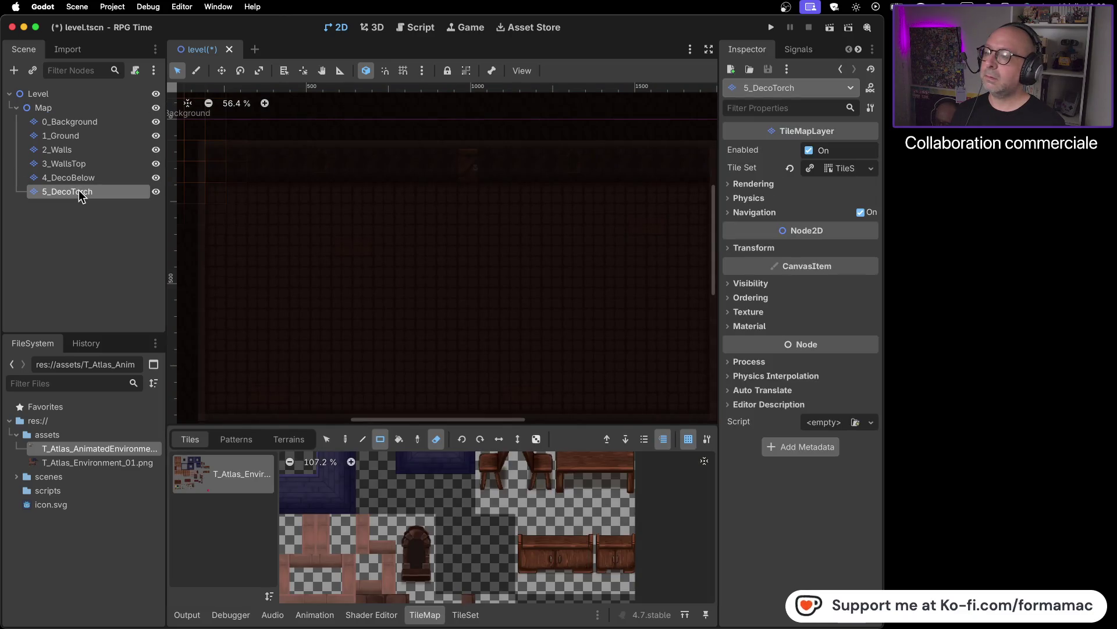
left_click(156, 123)
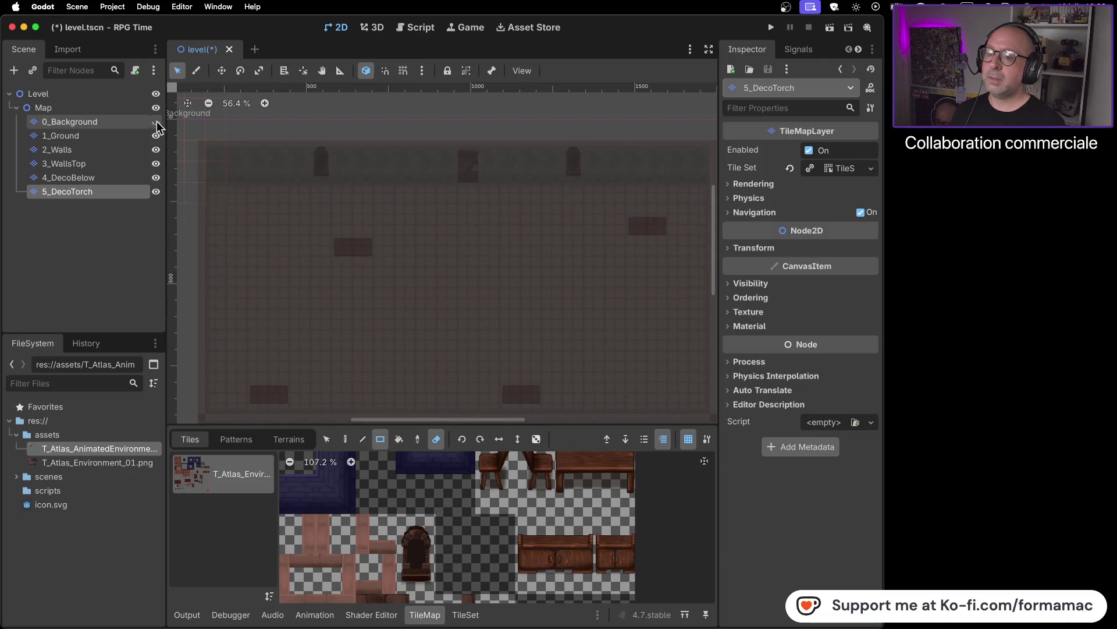
scroll(498, 289, "down", 2)
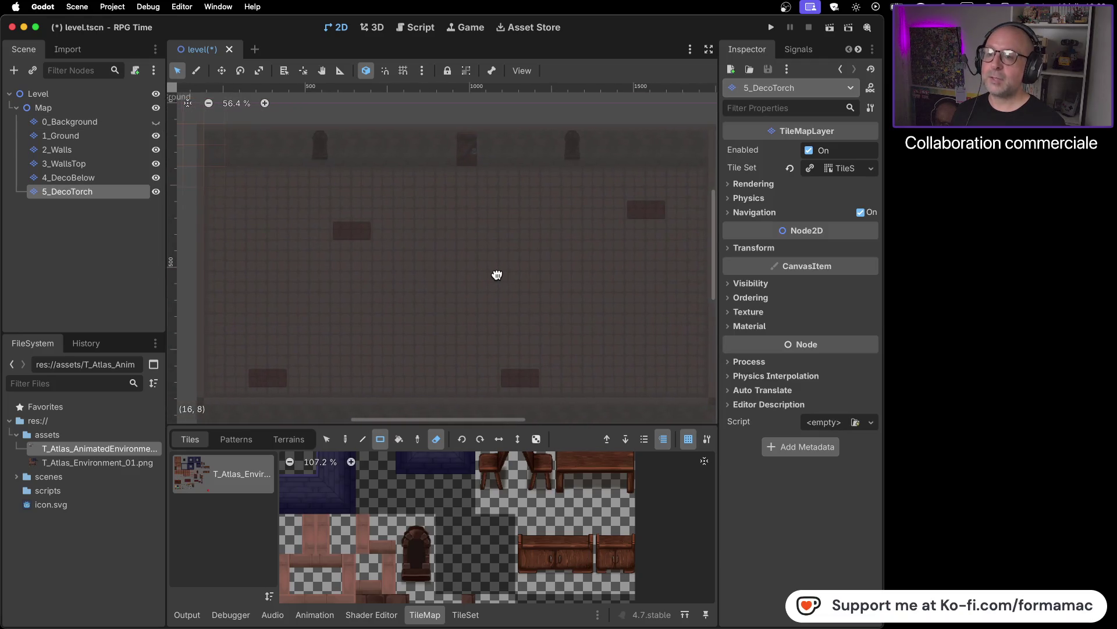
left_click(120, 178)
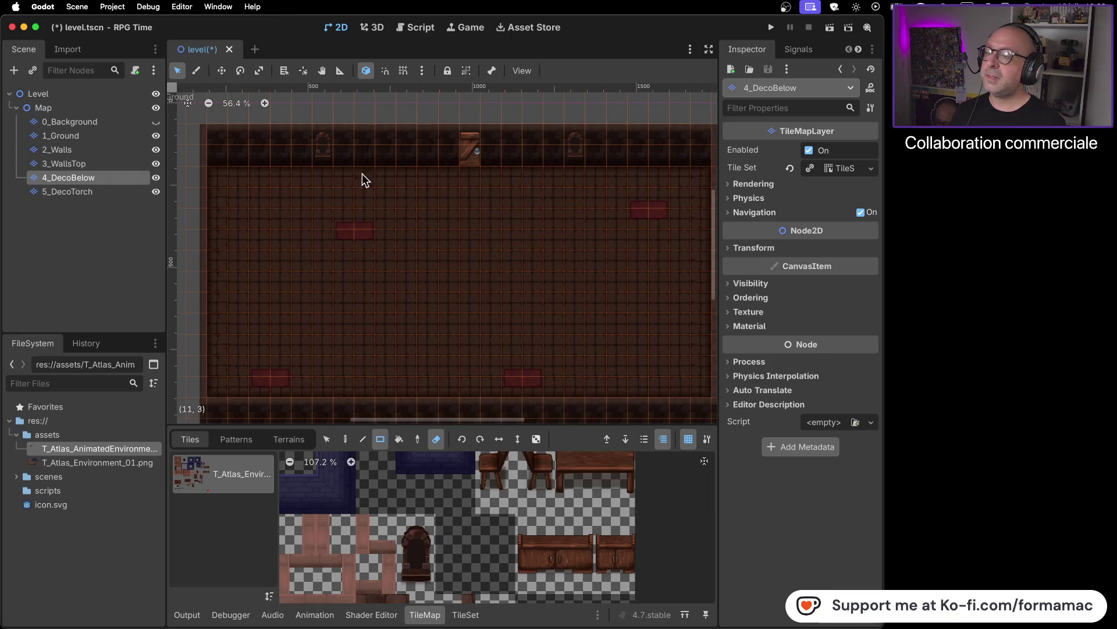
left_click(116, 164)
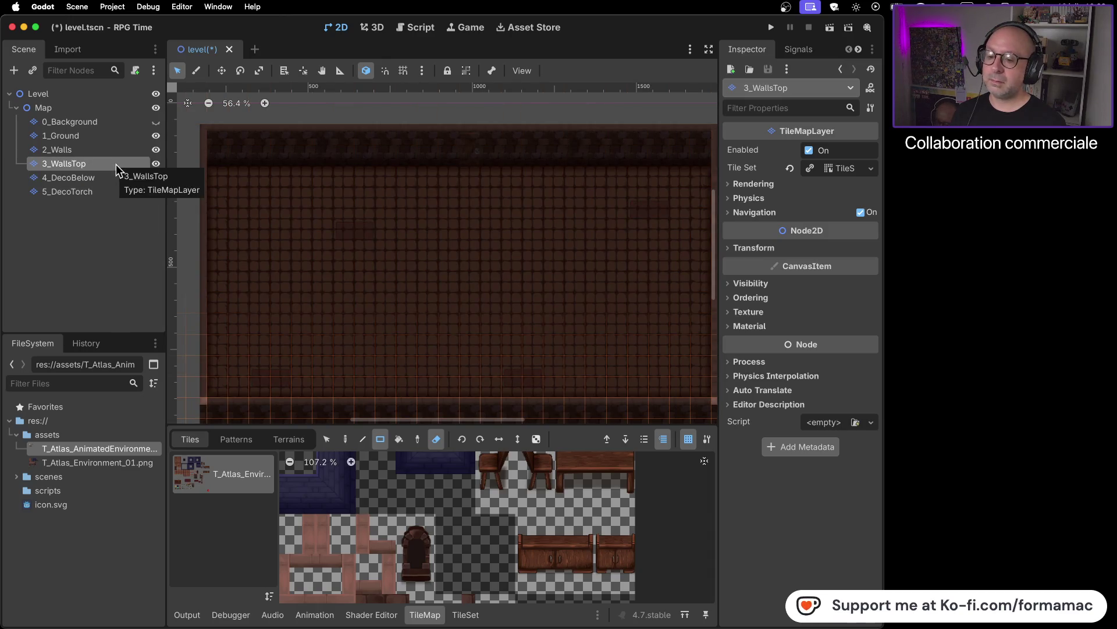
left_click(106, 180)
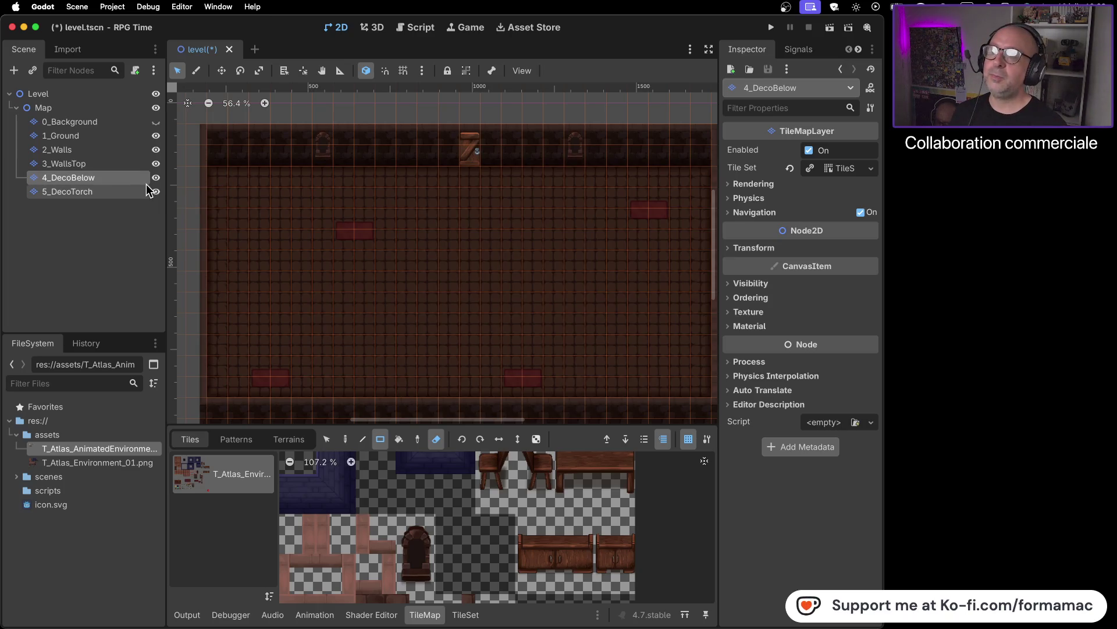
left_click(99, 190)
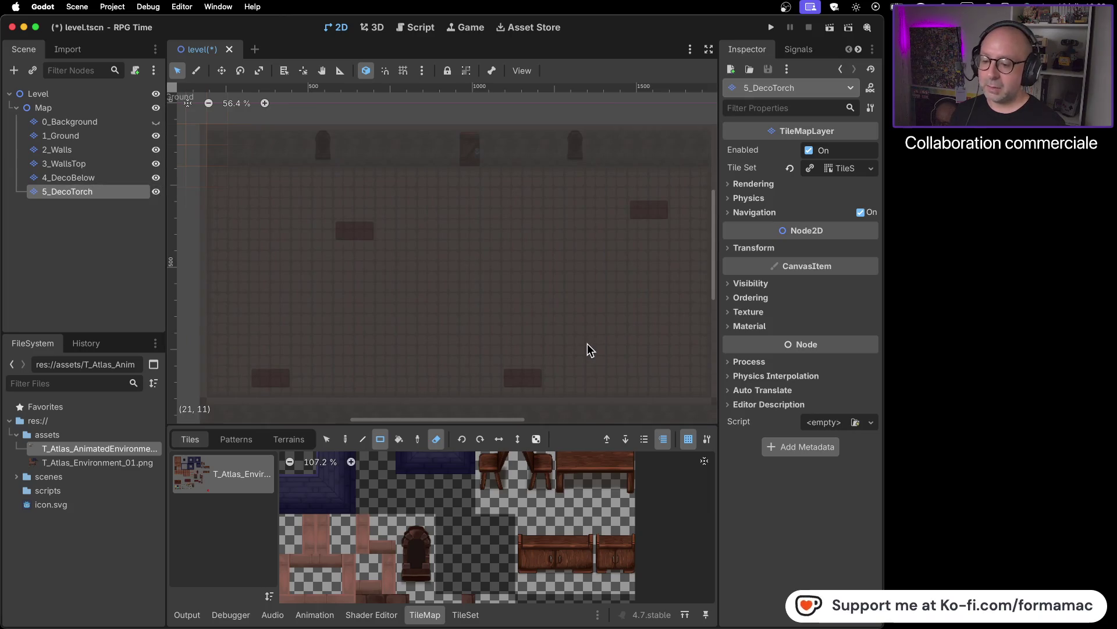
scroll(511, 538, "down", 5)
scroll(508, 529, "down", 4)
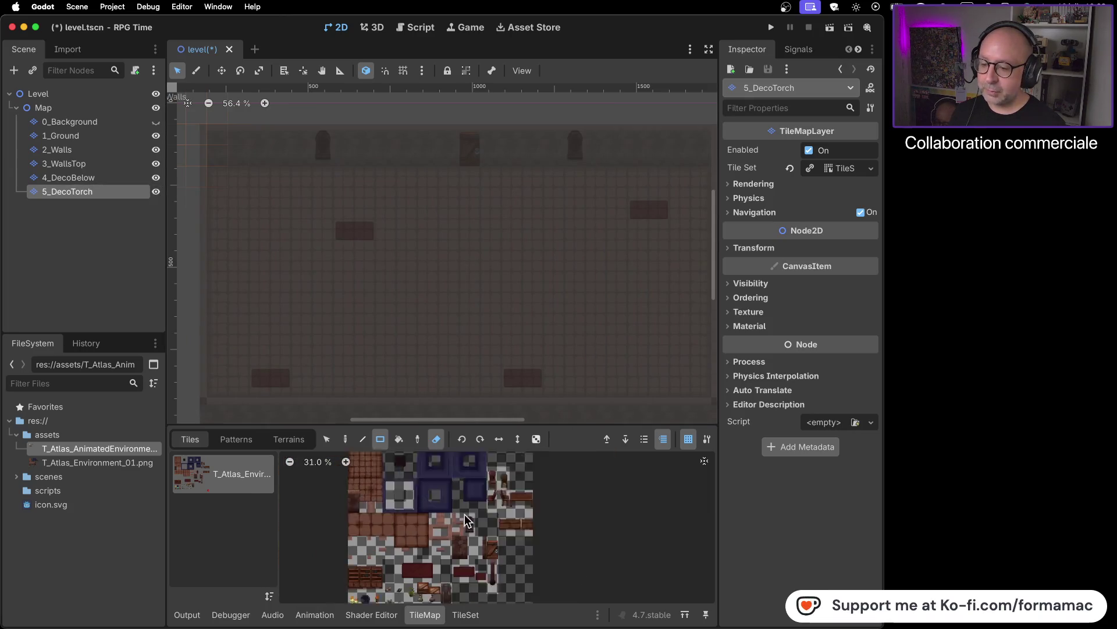
- Pick the torch tile and paint a torch on the room's top wall
scroll(472, 531, "up", 8)
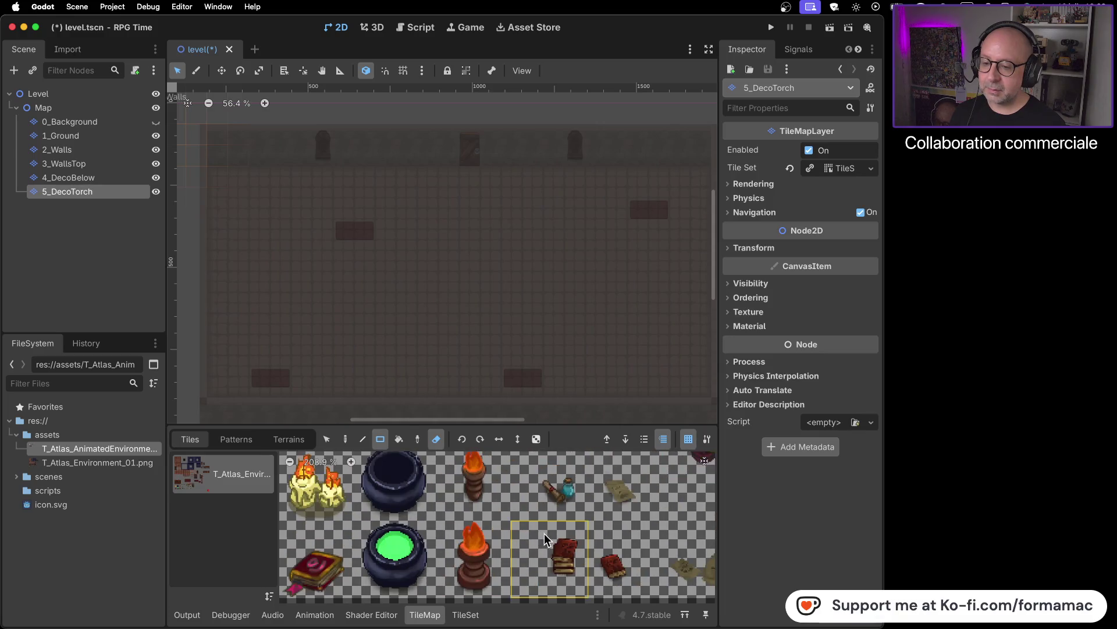
left_click(473, 474)
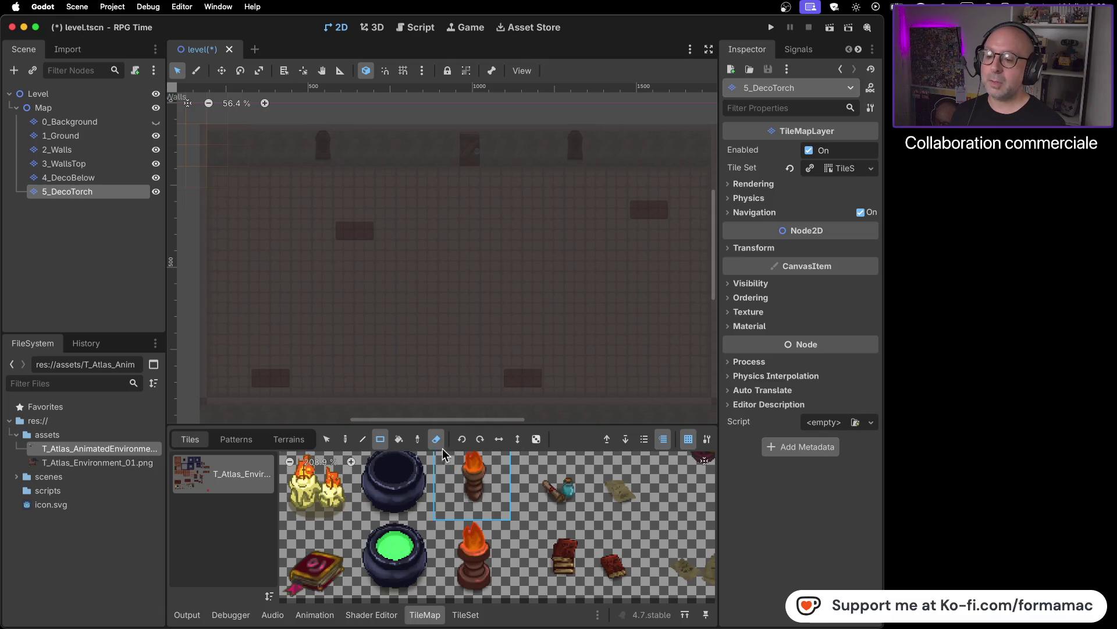
left_click(346, 442)
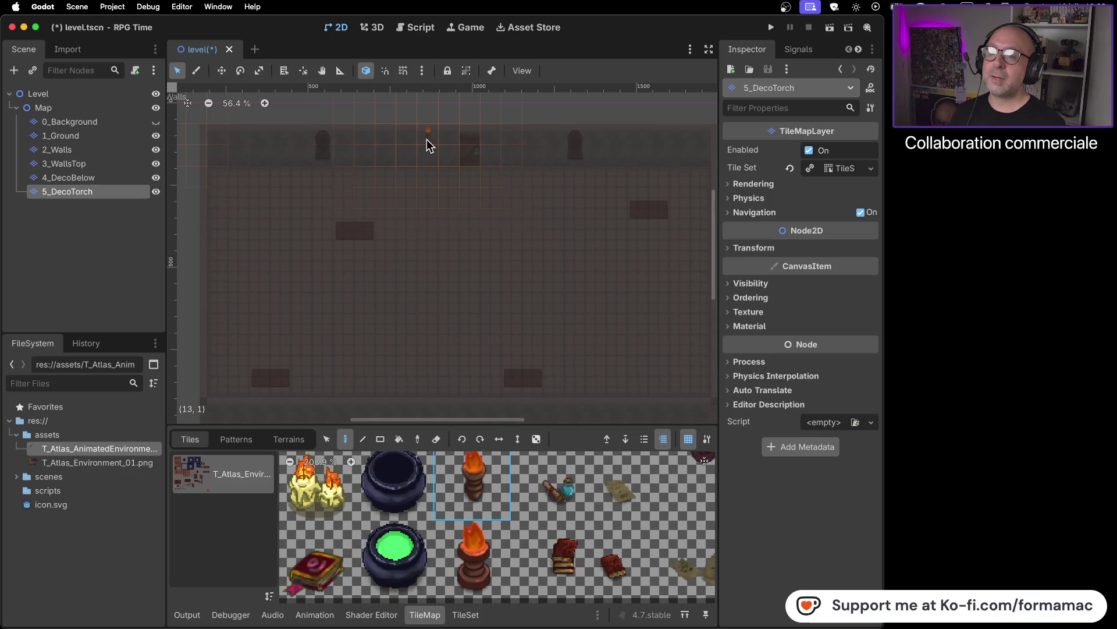
left_click(430, 145)
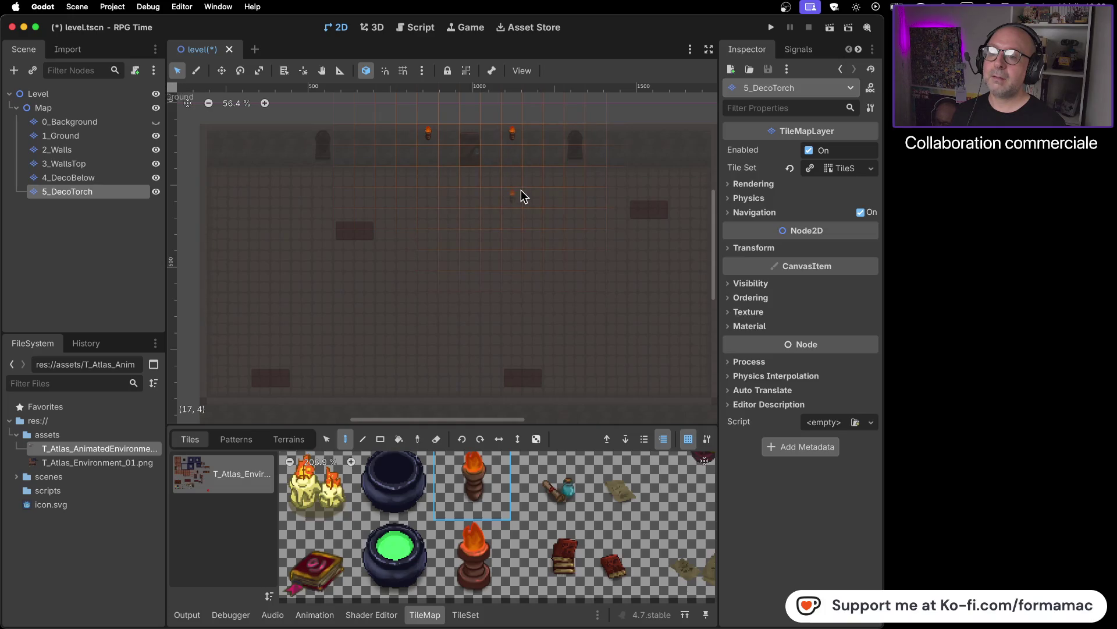
key("super+Tab")
key("super+Tab")
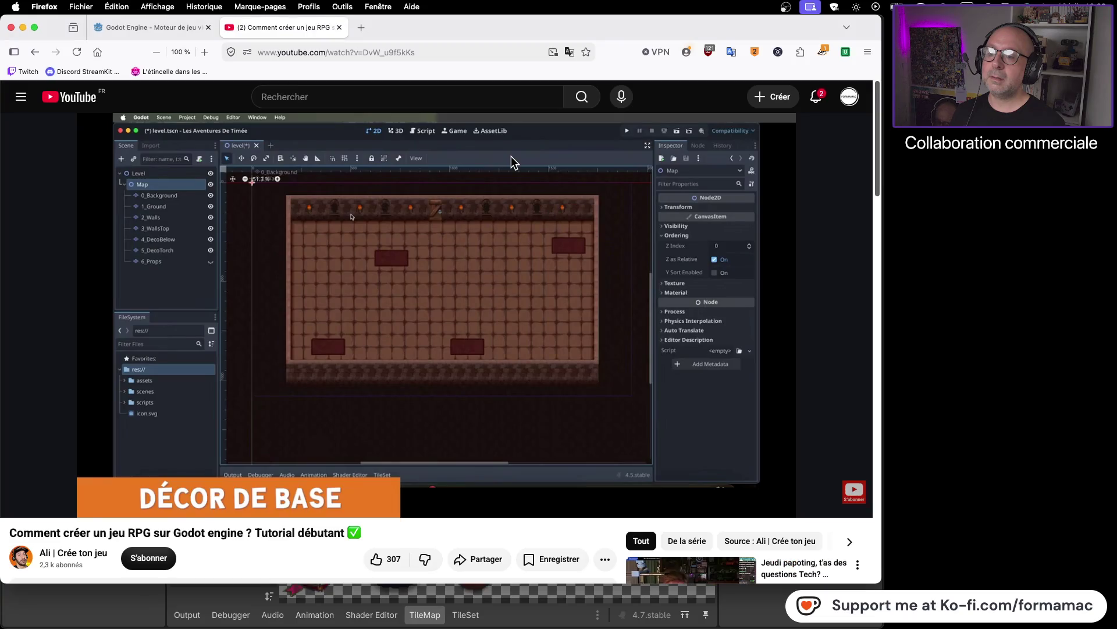
- Compare against the tutorial's torch layout and undo the two stray torch placements
key("super+Tab")
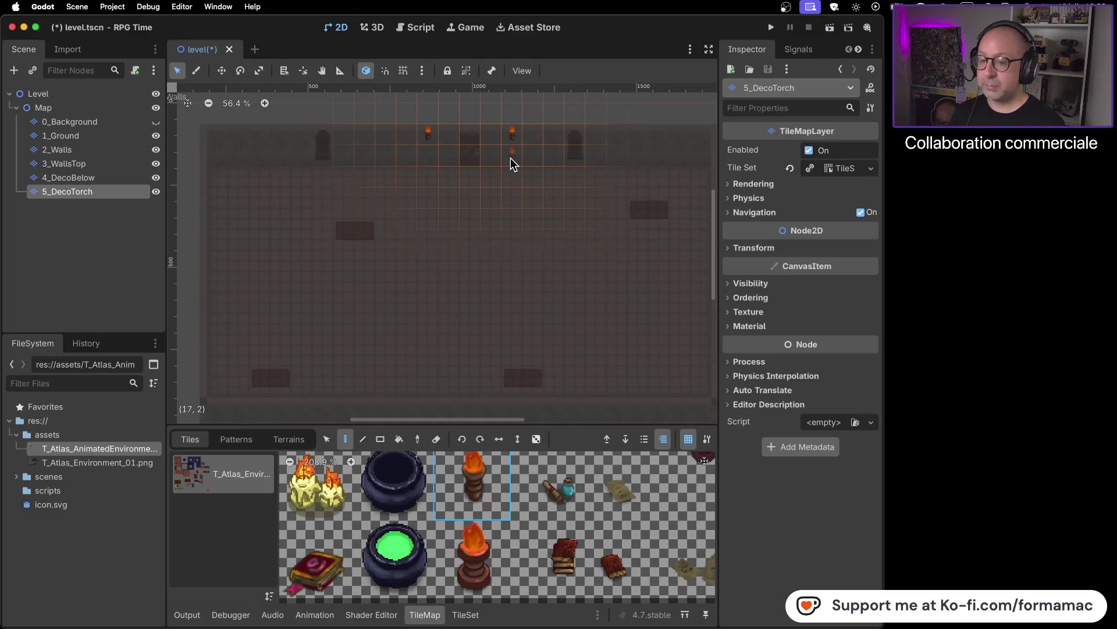
key("super+z")
key("super+z")
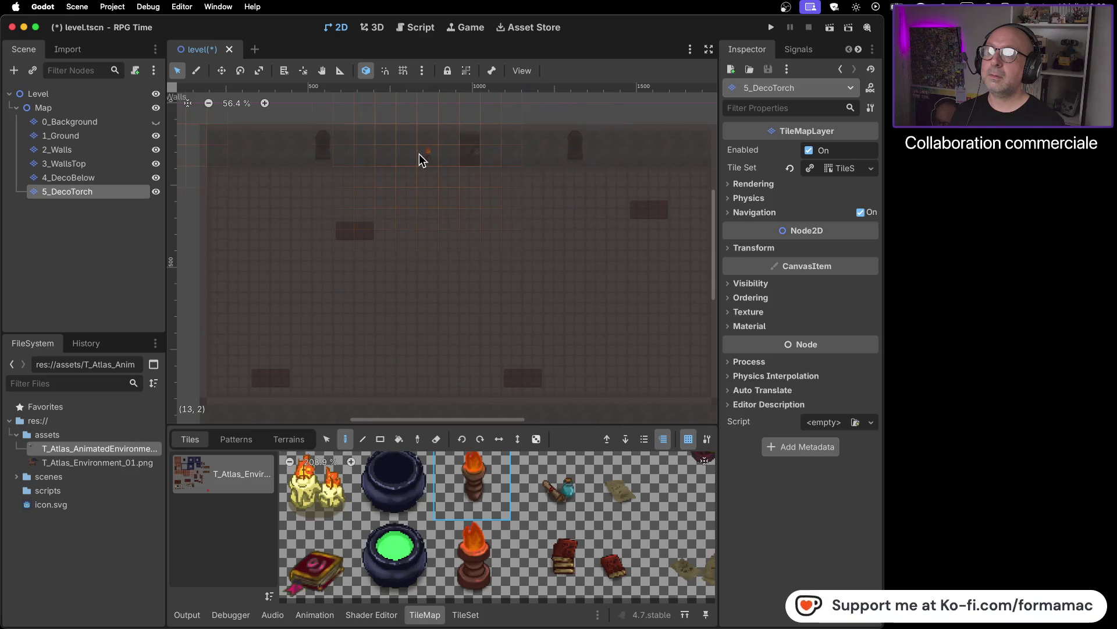
key("super+Tab")
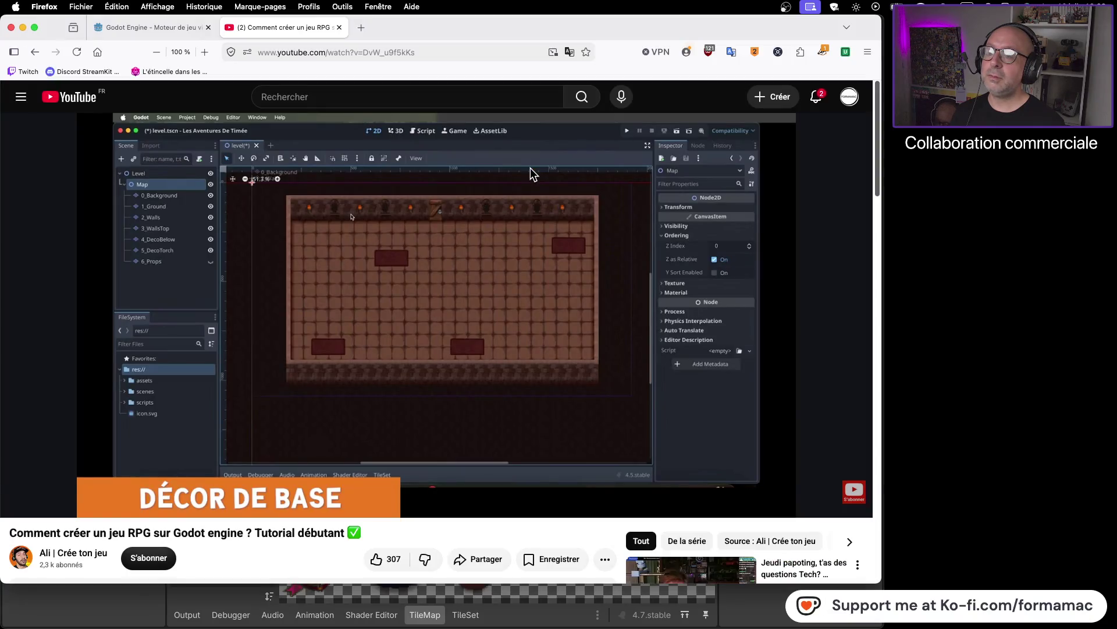
key("super+Tab")
key("super+z")
- Scroll the tile atlas to bring the torch tile into view
scroll(557, 497, "down", 2)
scroll(557, 494, "down", 3)
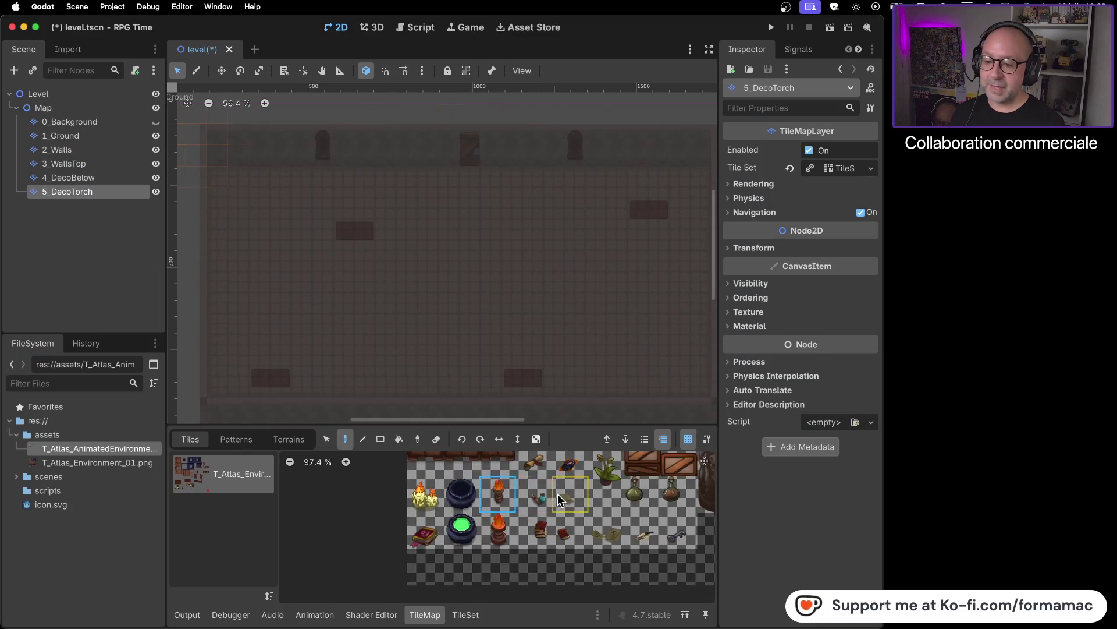
scroll(601, 494, "right", 5)
scroll(421, 475, "down", 8)
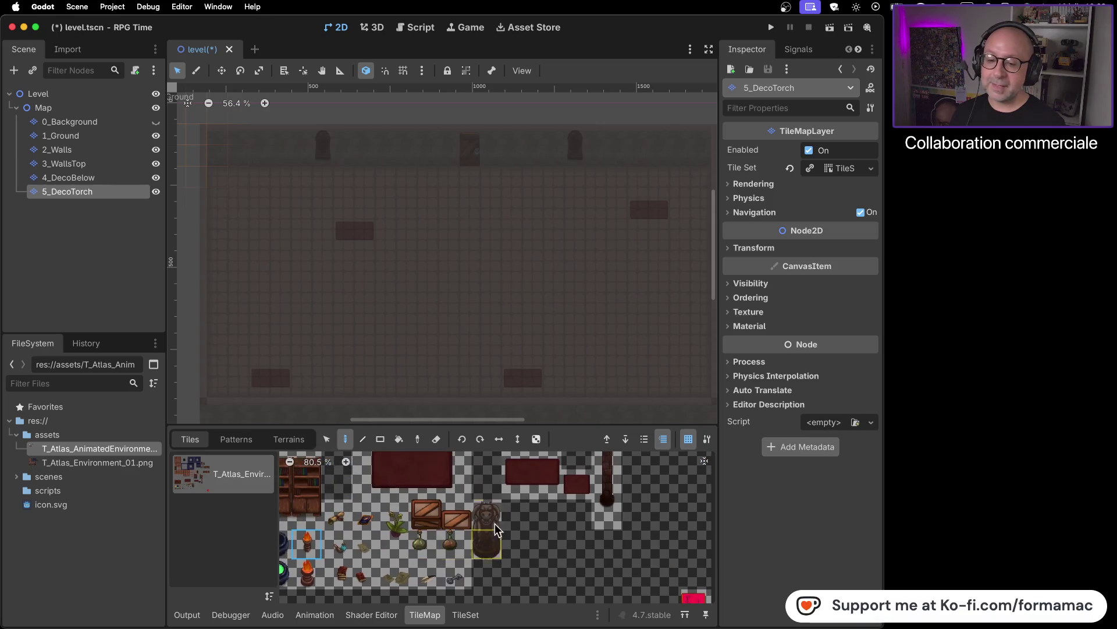
scroll(424, 535, "up", 5)
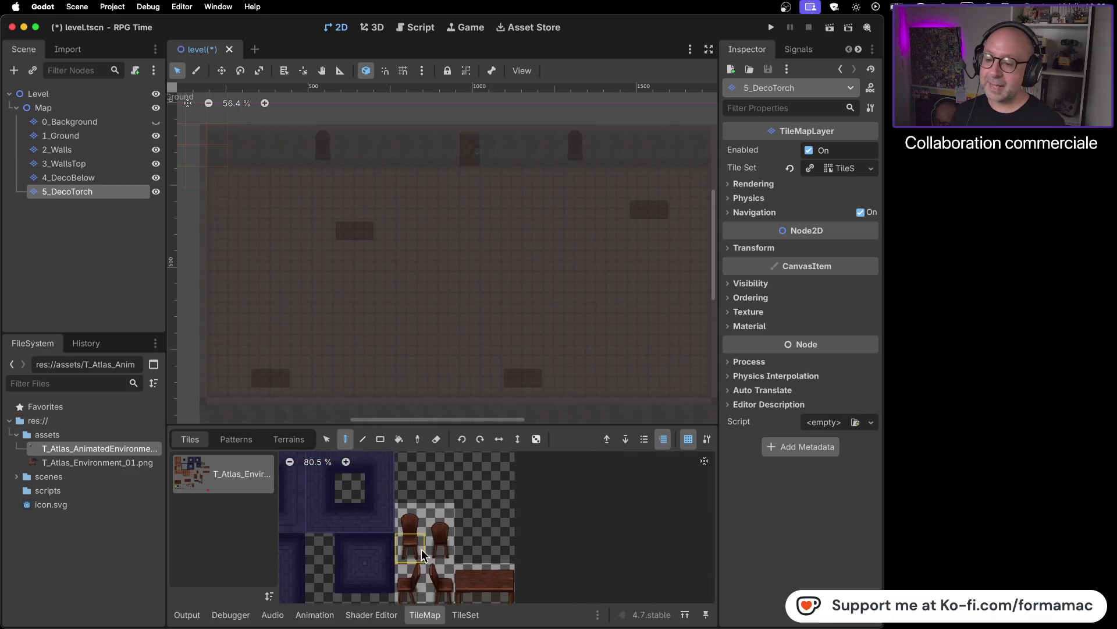
scroll(526, 485, "left", 5)
scroll(557, 524, "down", 8)
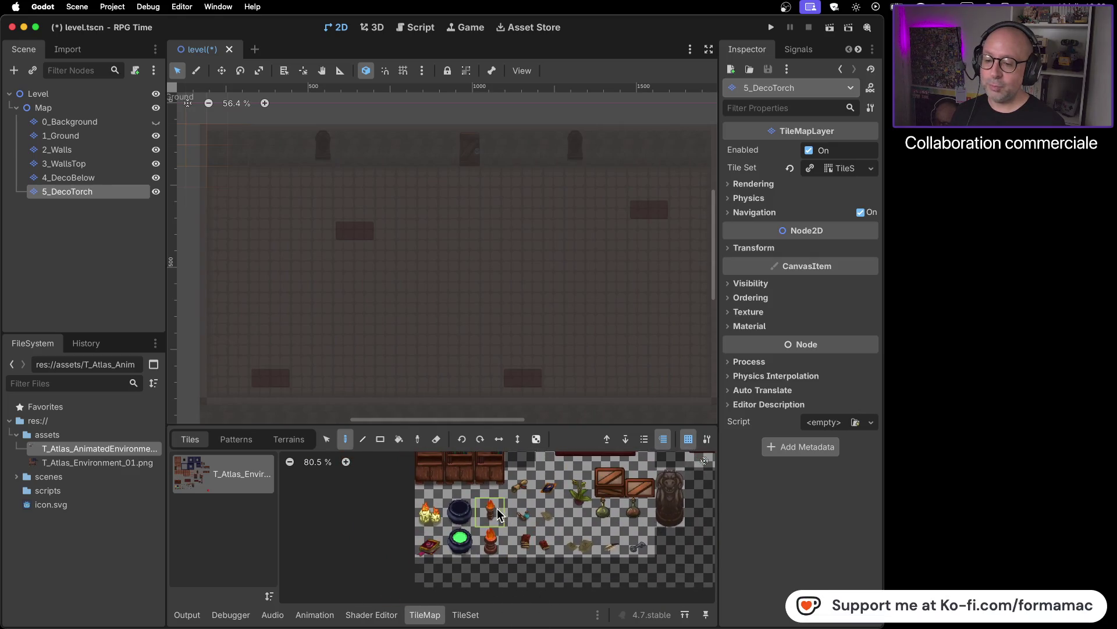
- Paint torches at evenly spaced cells along the top wall, panning right toward the far end
left_click(428, 141)
left_click(519, 135)
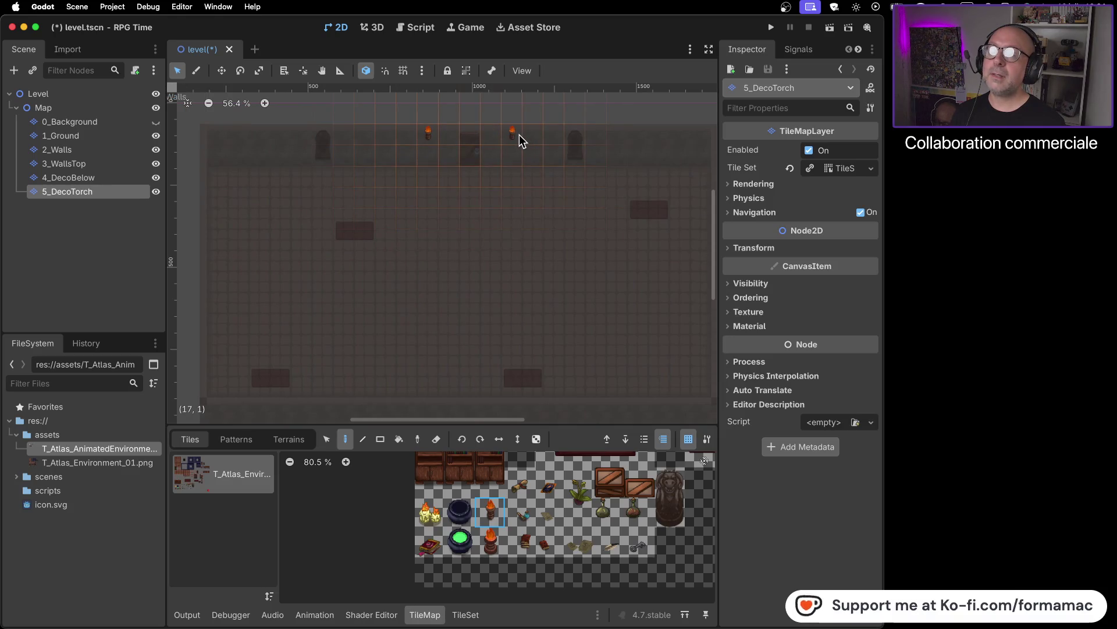
scroll(662, 138, "right", 5)
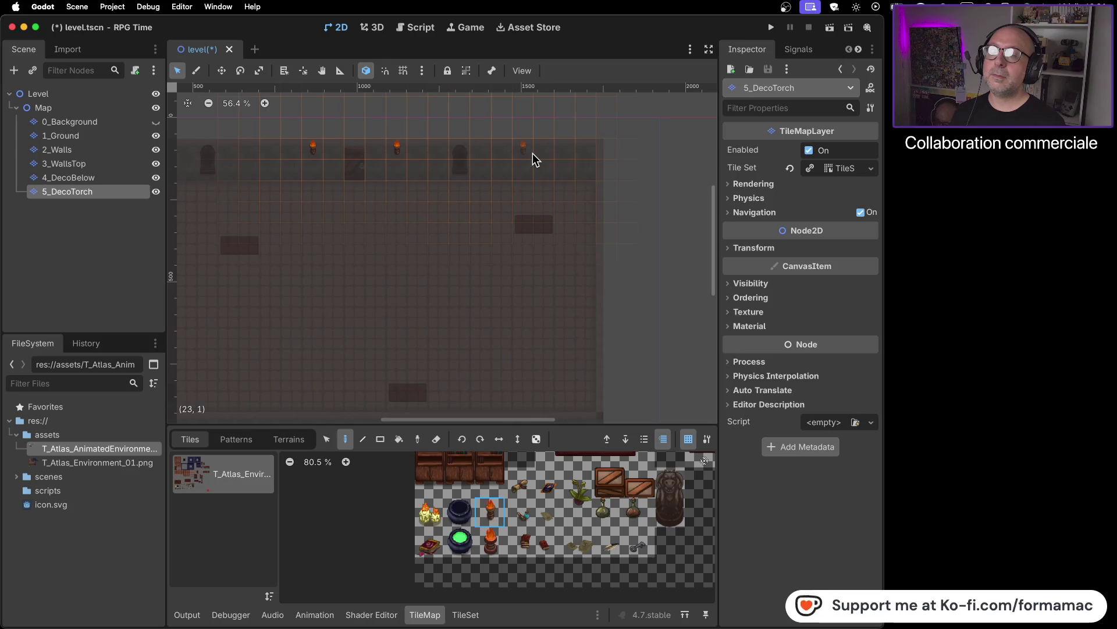
left_click_drag(281, 252, 462, 270)
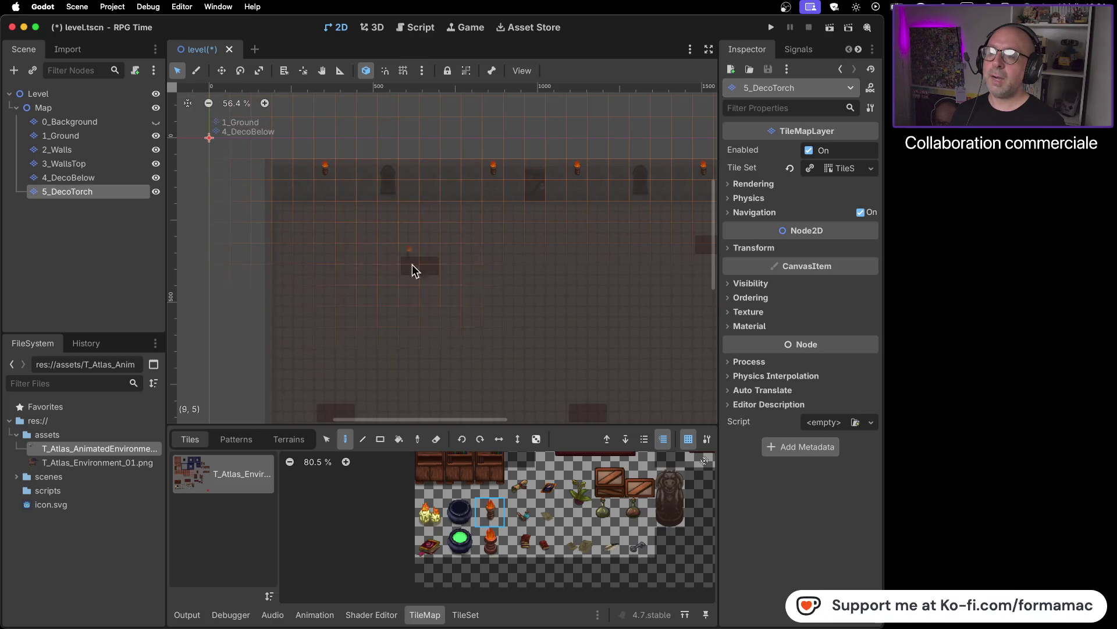
scroll(578, 285, "down", 3)
scroll(576, 289, "right", 3)
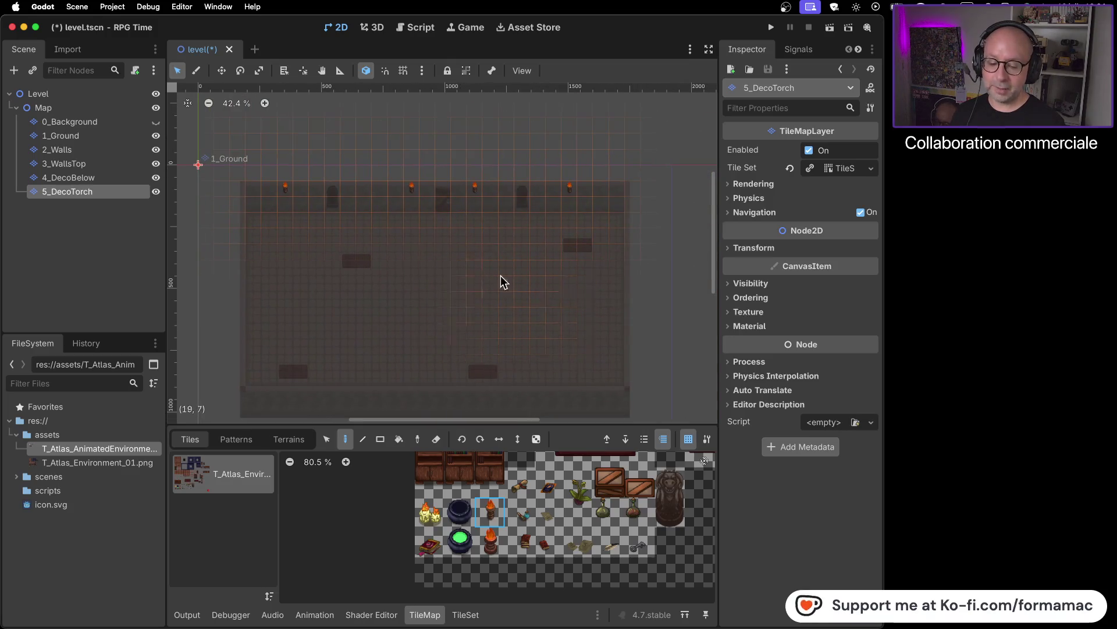
left_click(154, 122)
left_click(108, 107)
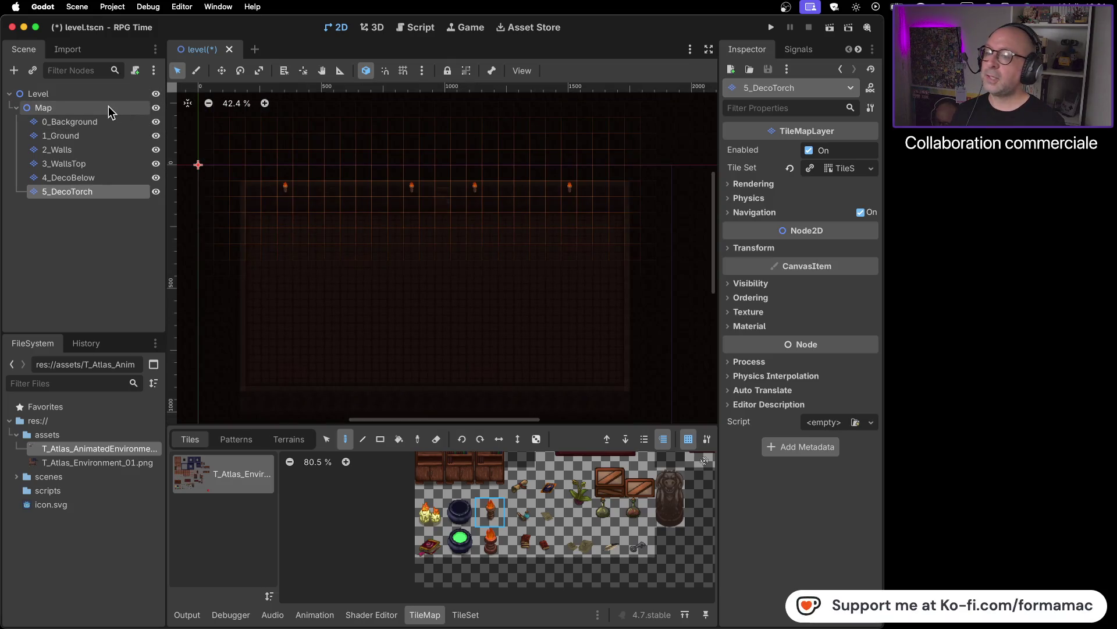
scroll(392, 205, "up", 5)
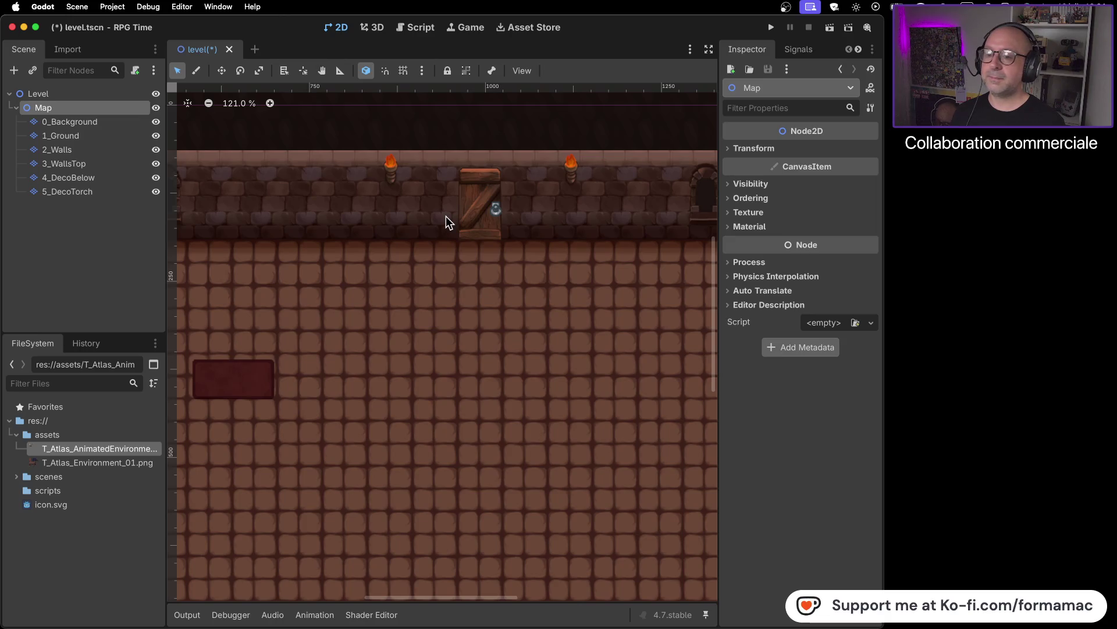
scroll(446, 215, "down", 5)
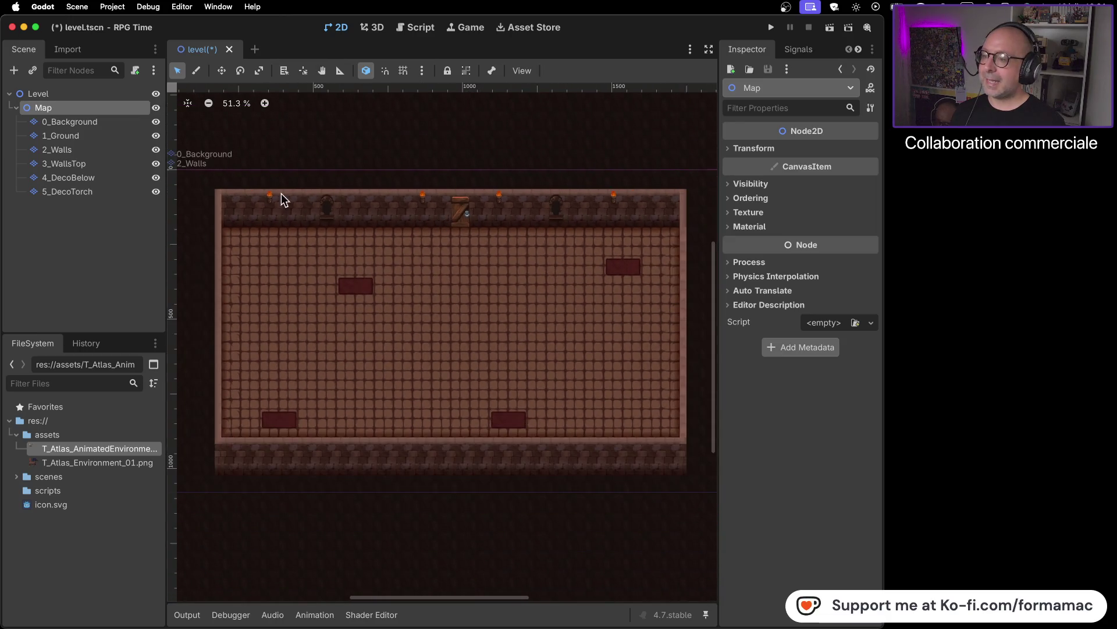
left_click(155, 121)
left_click(104, 196)
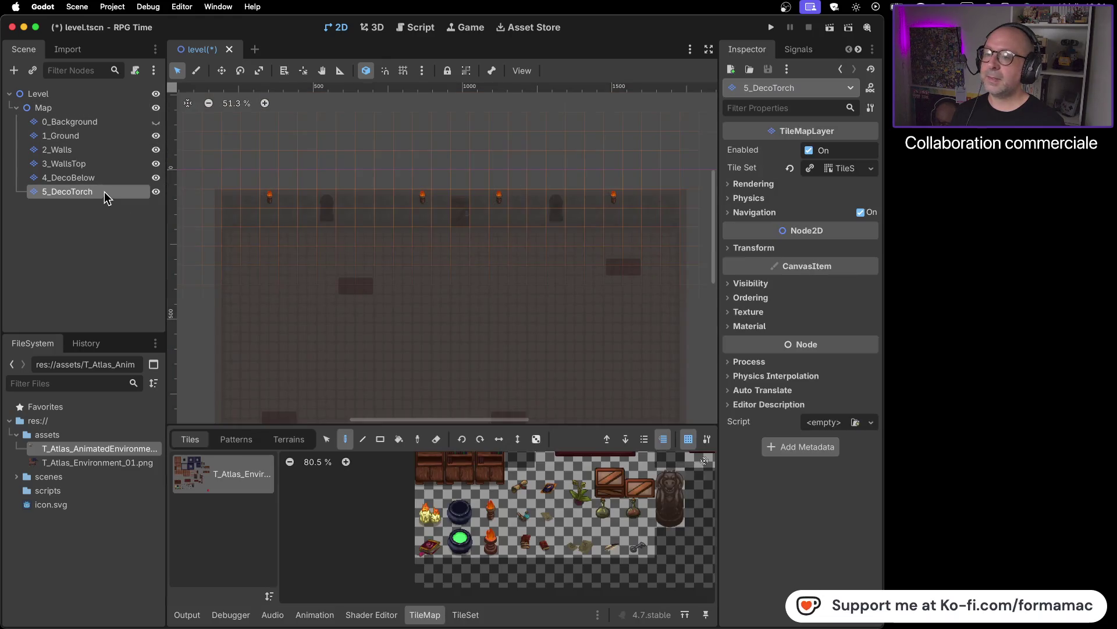
scroll(396, 198, "up", 2)
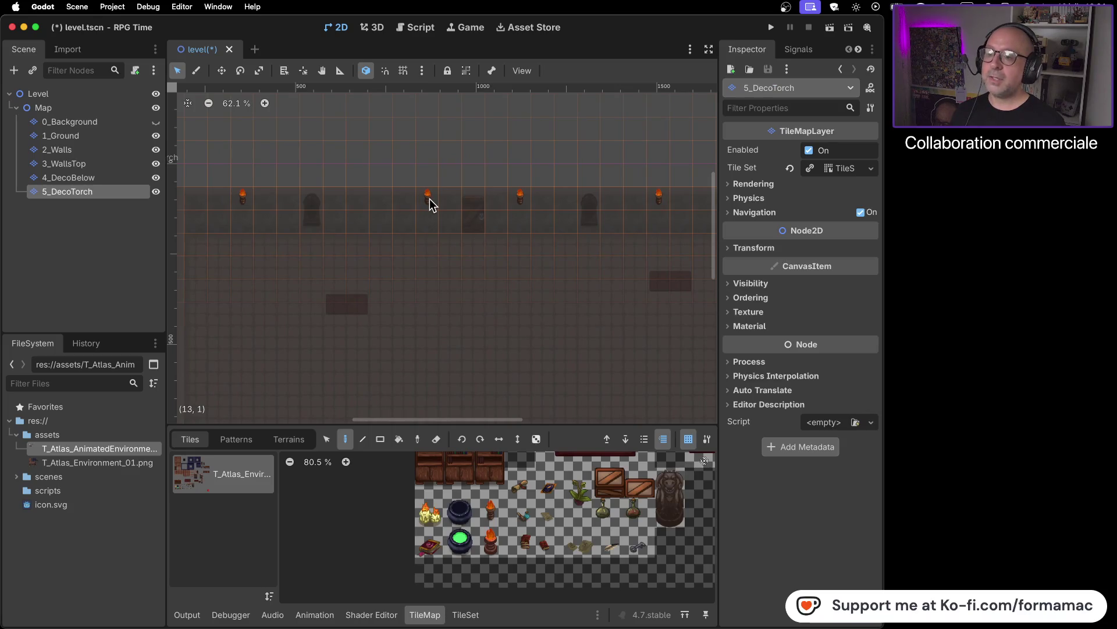
- Erase the misplaced torch from the top wall with the eraser
scroll(429, 204, "up", 3)
left_click(436, 439)
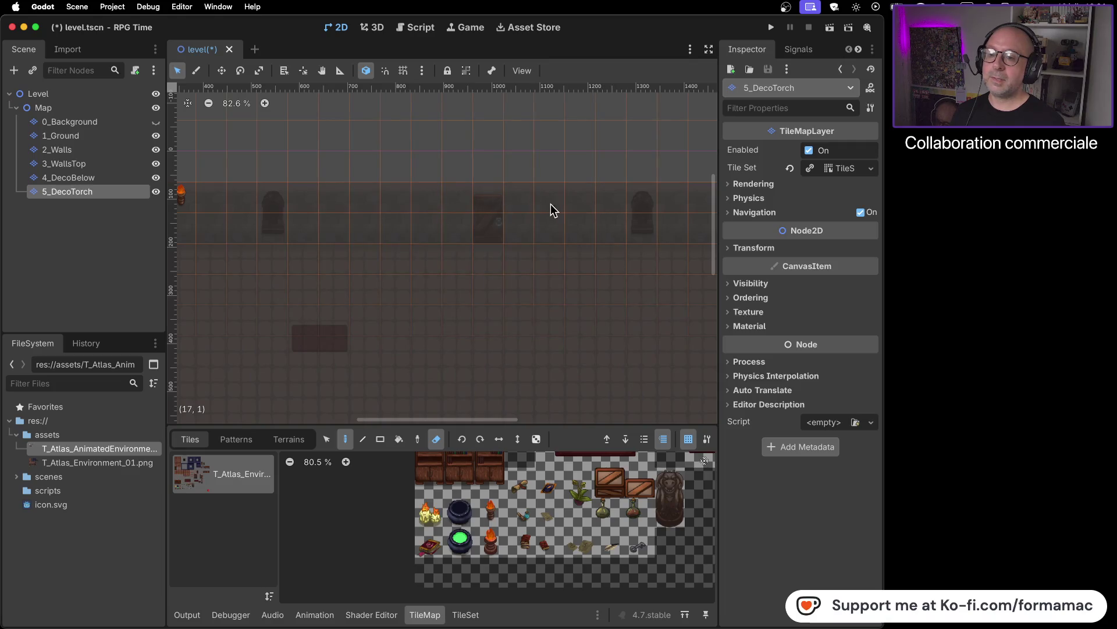
scroll(492, 262, "left", 5)
scroll(492, 262, "up", 2)
scroll(560, 305, "left", 3)
left_click(380, 243)
- Paint torches at cells (5,2), (12,2), (18,2) and (24,2), then select the Map node
left_click(489, 512)
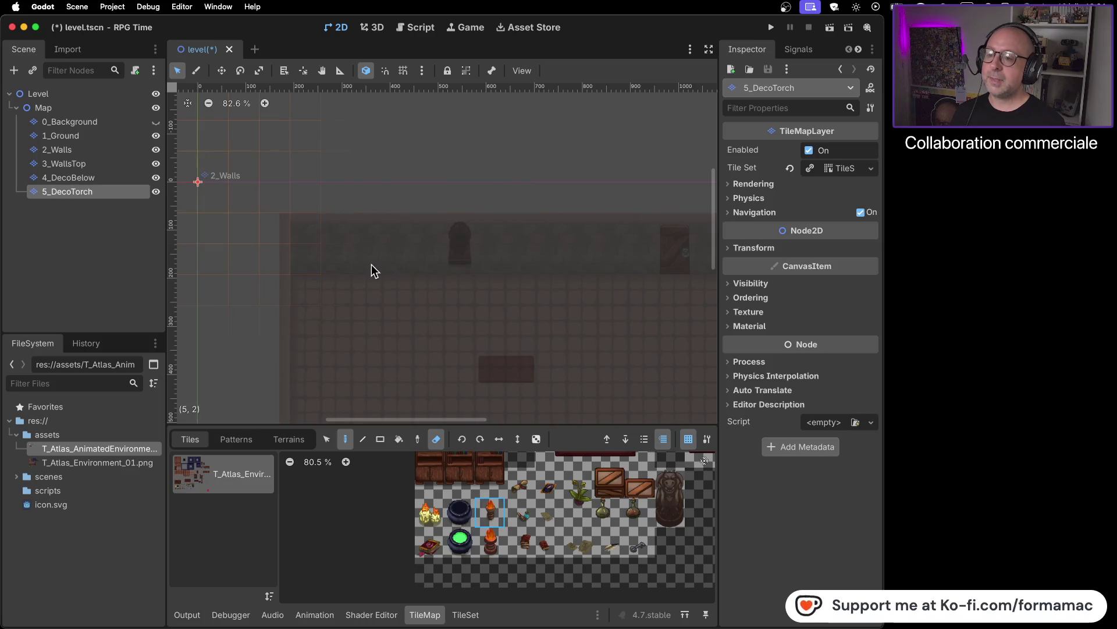
left_click(436, 440)
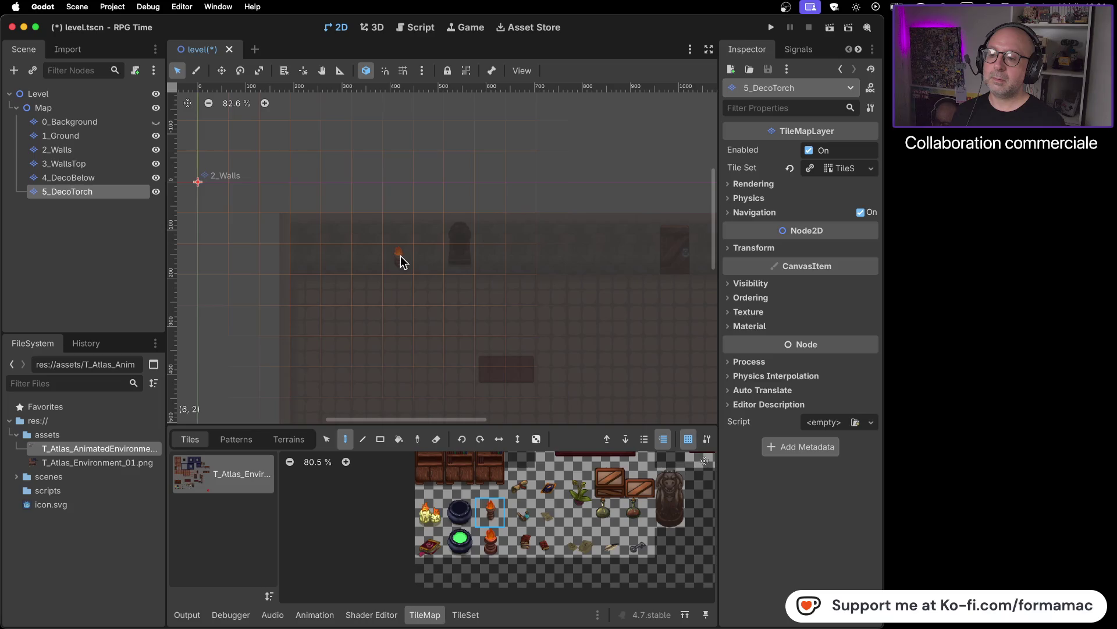
left_click(372, 264)
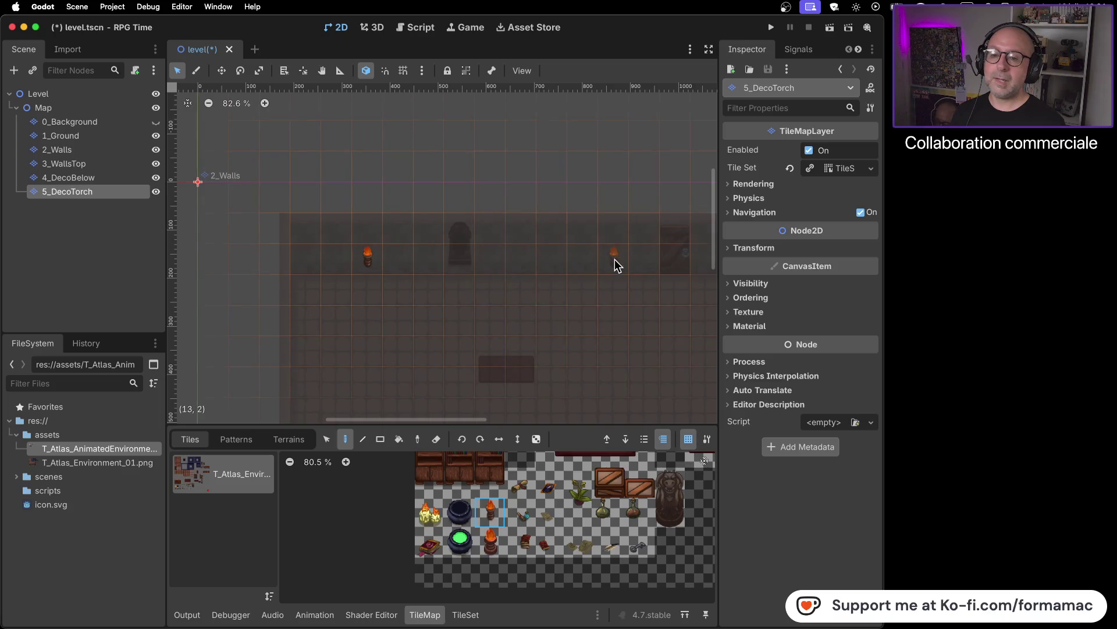
left_click(574, 260)
scroll(593, 262, "right", 5)
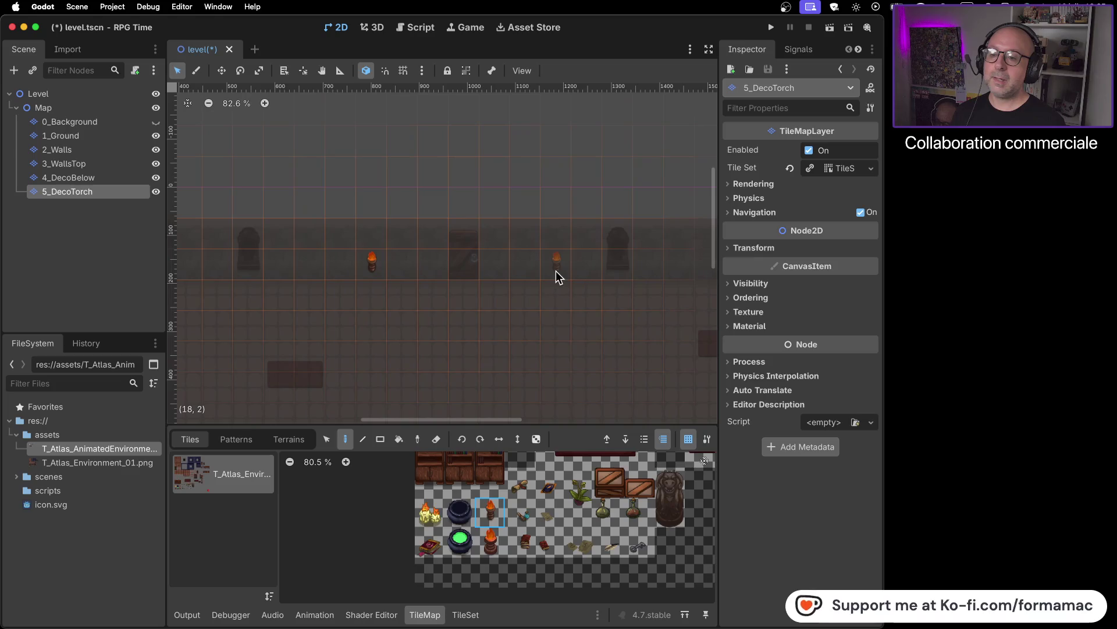
left_click(556, 270)
scroll(654, 316, "right", 5)
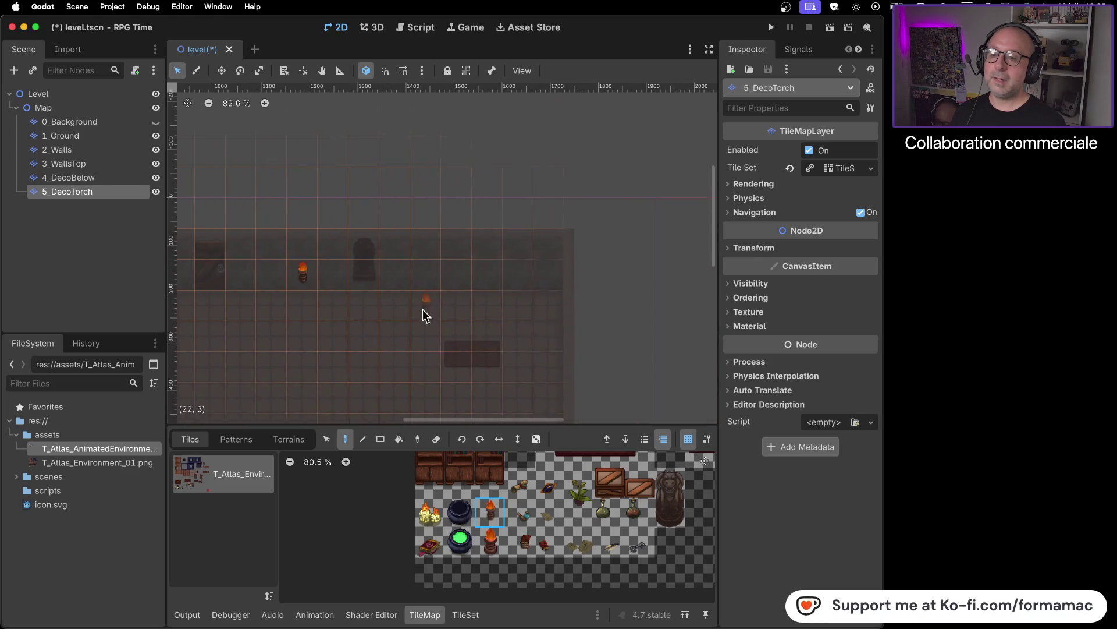
left_click(497, 274)
scroll(388, 355, "down", 4)
scroll(389, 355, "left", 3)
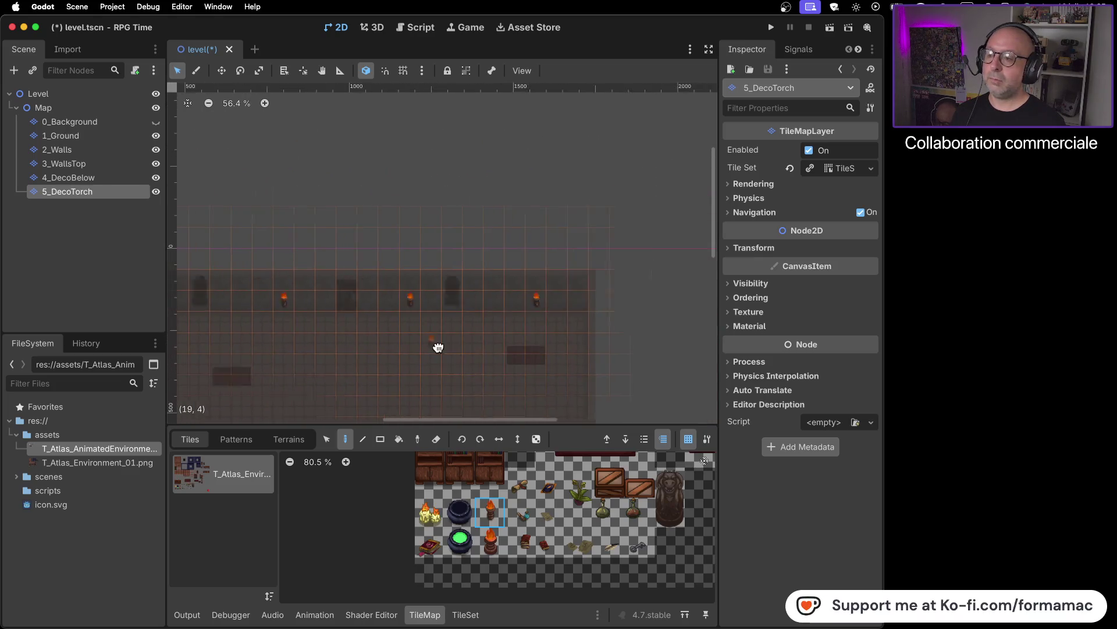
left_click(132, 109)
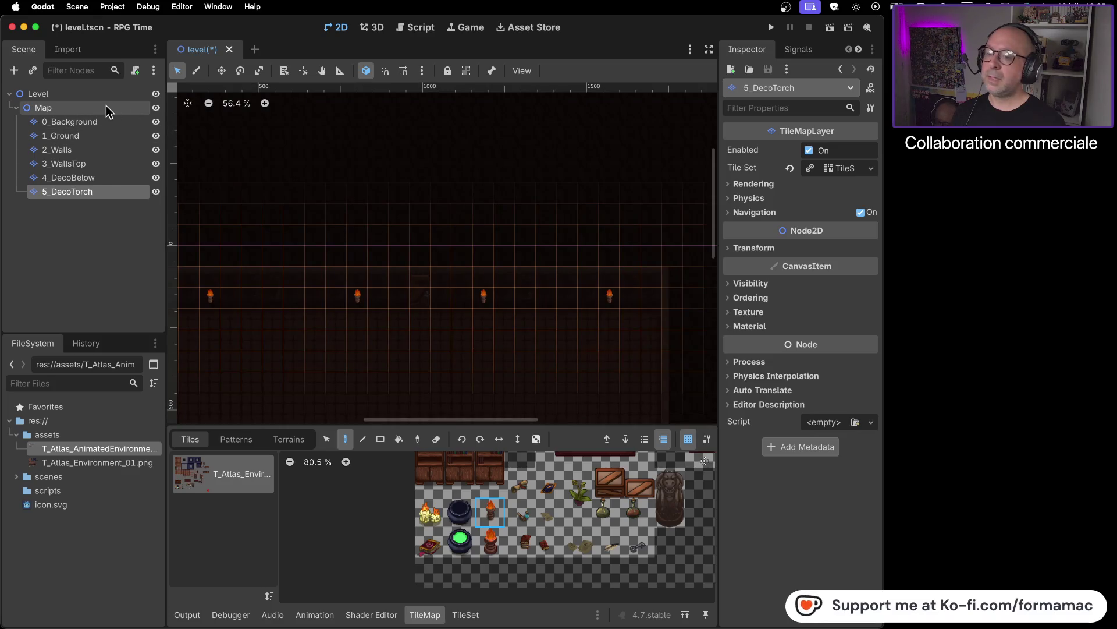
- Zoom and pan the 2D view over the torch-lit room, then bring up the tutorial video
scroll(417, 381, "up", 10)
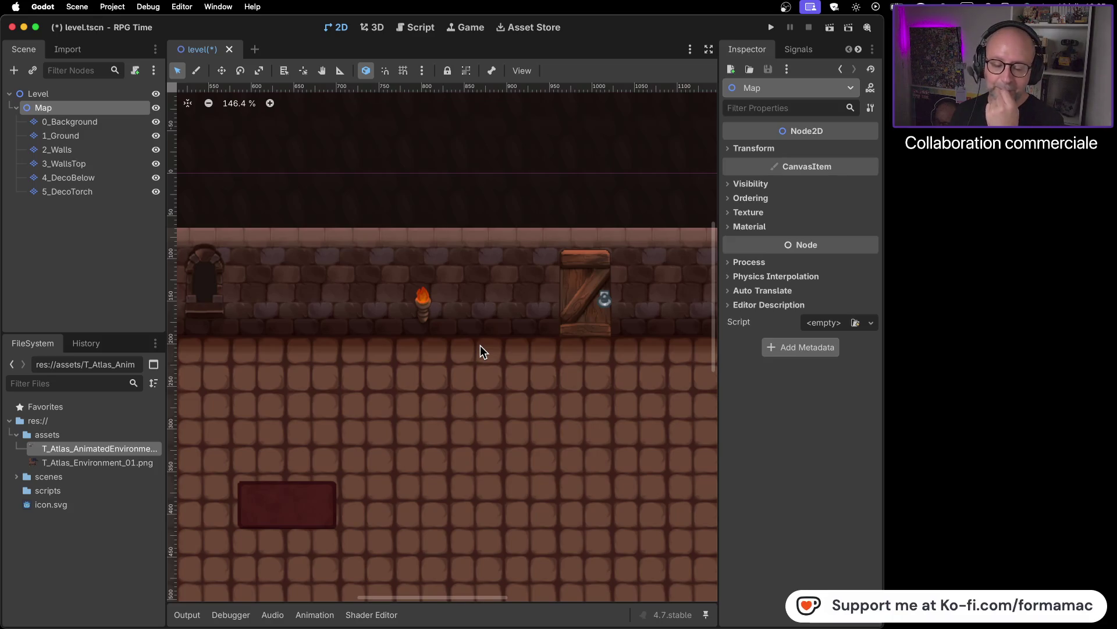
scroll(480, 349, "down", 5)
left_click_drag(435, 411, 648, 412)
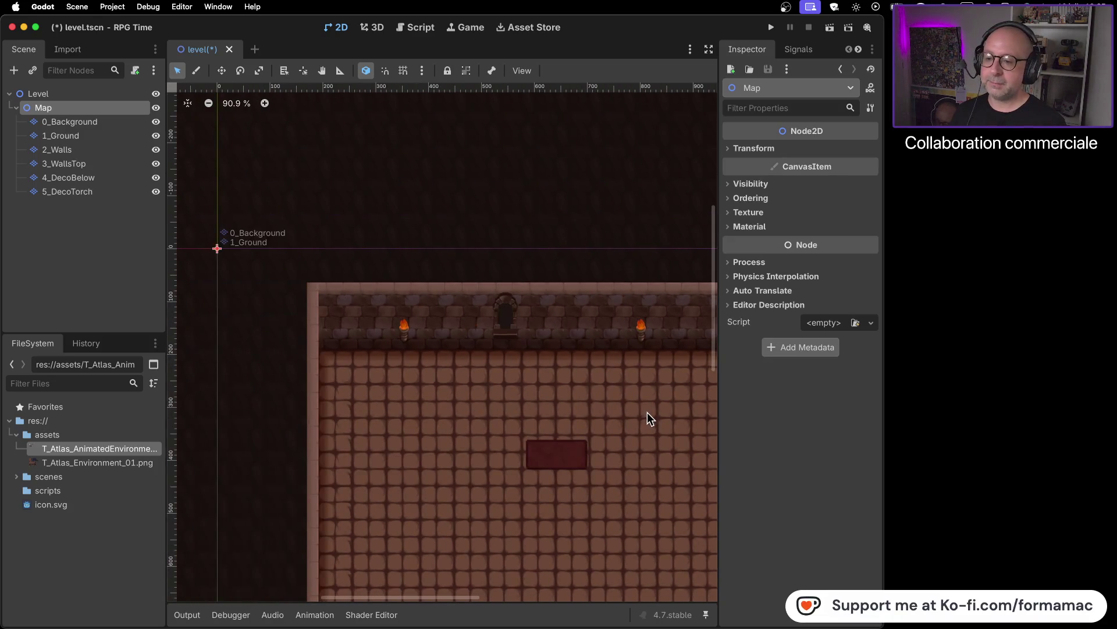
key("super+Tab")
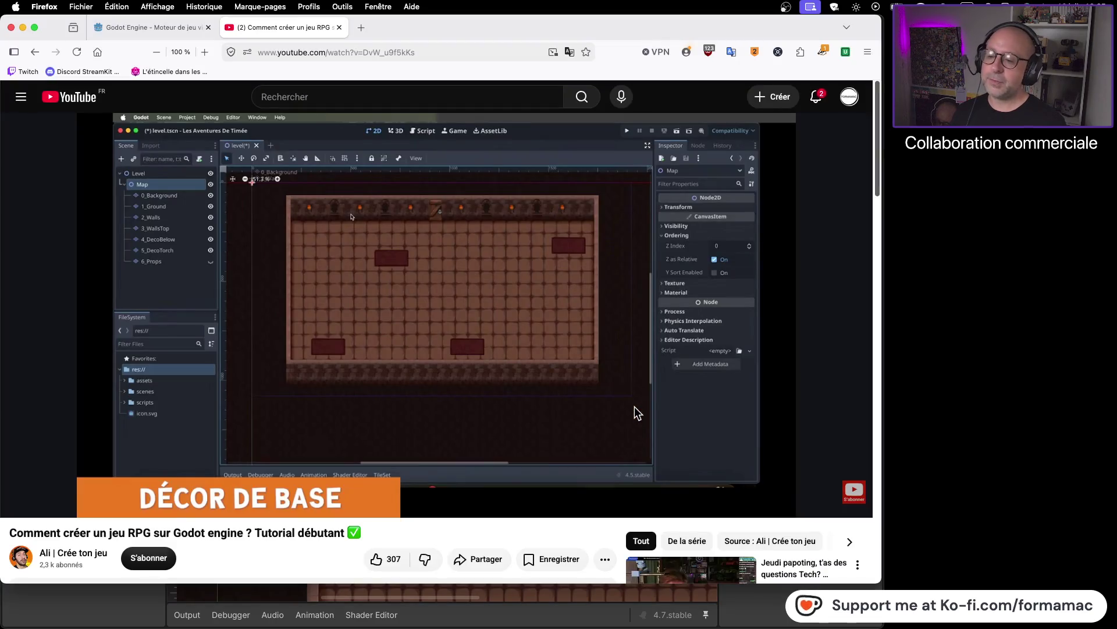
- Switch back and forth between the tutorial and Godot to compare the rooms
key("super+Tab")
key("super+Tab")
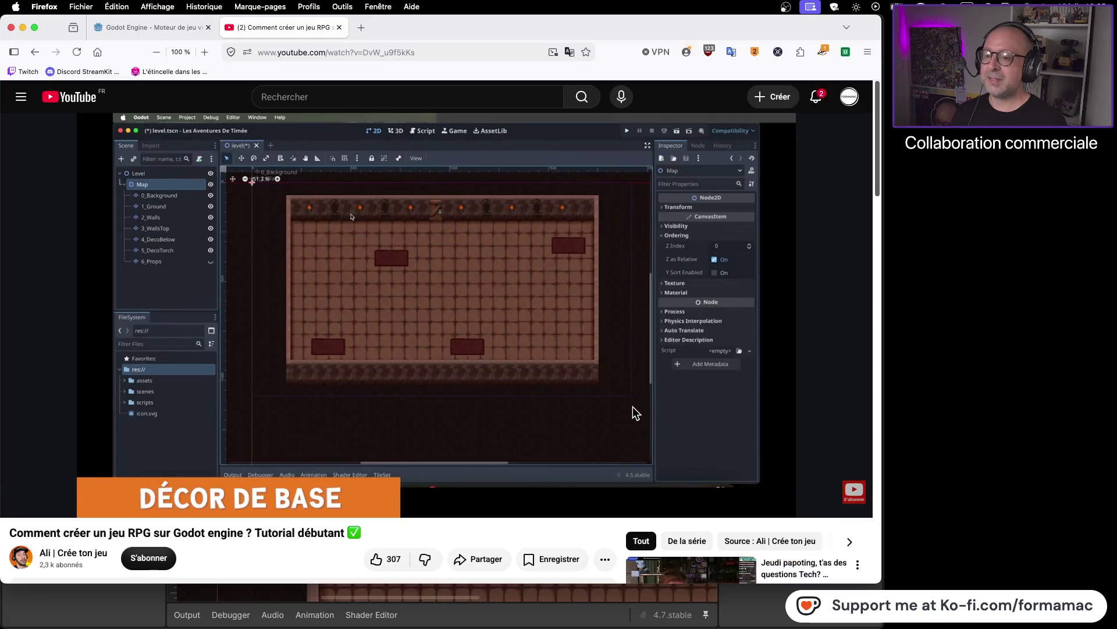
key("super+Tab")
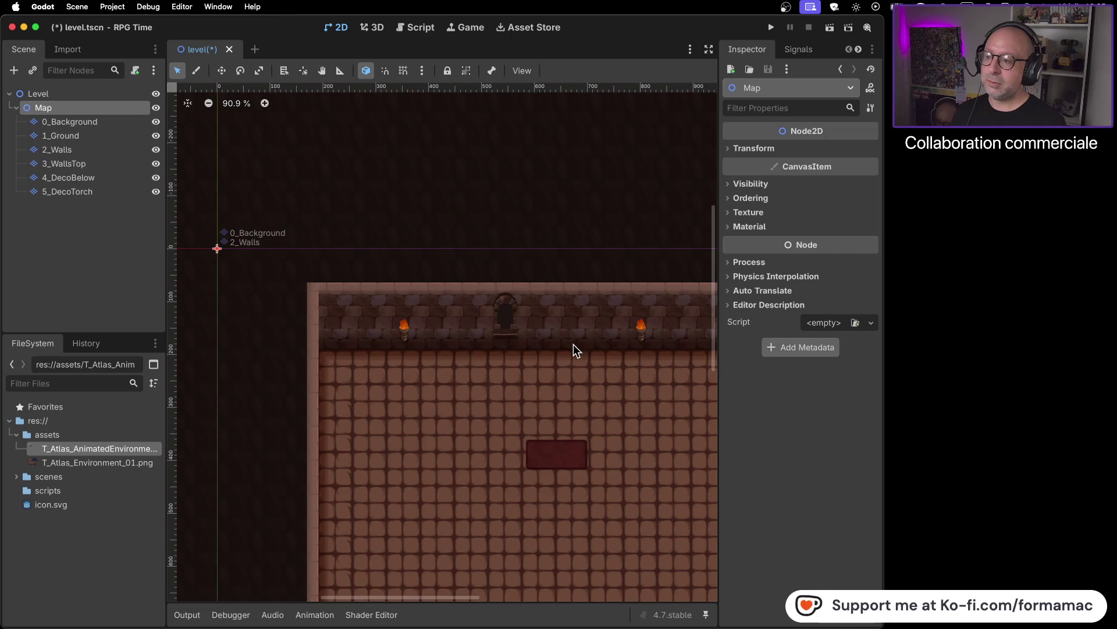
scroll(560, 352, "down", 5)
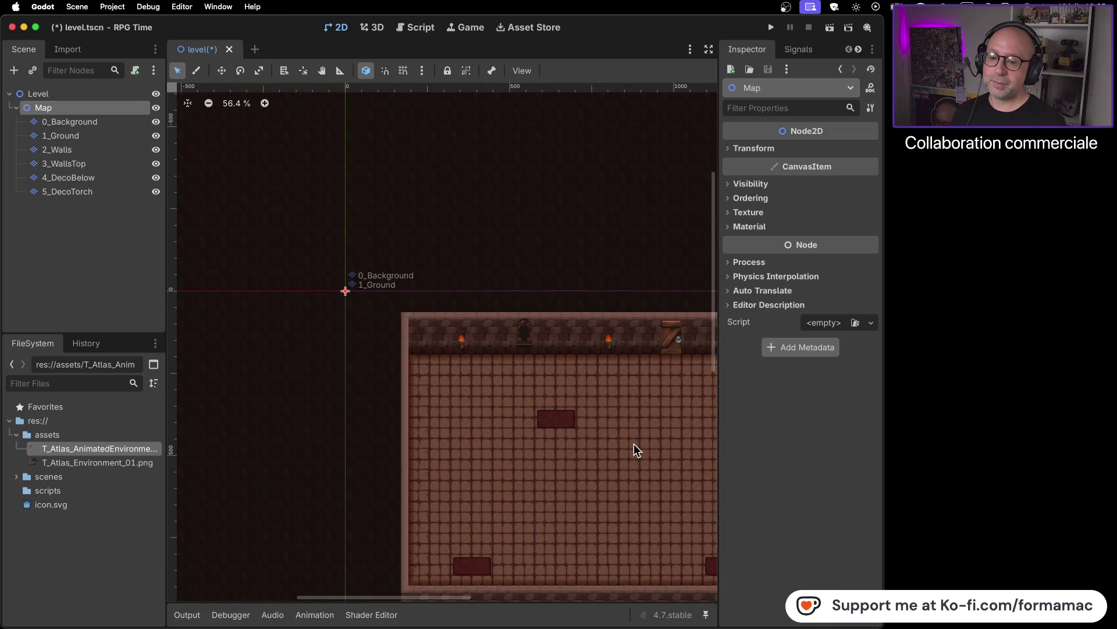
key("super+Tab")
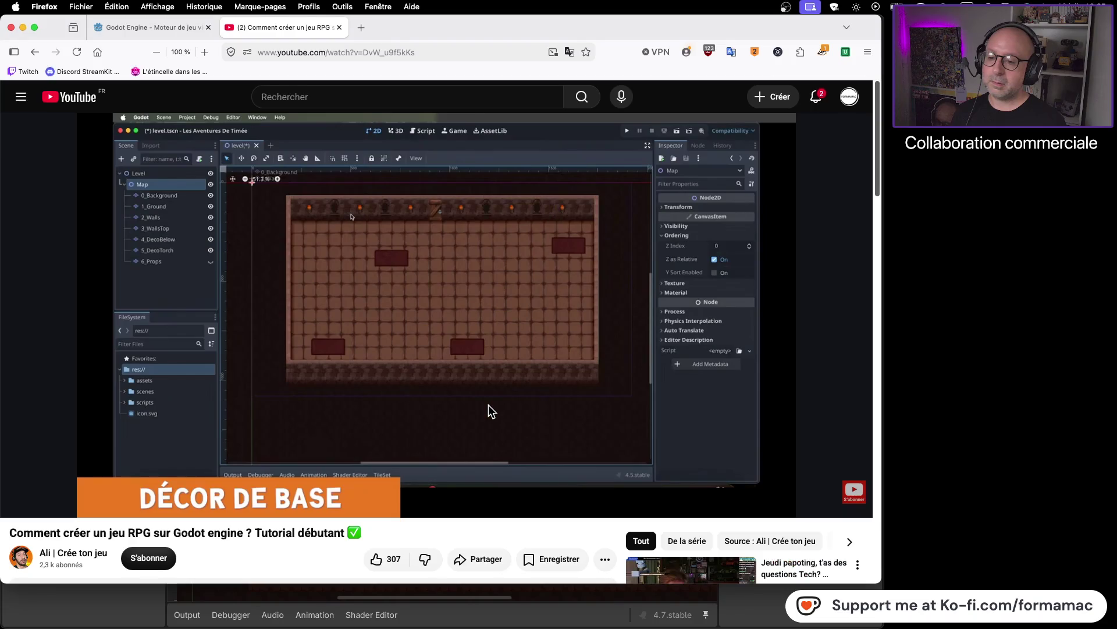
key("super+Tab")
scroll(484, 404, "down", 1)
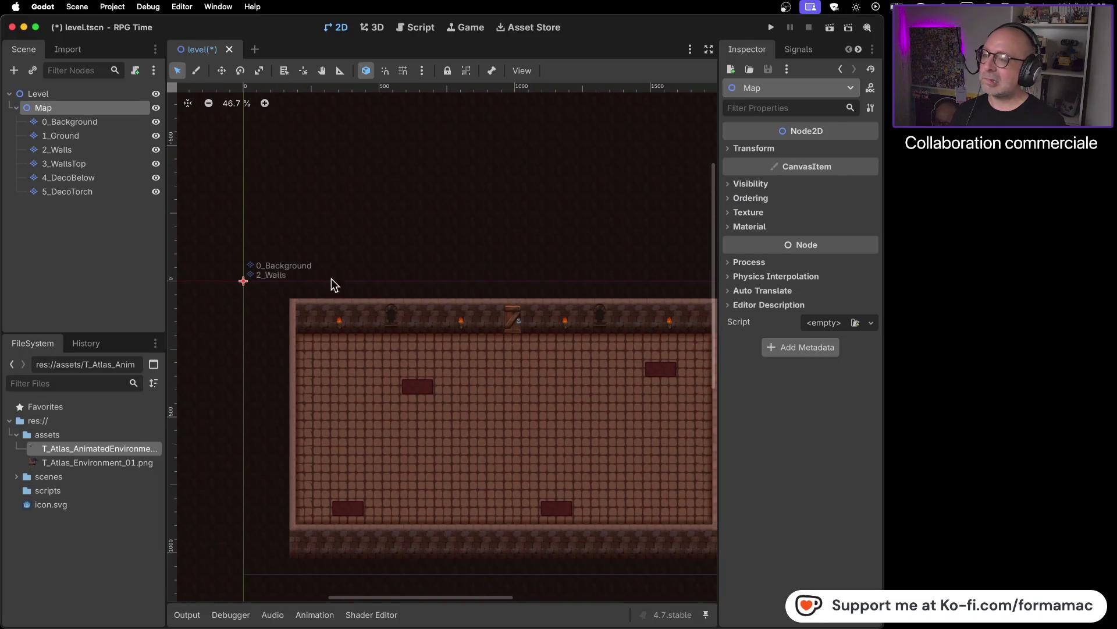
- Select the 5_DecoTorch layer and pick the tall torch tile in the atlas
left_click(97, 191)
left_click(515, 491)
left_click(495, 548)
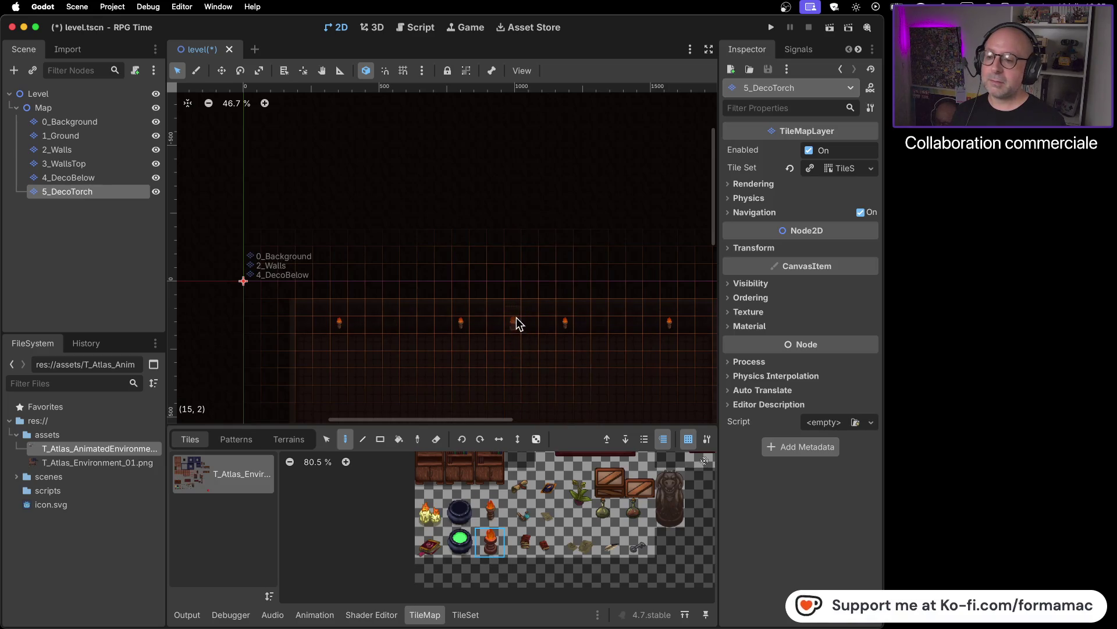
- Hide the 0_Background layer, save the level scene, and bring the tutorial video forward
left_click(156, 120)
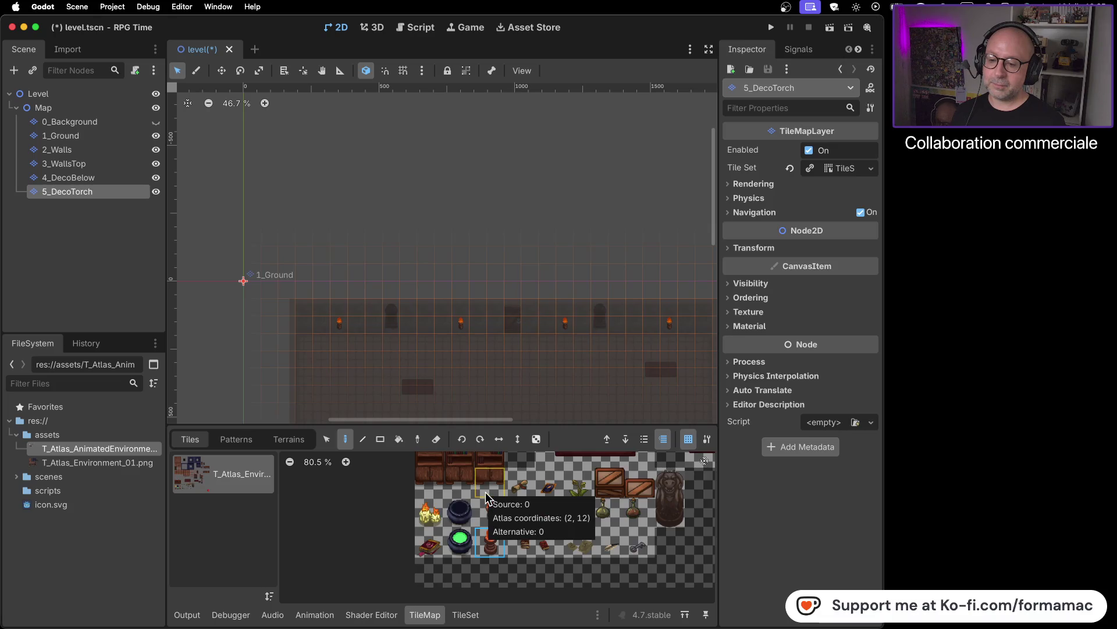
scroll(485, 492, "up", 3)
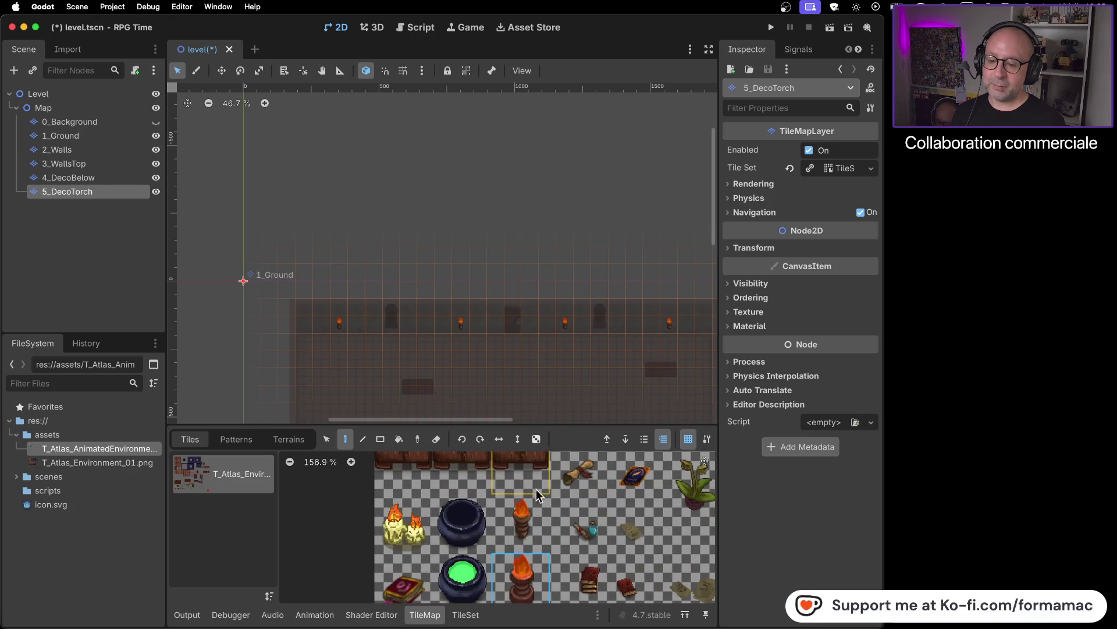
scroll(565, 522, "down", 3)
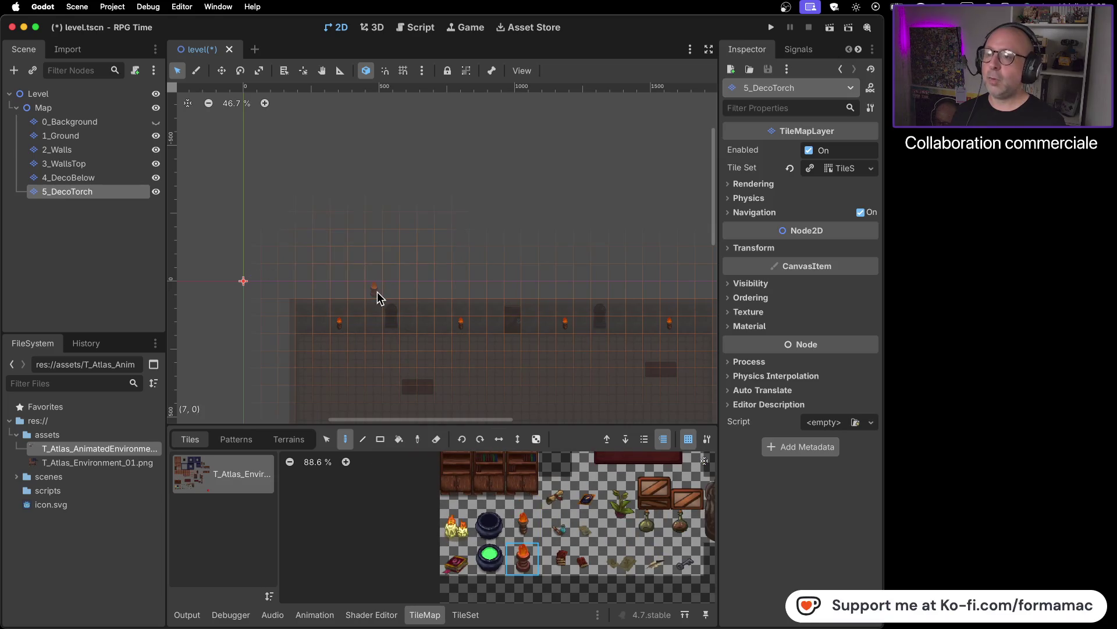
key("super+s")
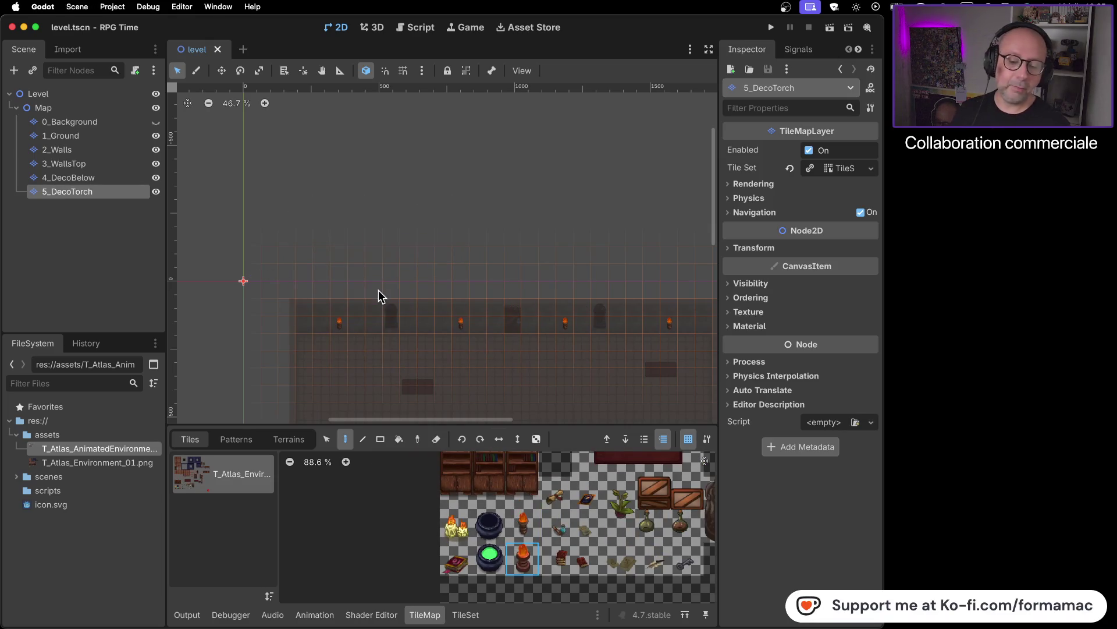
key("super+Tab")
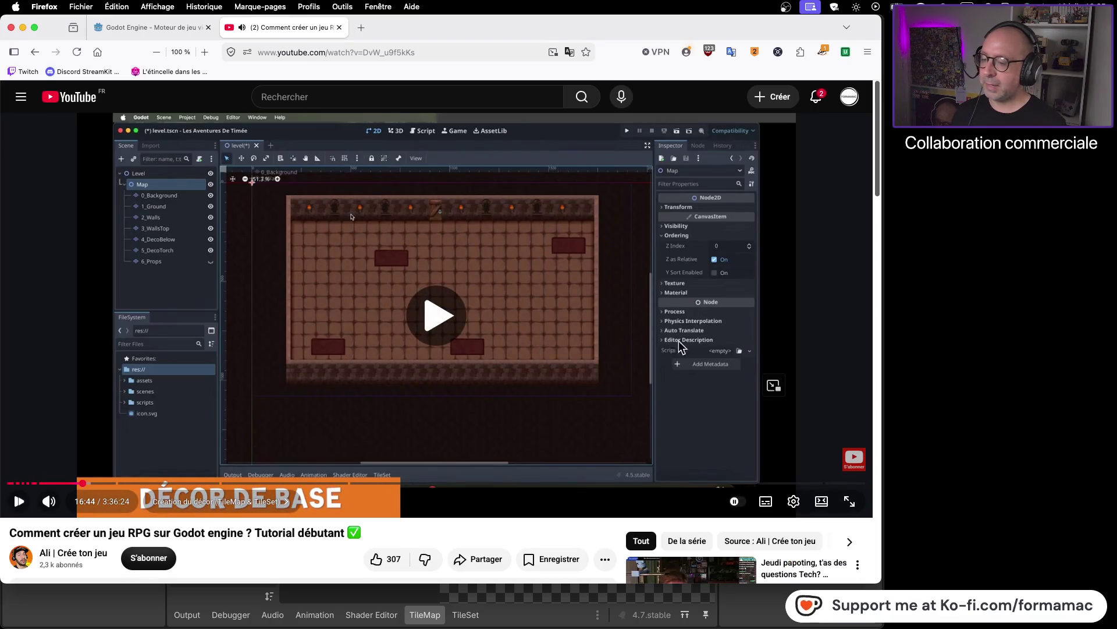
- Play the tutorial video for a while, then pause it
key("space")
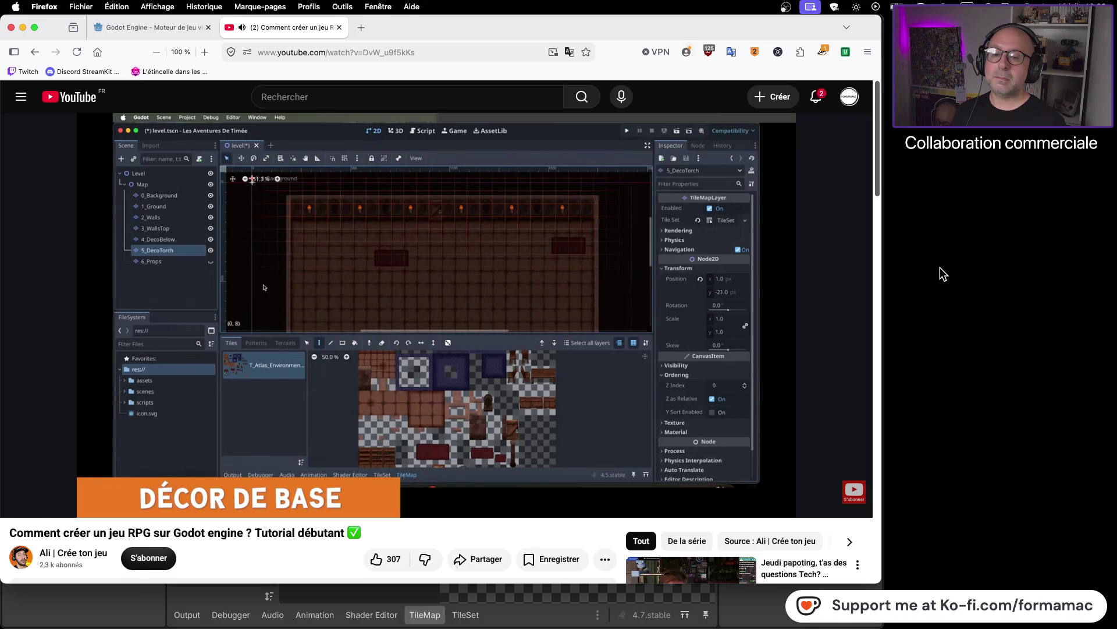
left_click(516, 292)
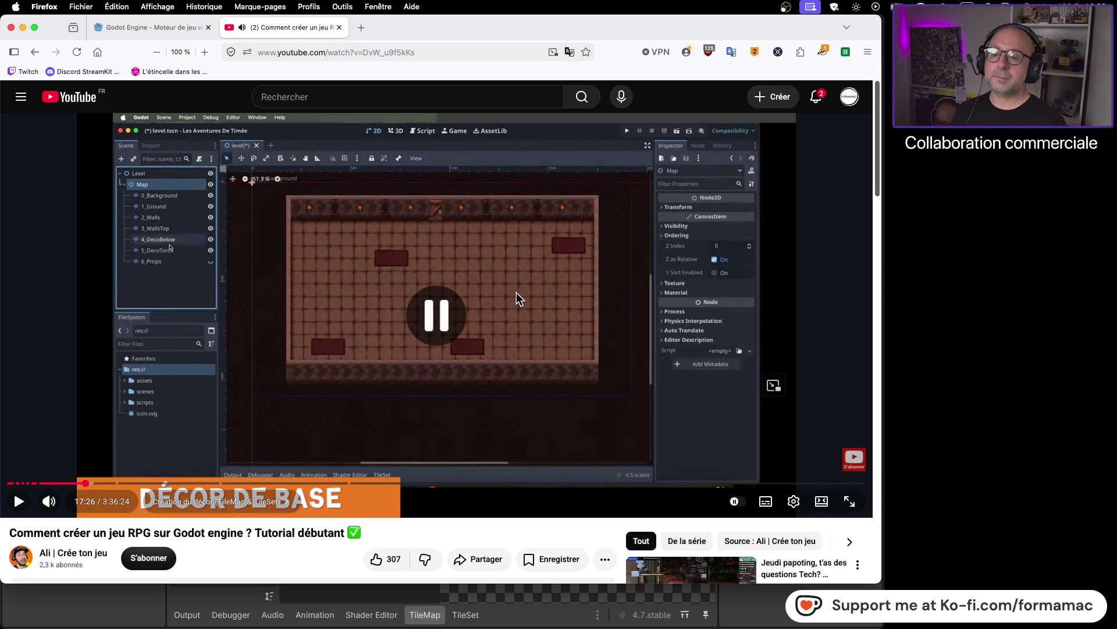
key("super+Tab")
key("super+Tab")
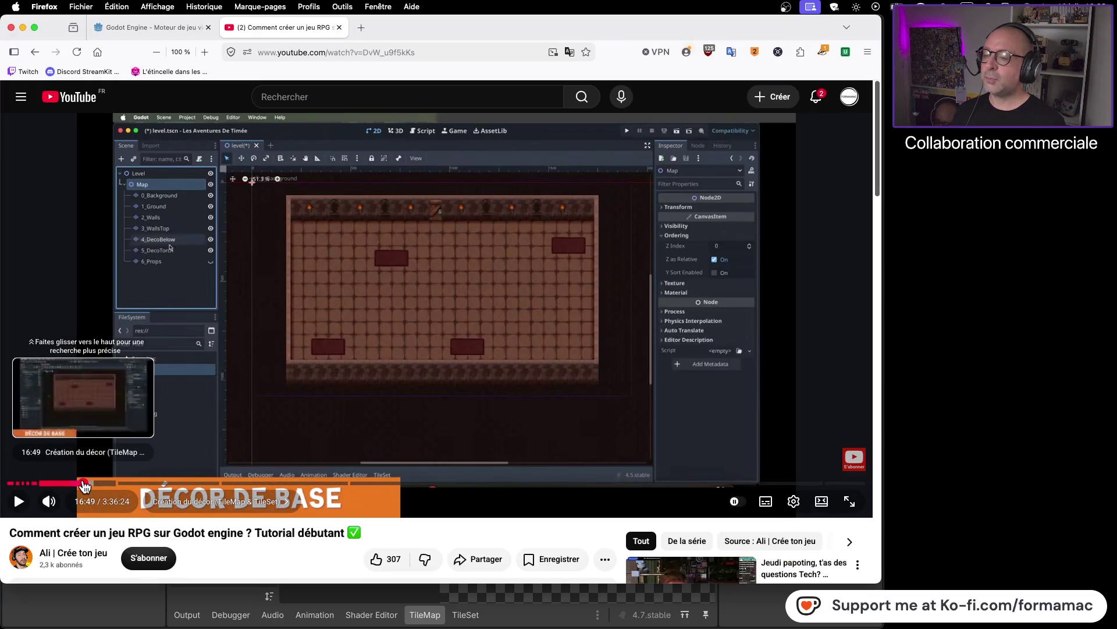
- Seek back to 15:45, skip ahead through the torch section, pause, and return to Godot
left_click(82, 483)
left_click(82, 483)
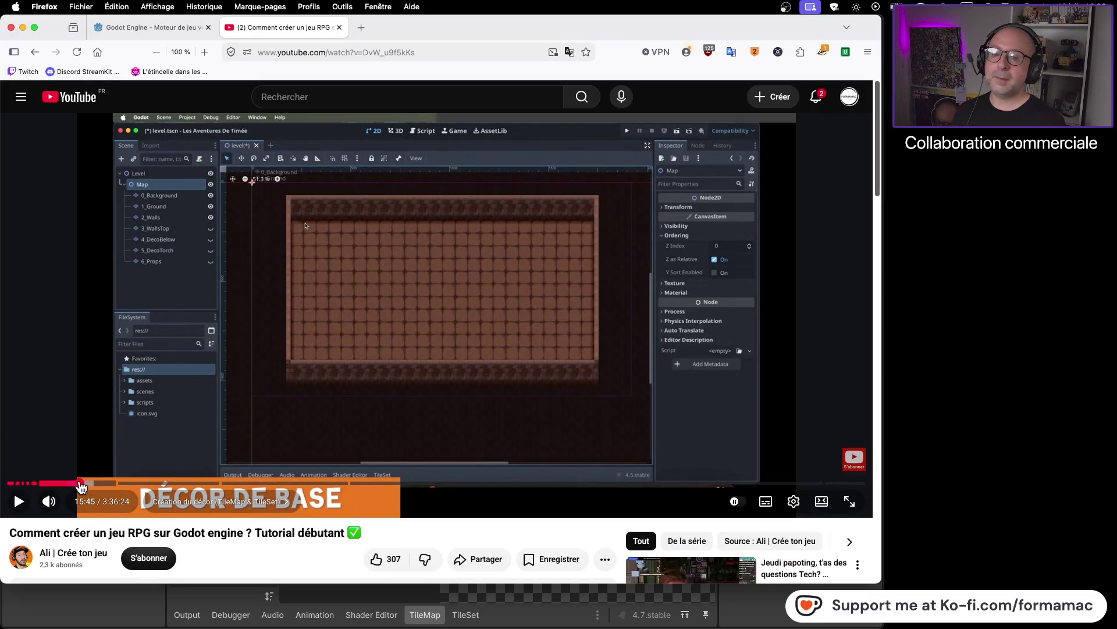
left_click(362, 351)
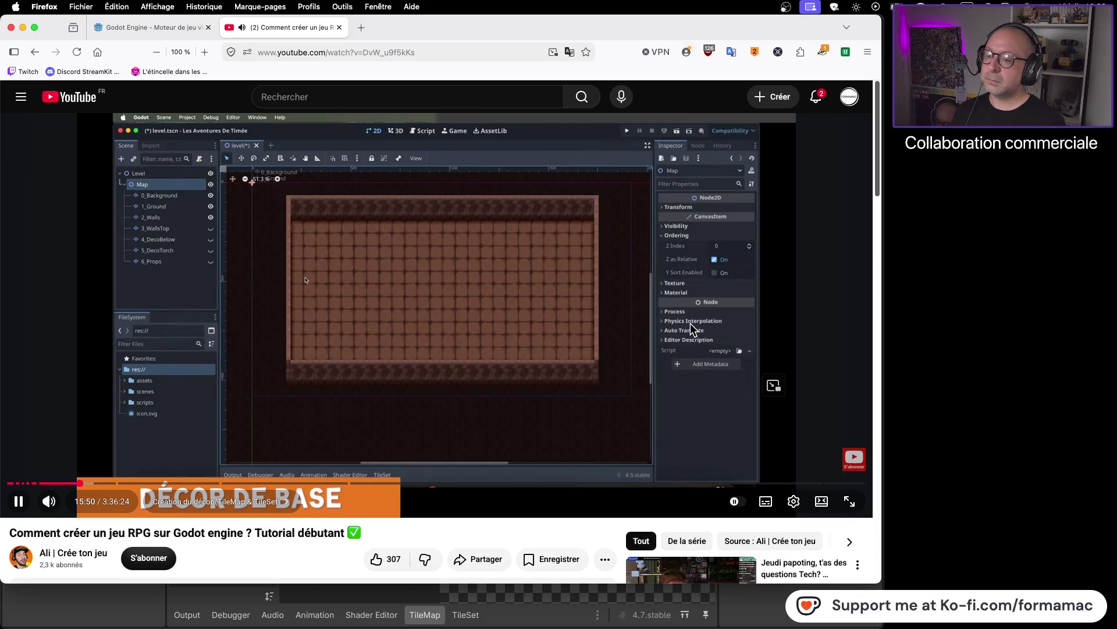
key("Right")
key("Right")
key("Right")
key("Right")
key("Right")
key("Right")
key("Right")
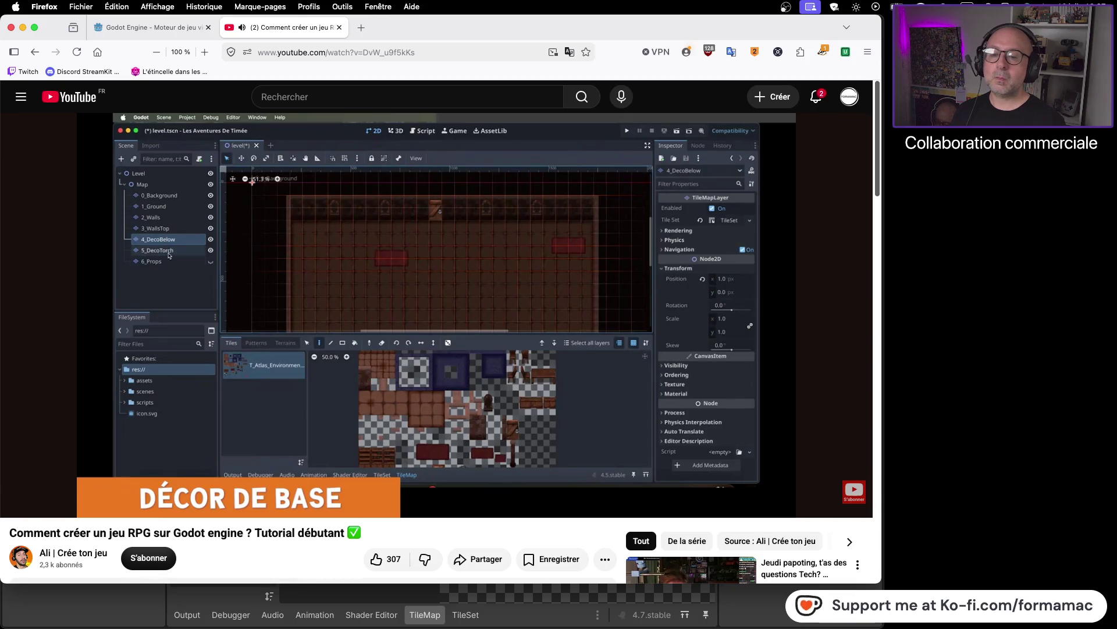
mouse_move(693, 329)
left_click(472, 268)
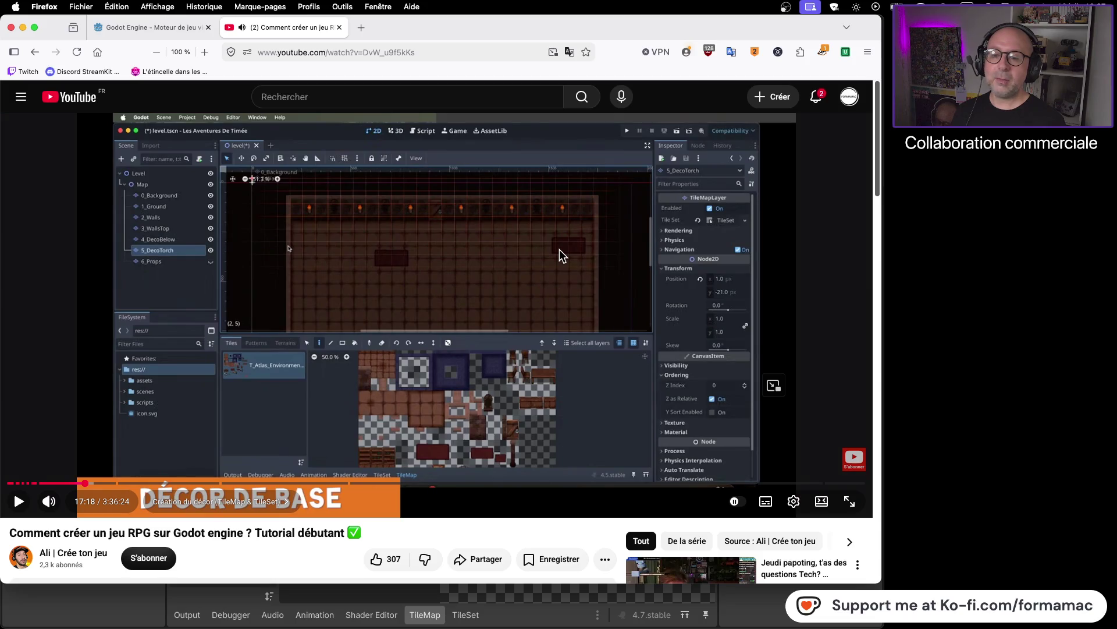
key("super+Tab")
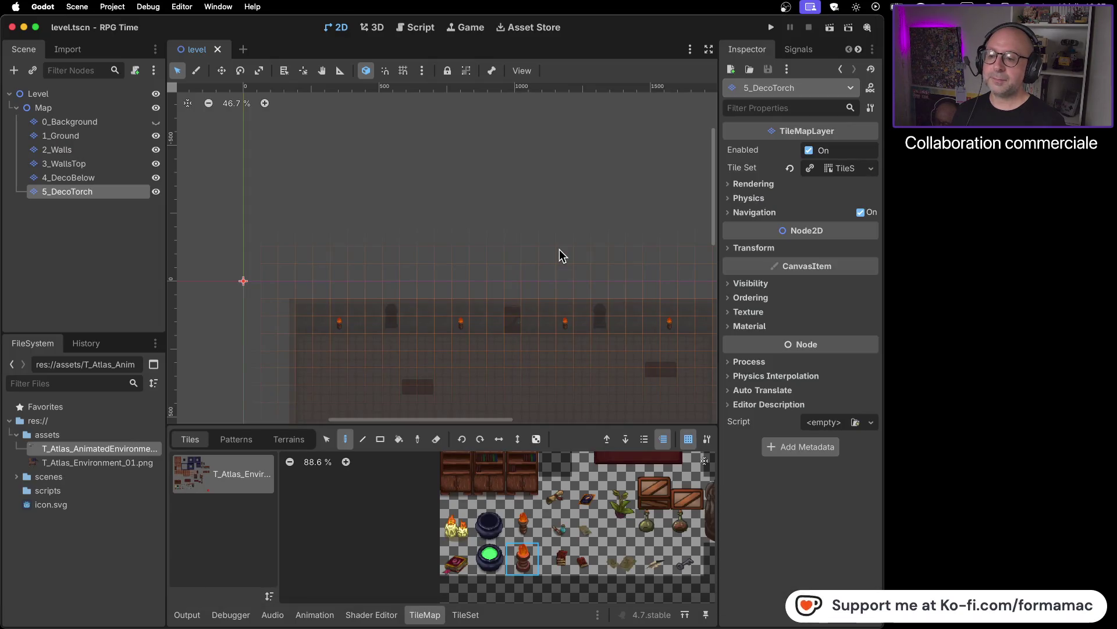
- Set the 5_DecoTorch layer's vertical position offset to -21 px
left_click(731, 250)
left_click(827, 282)
type("-2")
key("Return")
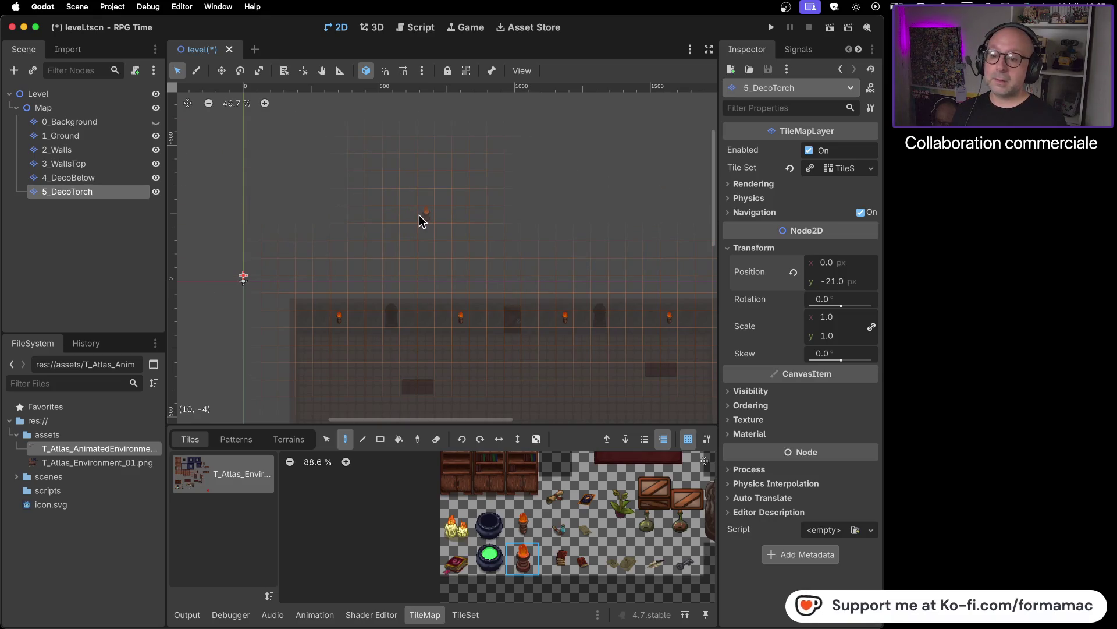
- Unhide the 0_Background layer and select the Map node
scroll(419, 218, "down", 2)
scroll(444, 229, "down", 2)
scroll(469, 278, "down", 2)
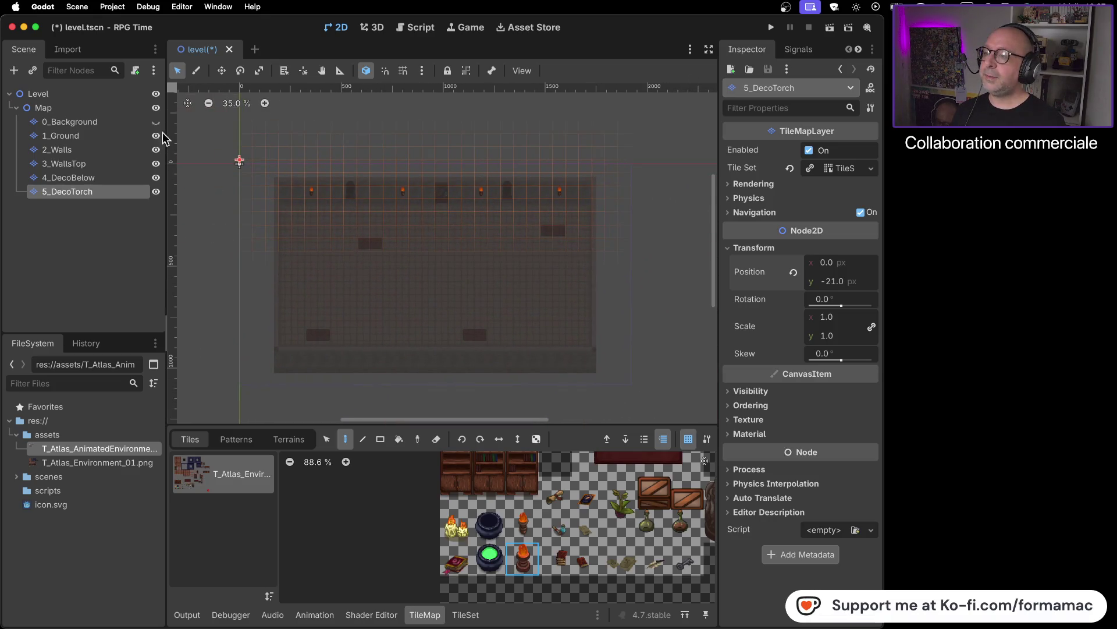
left_click(155, 121)
left_click(107, 107)
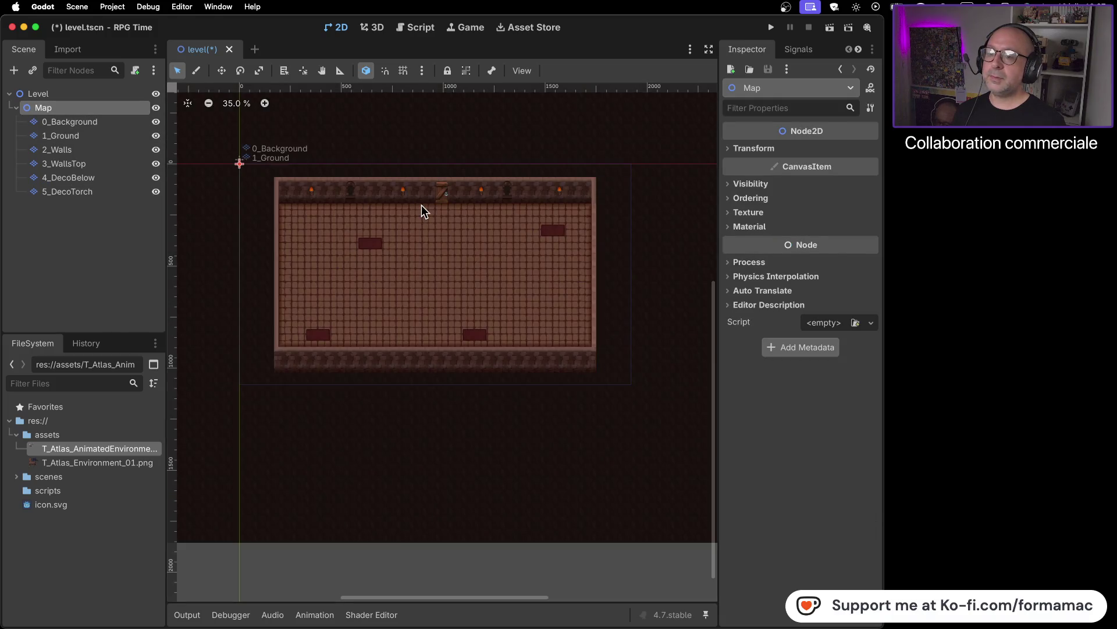
- Look over the room map, save level.tscn, and focus the tutorial video in Firefox
scroll(441, 190, "up", 6)
mouse_move(565, 214)
left_mouse_down()
mouse_move(490, 390)
mouse_move(619, 320)
mouse_move(606, 262)
mouse_move(507, 274)
left_mouse_up()
scroll(592, 268, "down", 1)
scroll(575, 279, "down", 4)
key("super+s")
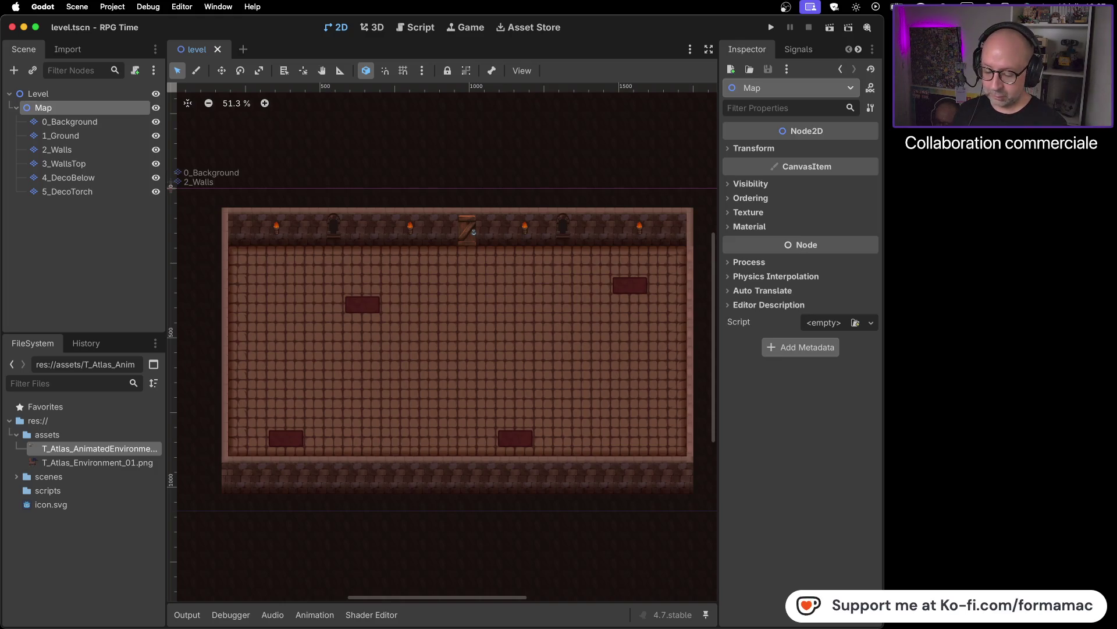
key("super+Tab")
left_click(774, 386)
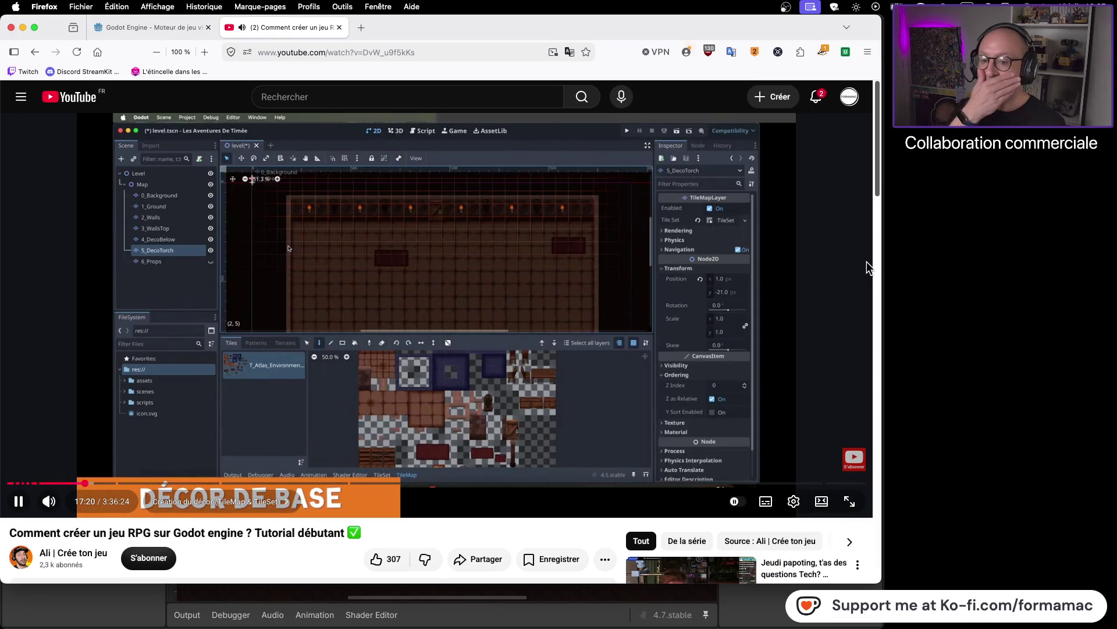
- Play the tutorial to the table-furnished room, pause at 17:32, and return to Godot
left_click(725, 302)
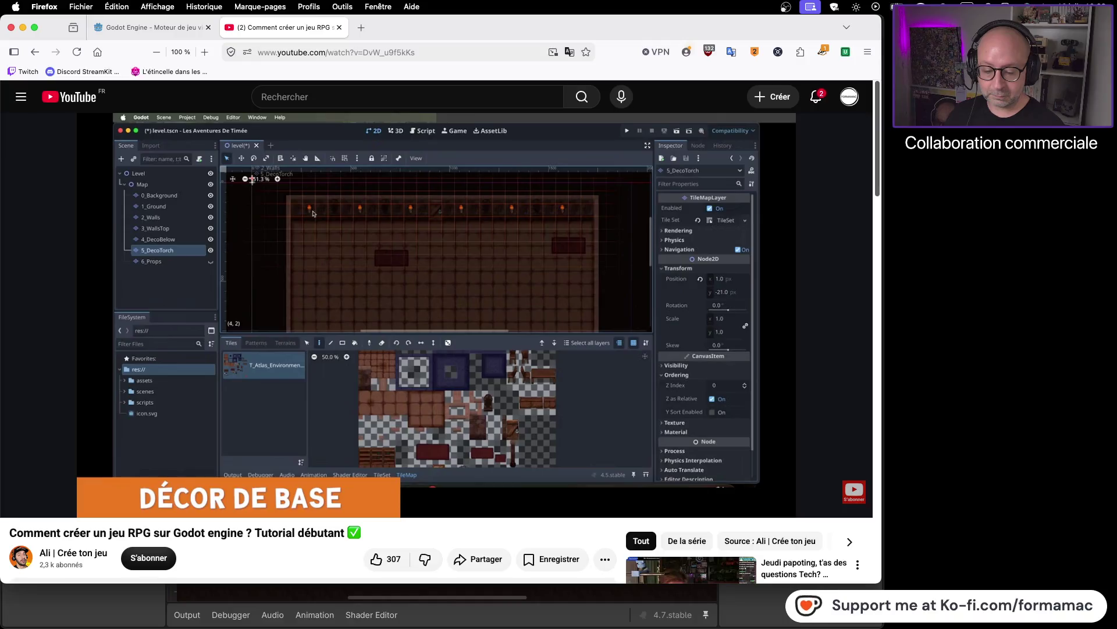
left_click(840, 252)
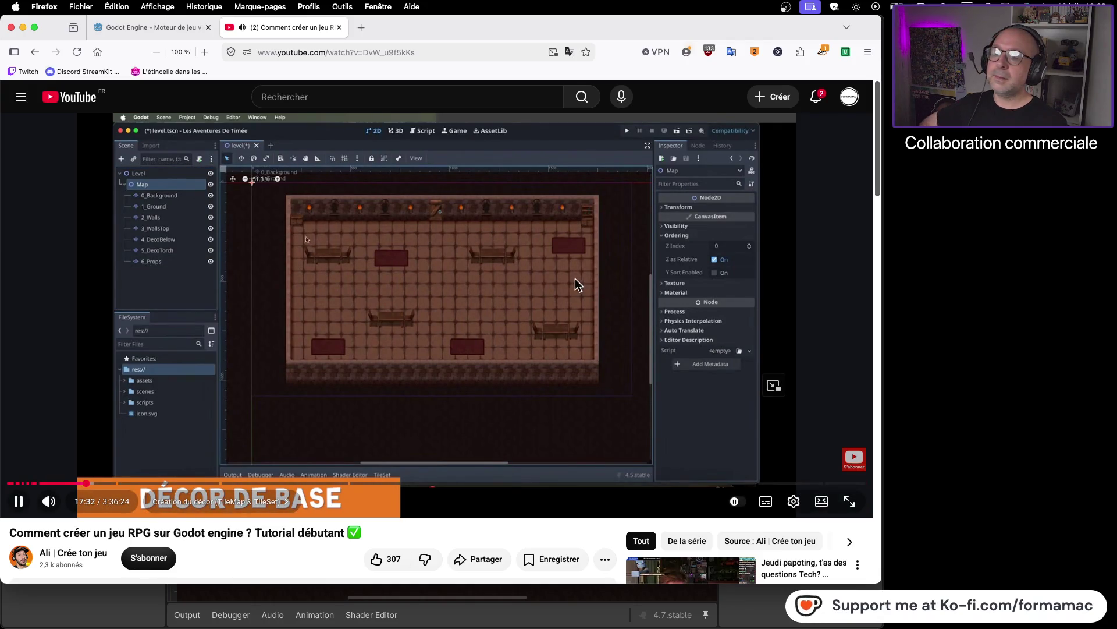
left_click(550, 282)
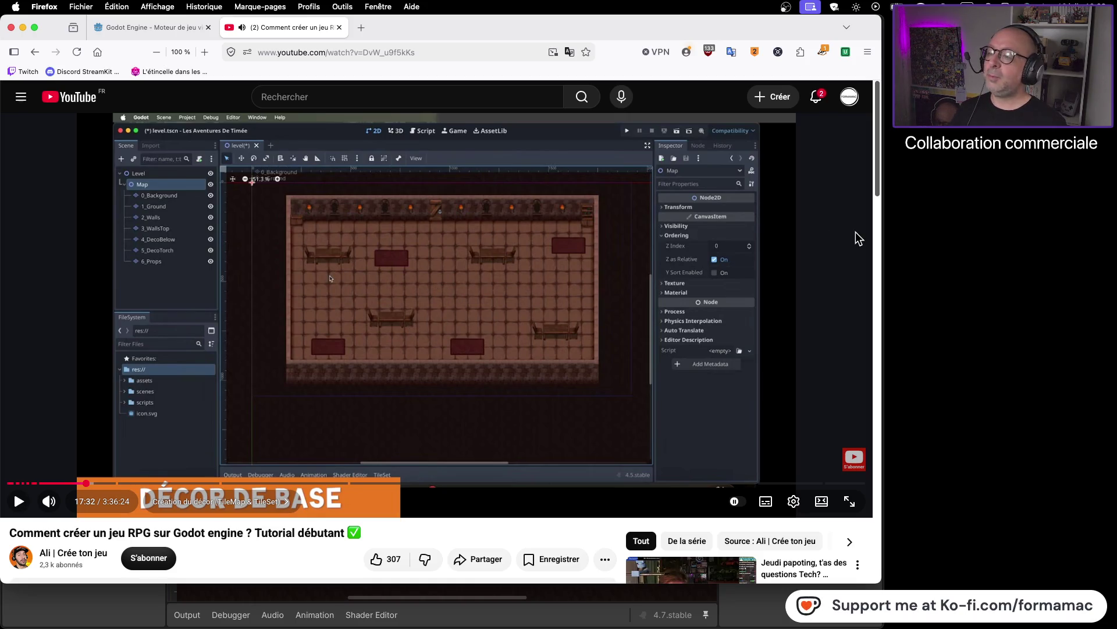
key("super+Tab")
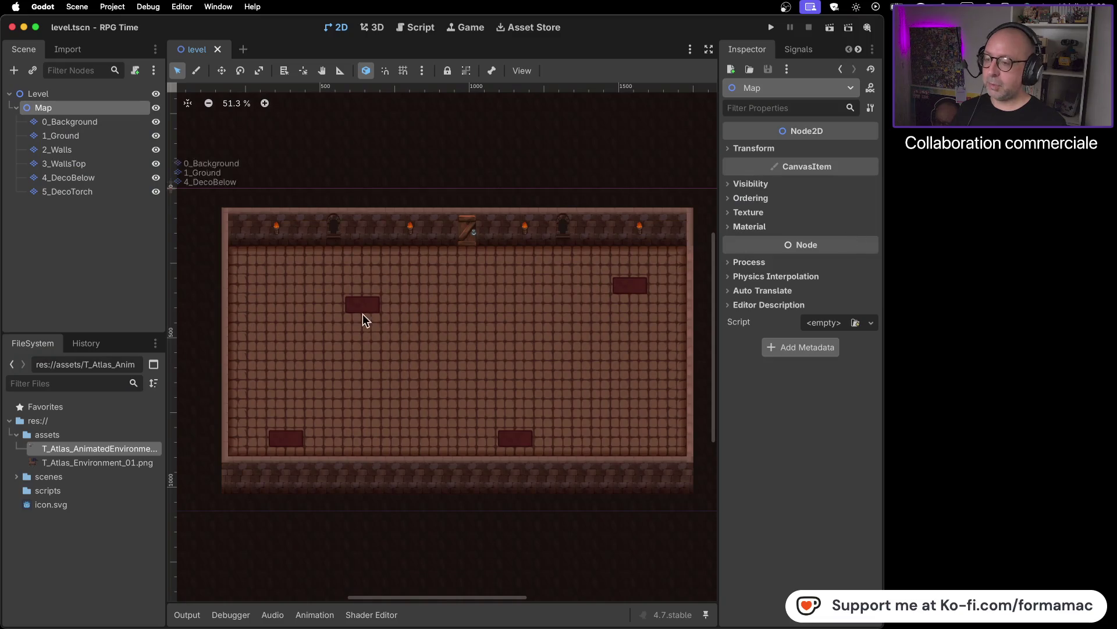
- Duplicate the 0_Background layer and move the copy below 5_DecoTorch
left_click(90, 122)
right_click(89, 121)
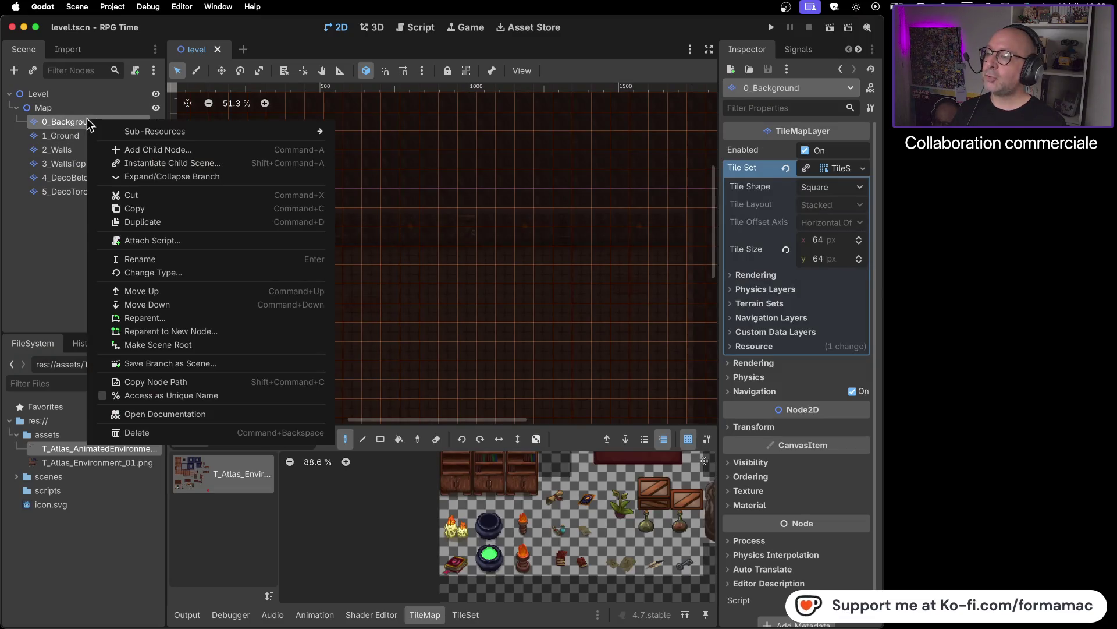
left_click(150, 221)
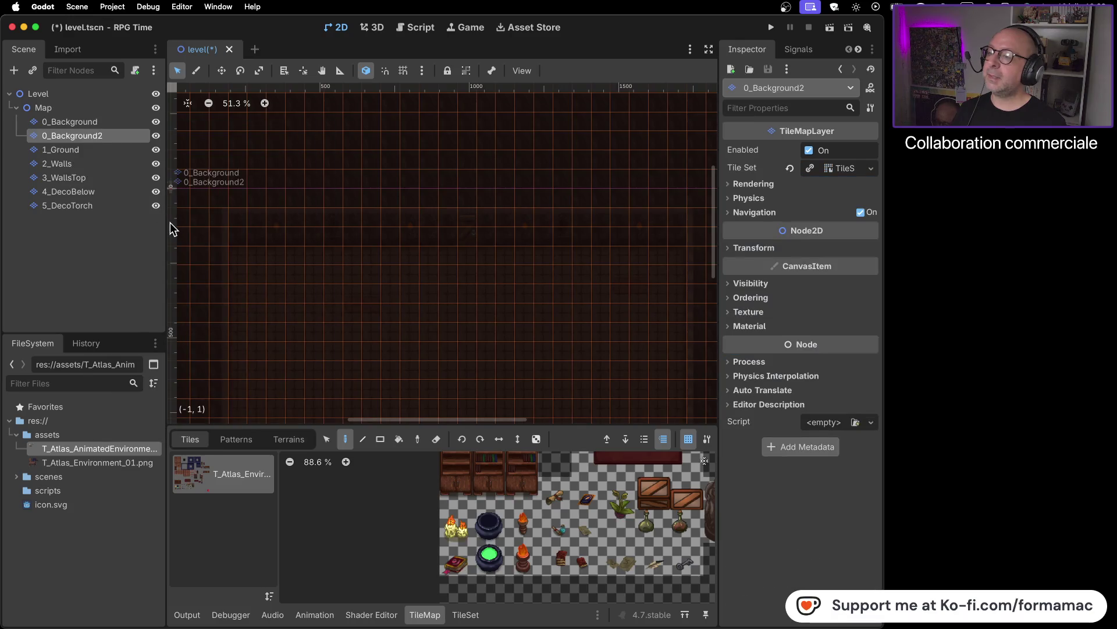
left_click_drag(76, 136, 63, 209)
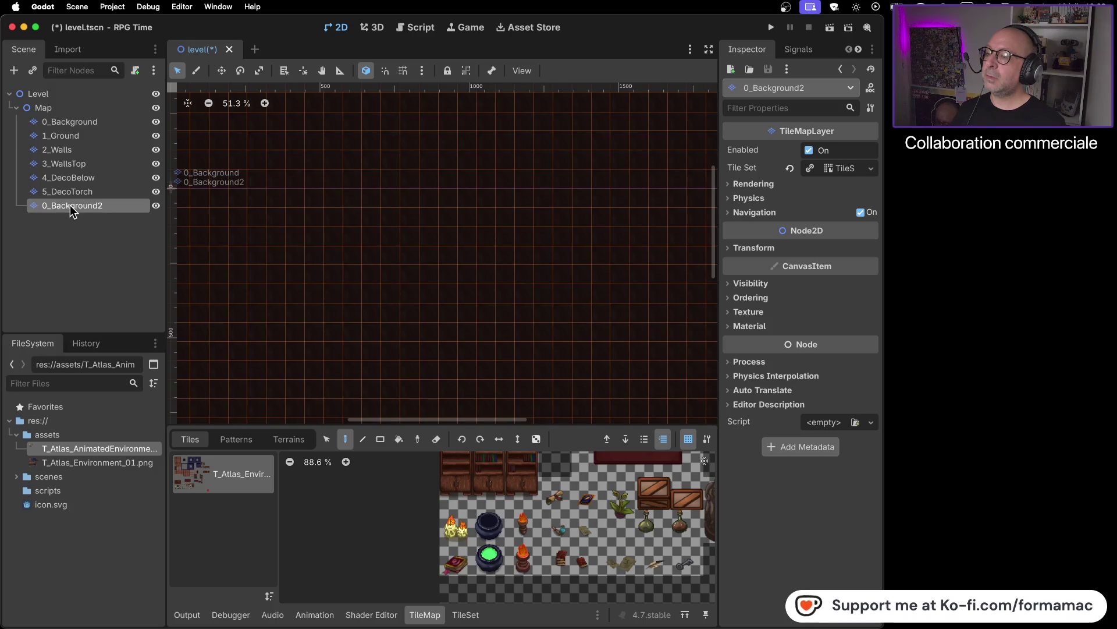
- Rename the copied layer to 6_Props, fixing the mistyped name
right_click(69, 205)
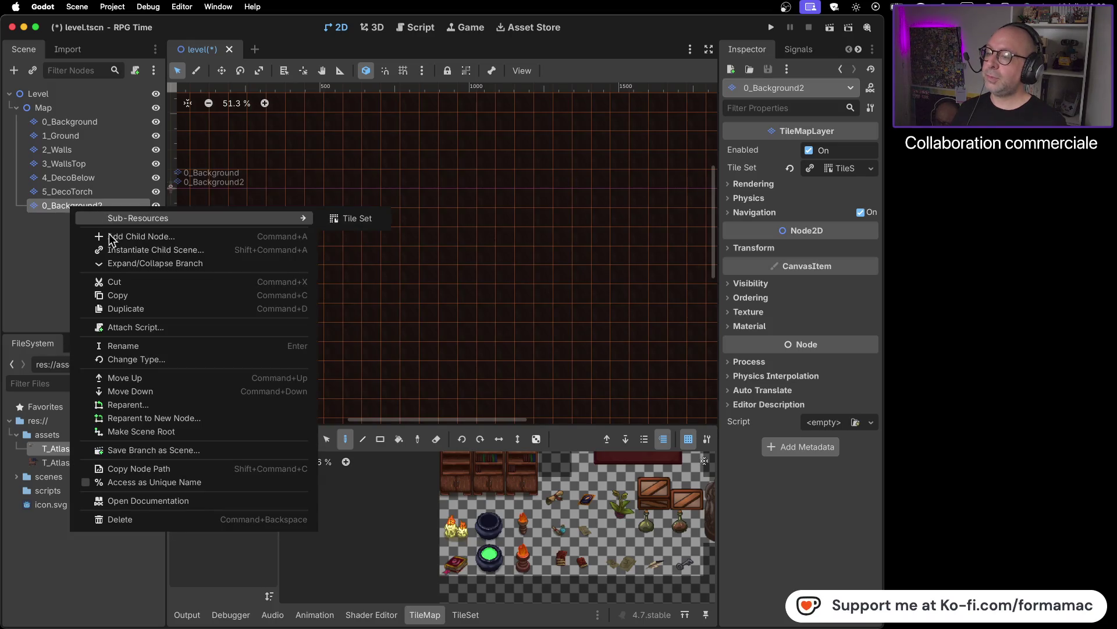
left_click(130, 345)
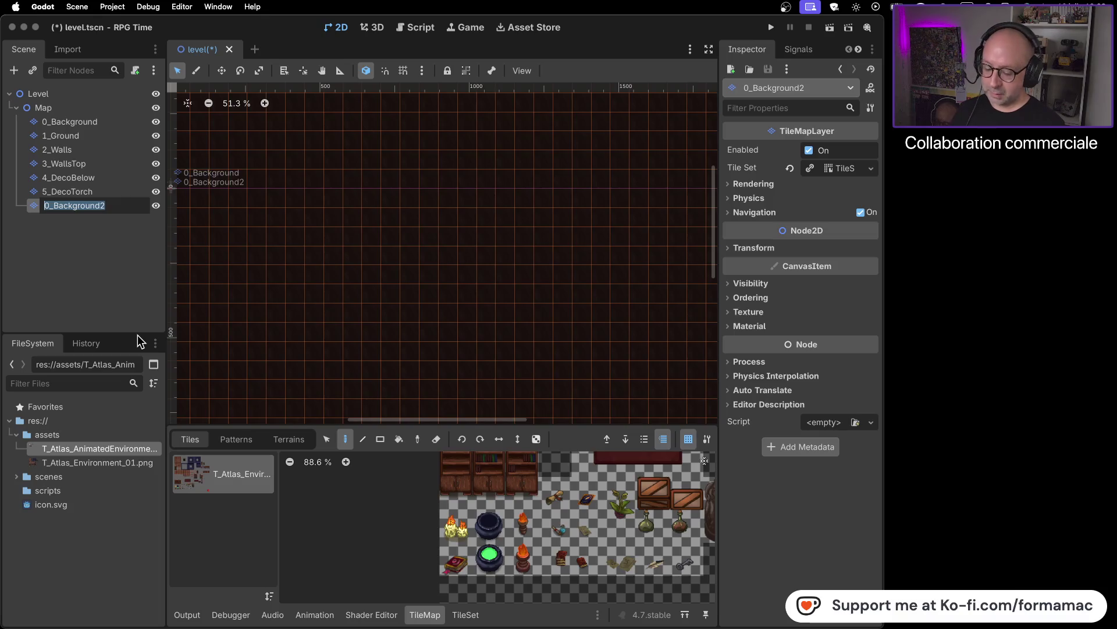
type("6_")
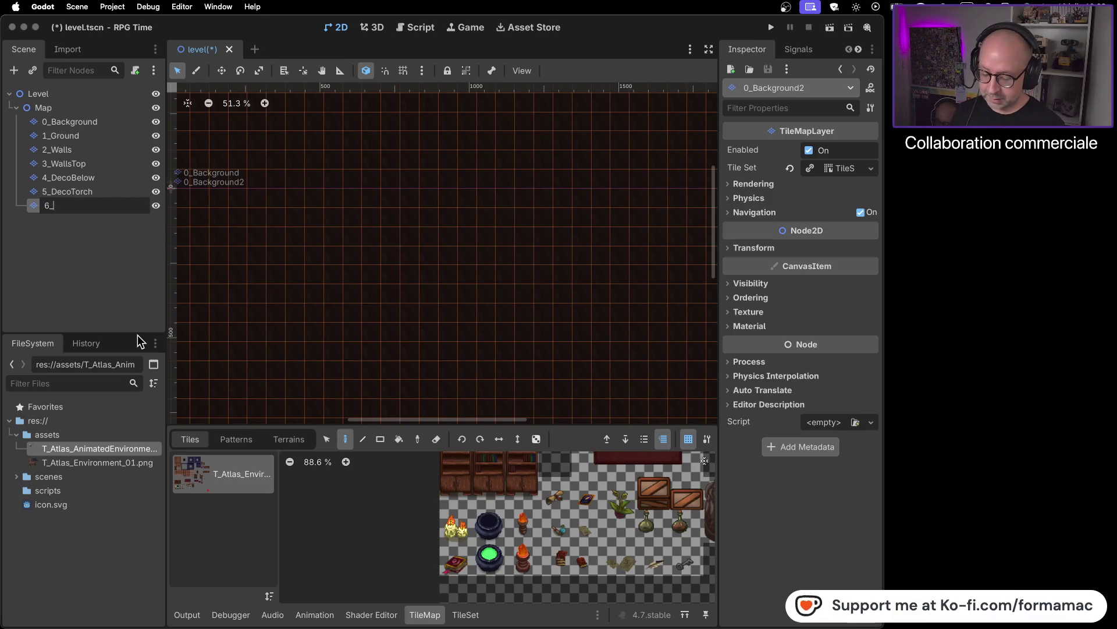
type("Props")
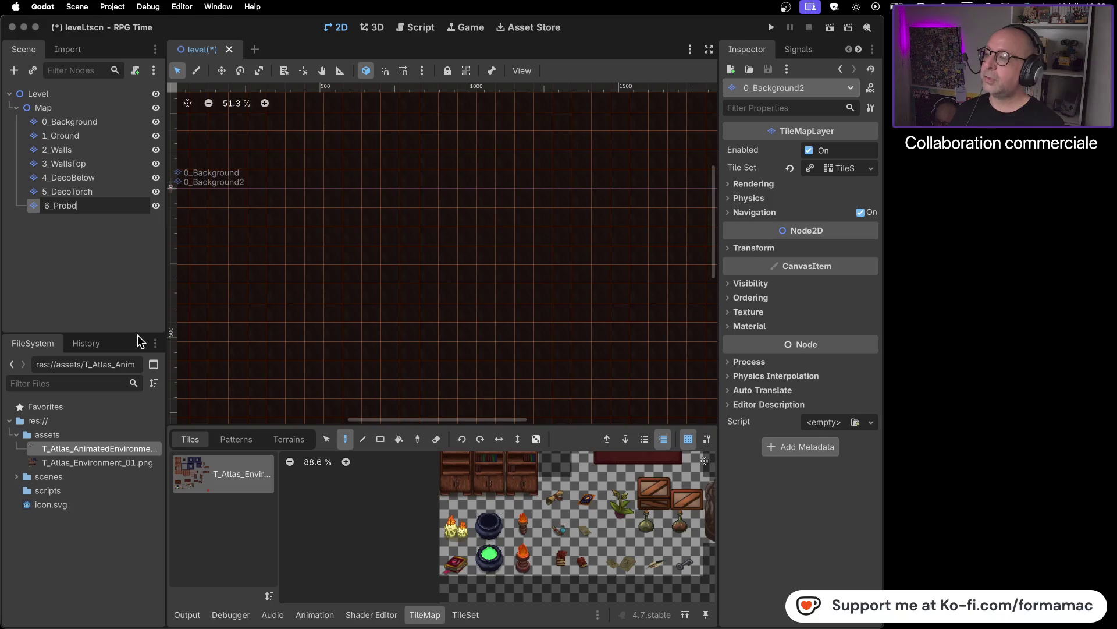
key("super+Tab")
key("super+Tab")
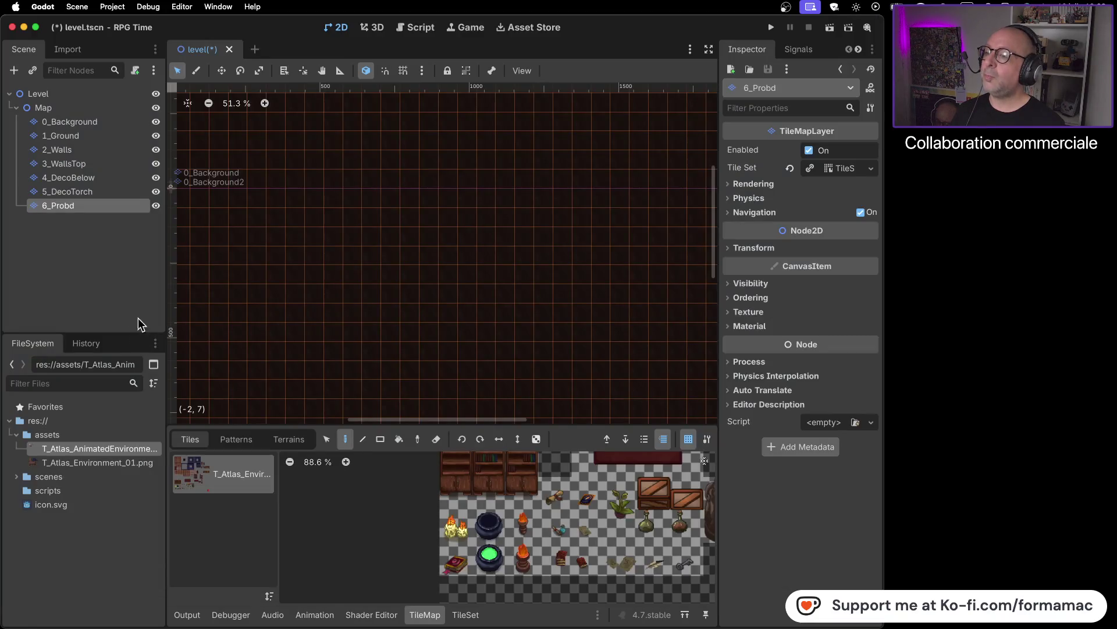
right_click(86, 211)
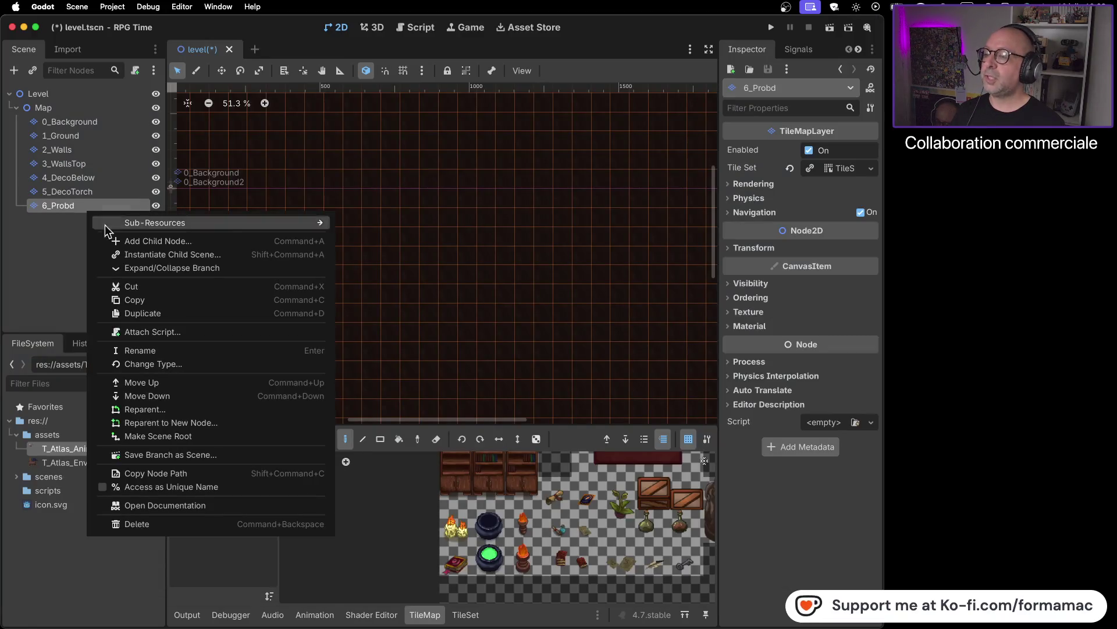
left_click(161, 348)
key("Right")
key("BackSpace")
key("BackSpace")
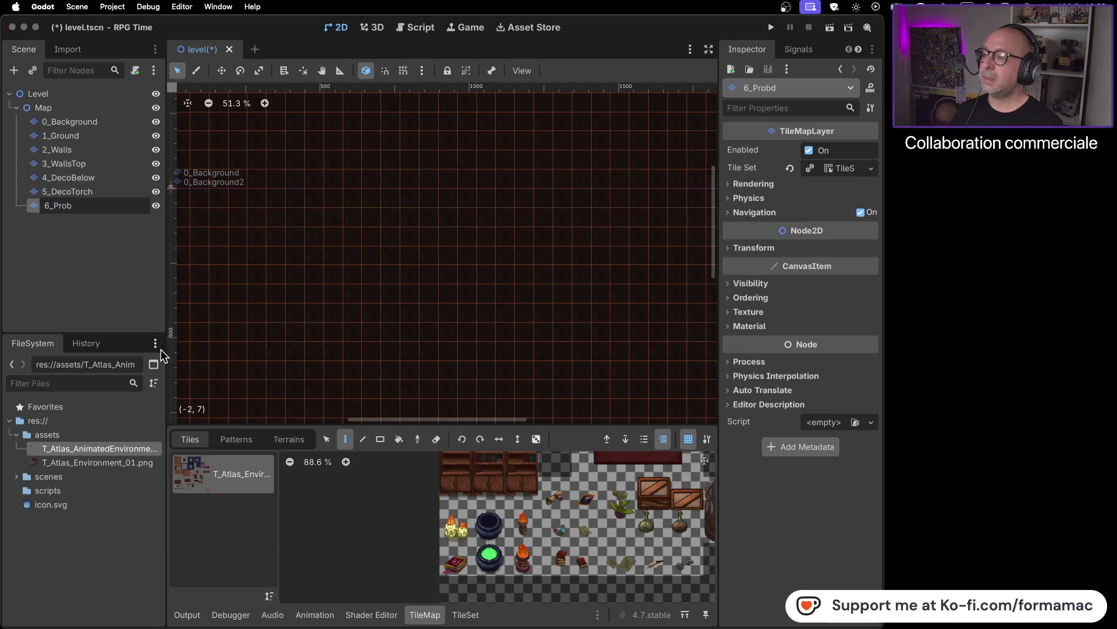
type("ps")
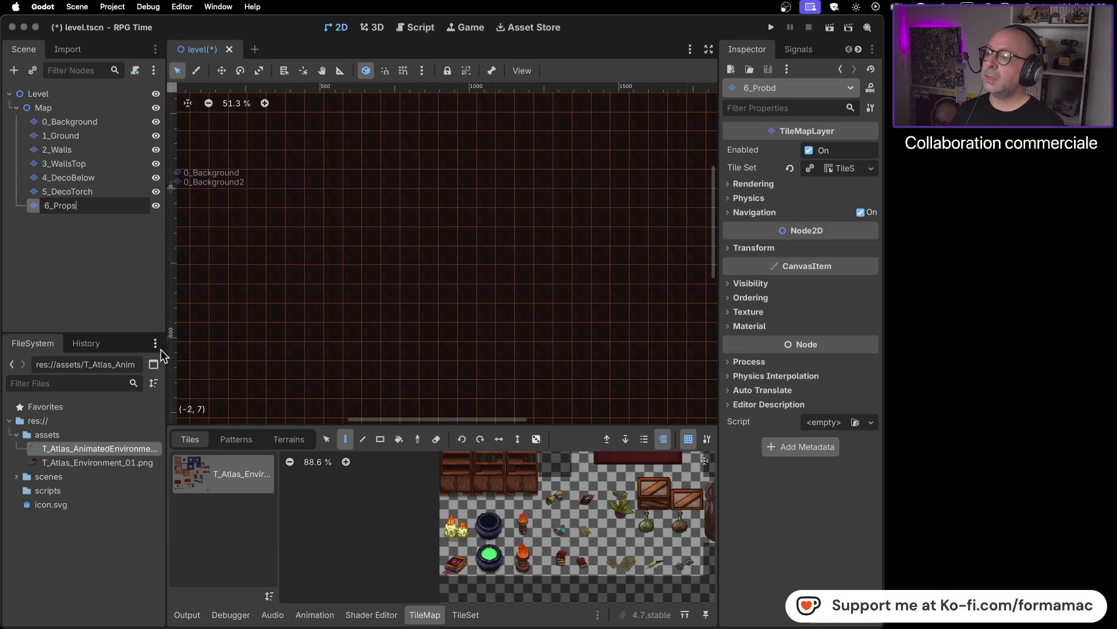
key("Return")
scroll(300, 290, "down", 10)
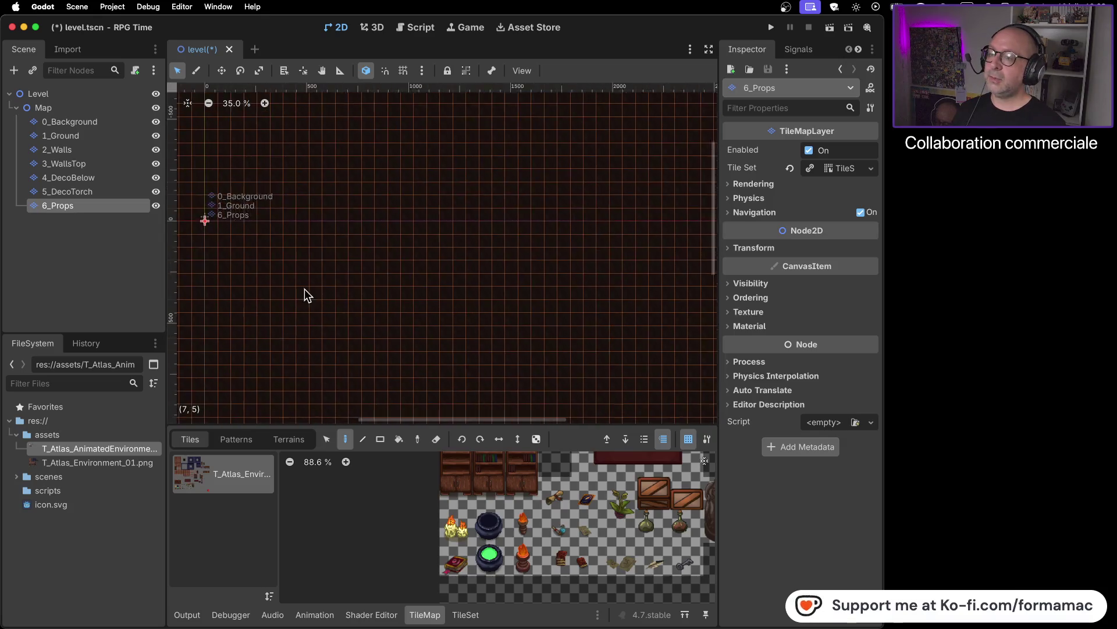
- Erase every copied tile from 6_Props by dragging the Rect tool, in eraser mode, over the whole map
left_click_drag(312, 292, 428, 292)
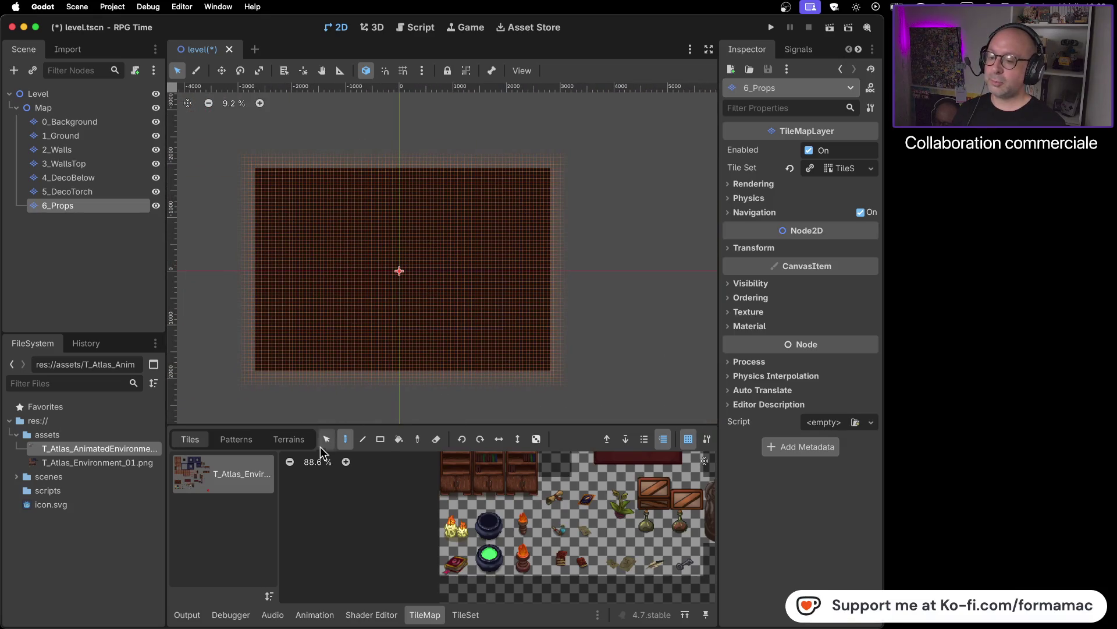
left_click(380, 439)
left_click(399, 440)
left_click(380, 440)
left_click(436, 439)
left_click_drag(249, 174, 578, 396)
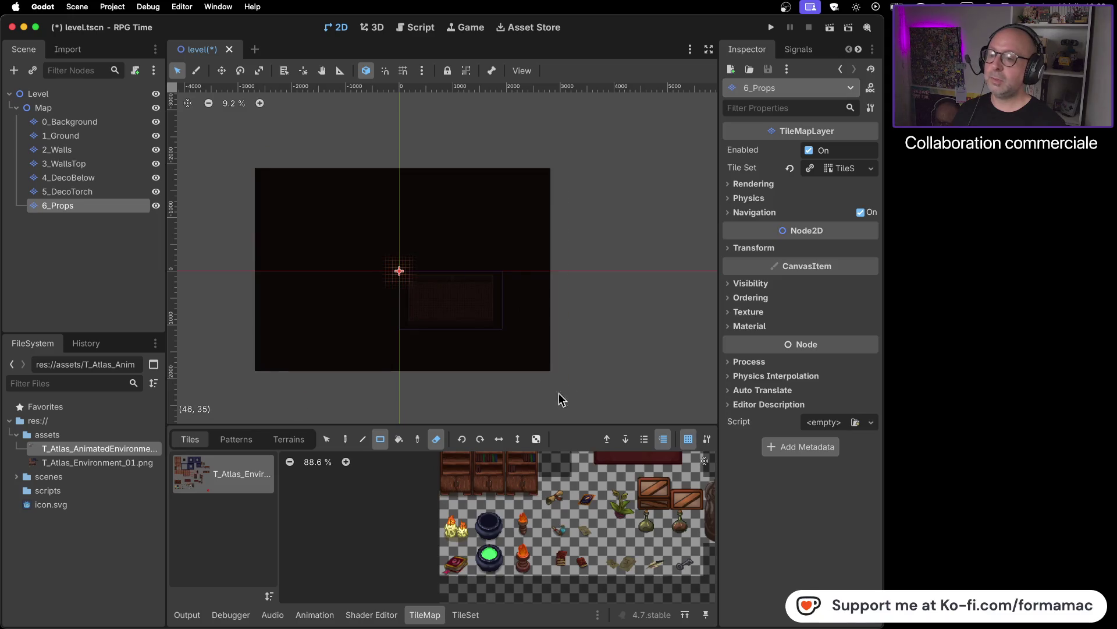
- Hide the 0_Background layer, select 6_Props and centre the view on the room floor
left_click(123, 106)
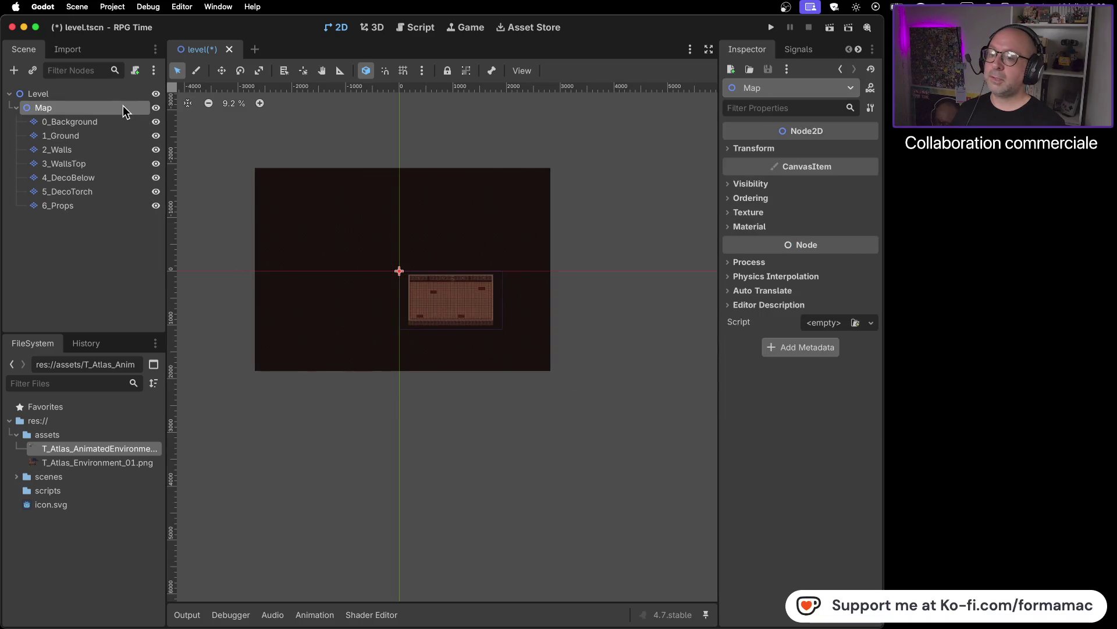
scroll(440, 285, "up", 5)
scroll(440, 288, "up", 4)
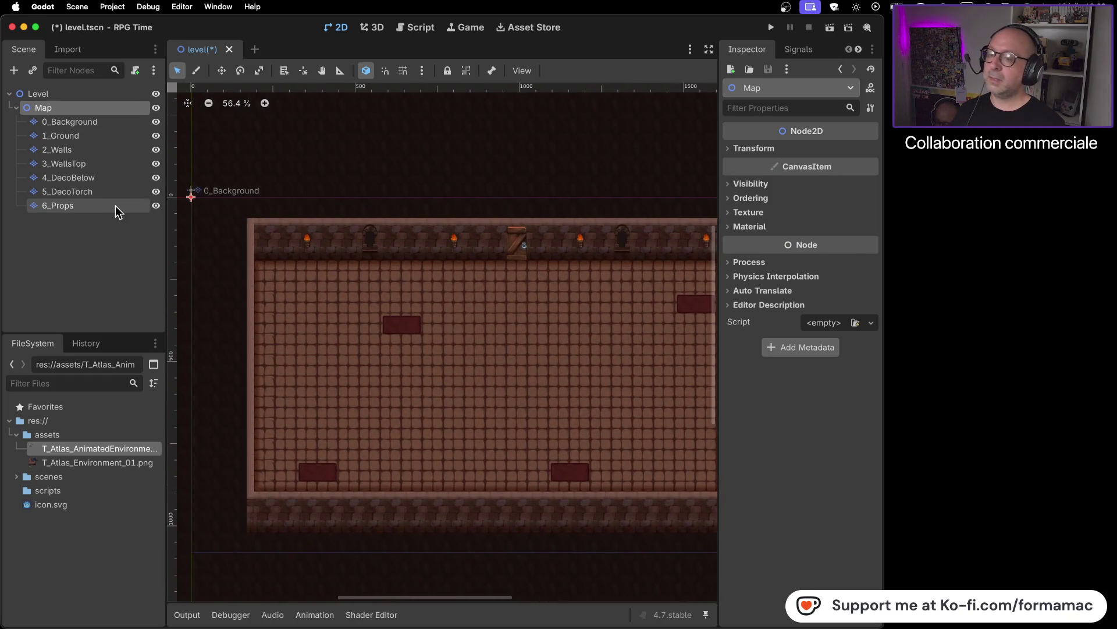
left_click(156, 121)
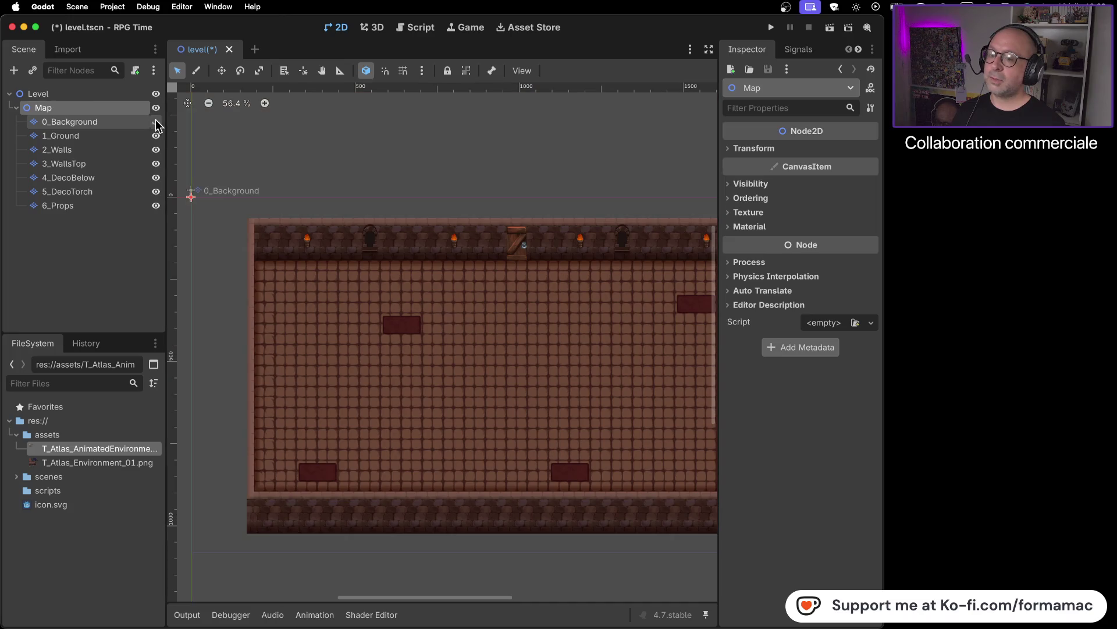
left_click(124, 204)
left_click_drag(438, 366, 379, 232)
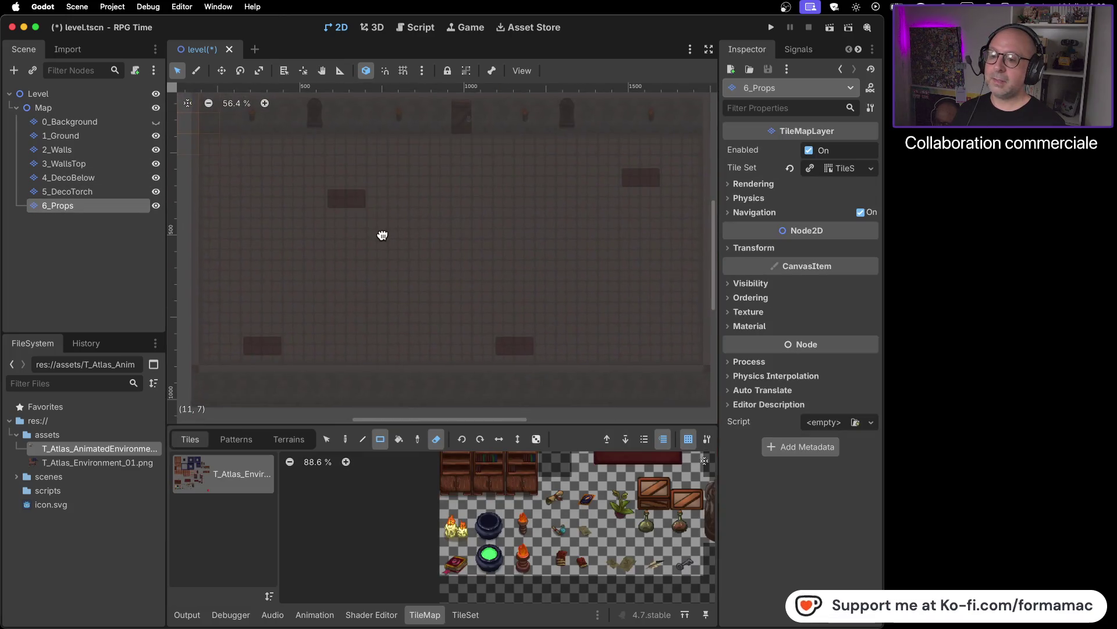
- Scroll the tile atlas down to the furniture rows with the chair and table tiles
scroll(567, 502, "down", 3)
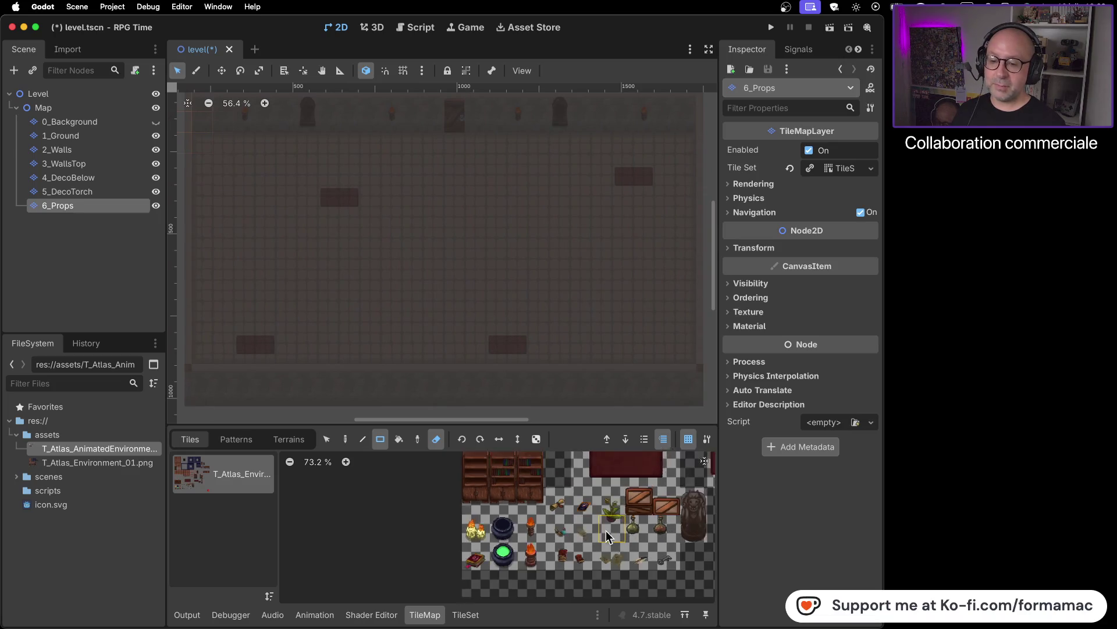
scroll(610, 522, "right", 3)
scroll(510, 530, "up", 5)
scroll(510, 529, "right", 2)
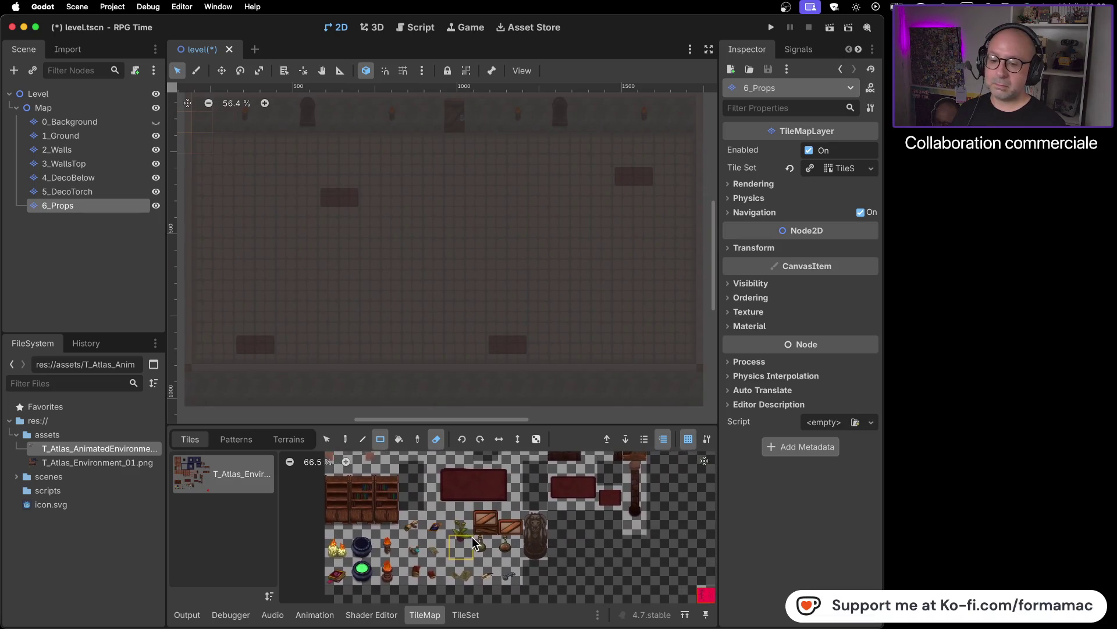
scroll(524, 506, "down", 3)
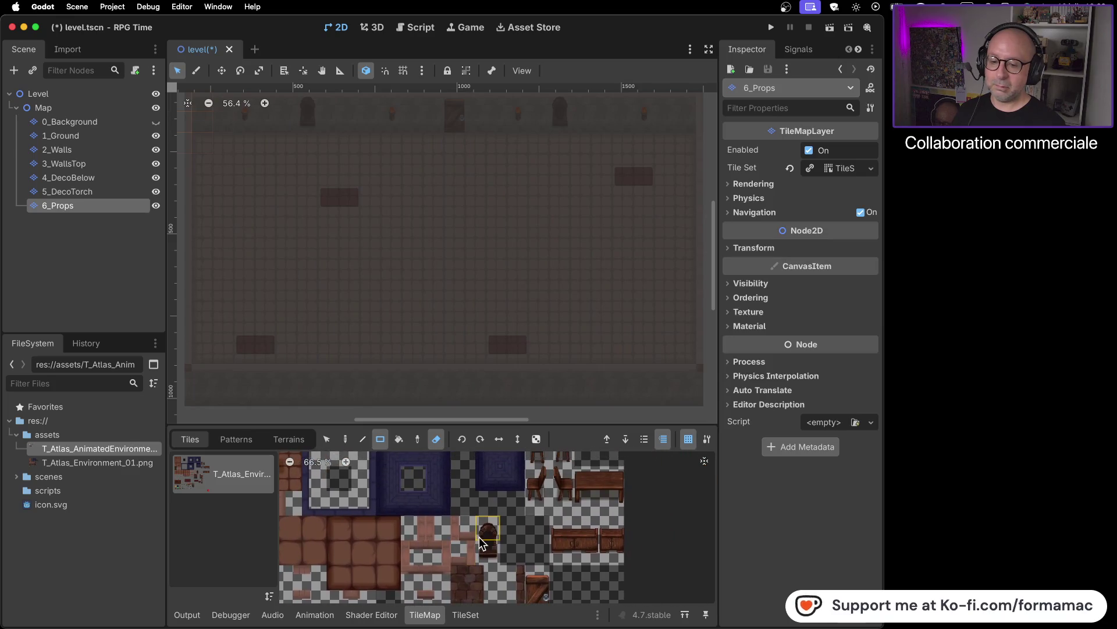
scroll(523, 547, "right", 2)
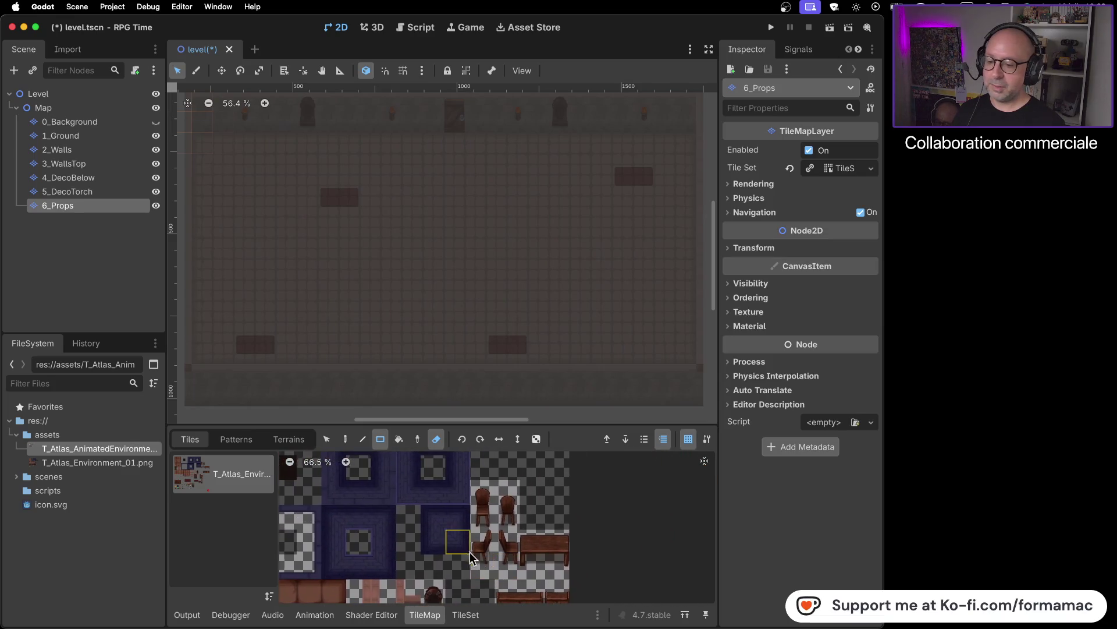
scroll(512, 524, "down", 5)
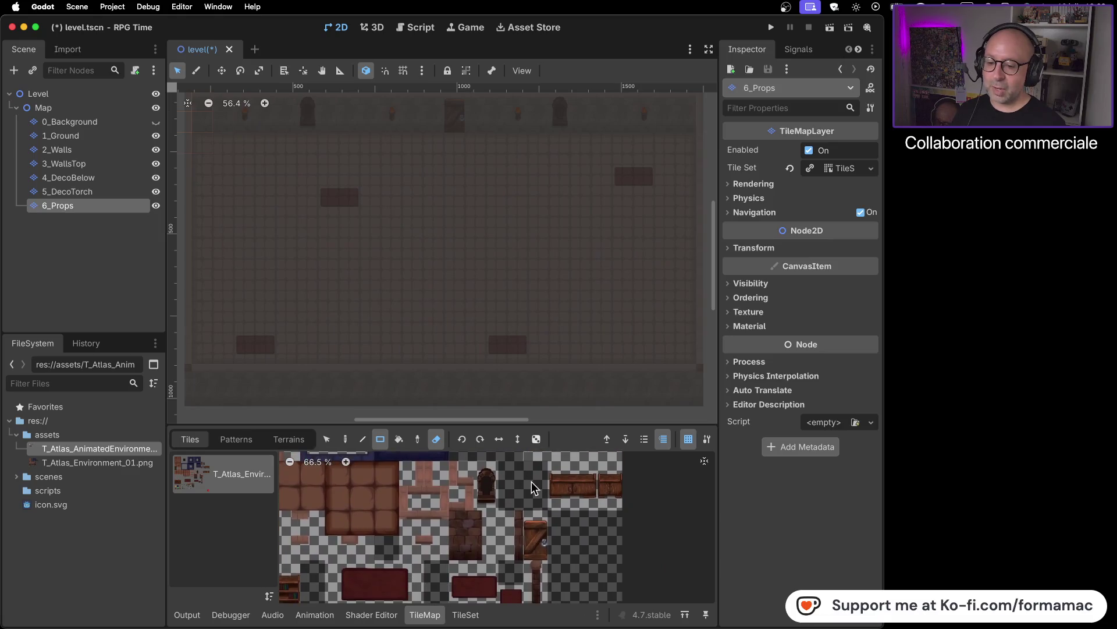
left_click_drag(502, 546, 548, 470)
left_click_drag(512, 536, 550, 459)
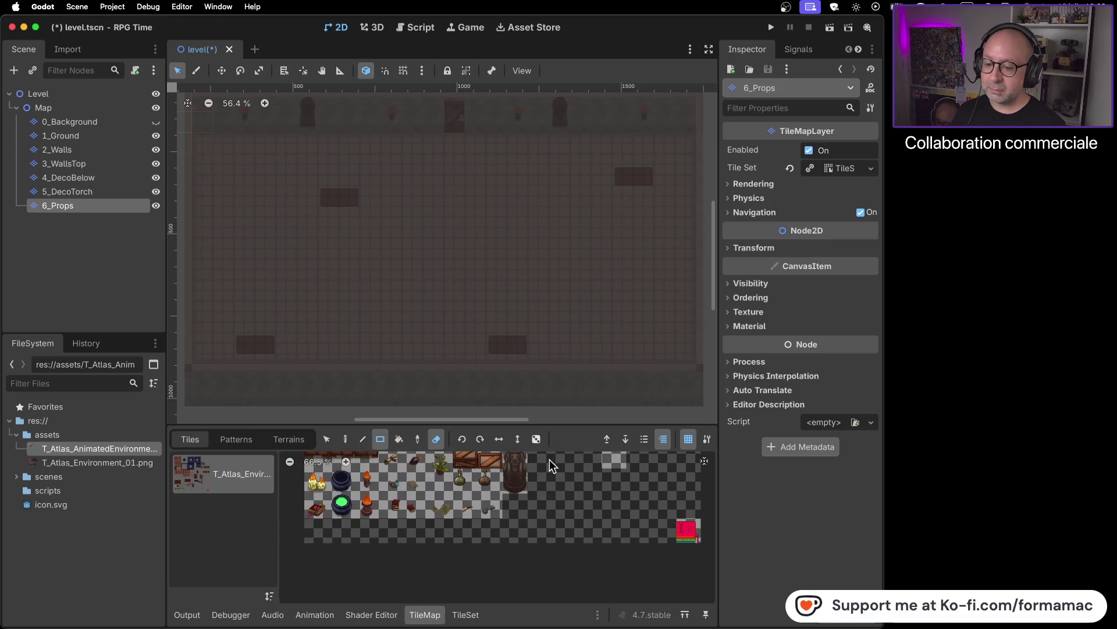
scroll(495, 487, "up", 5)
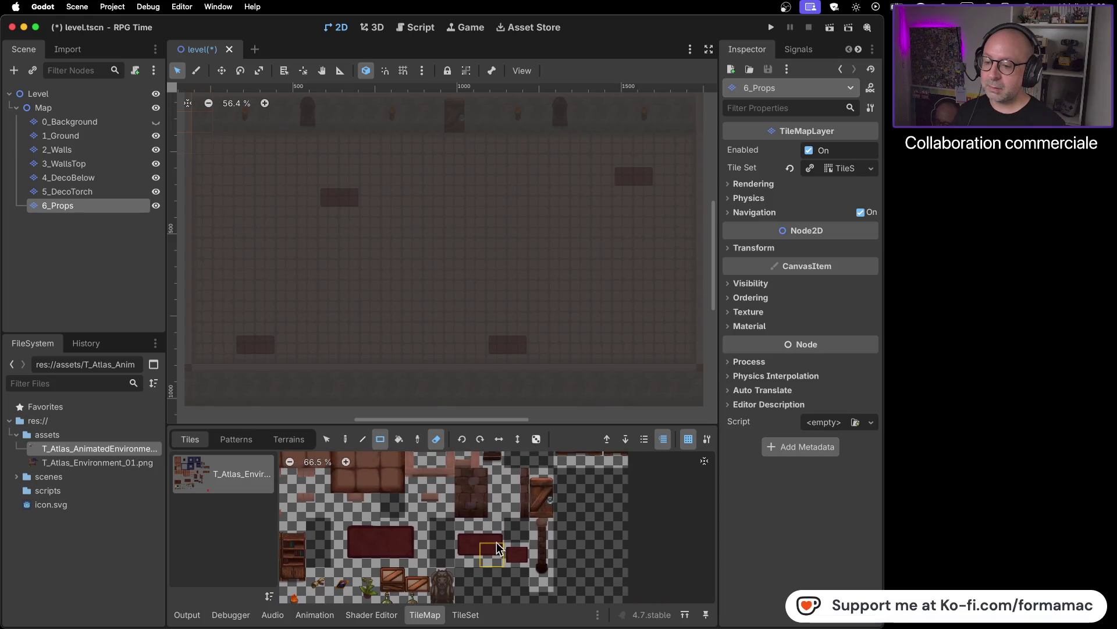
scroll(489, 551, "up", 1)
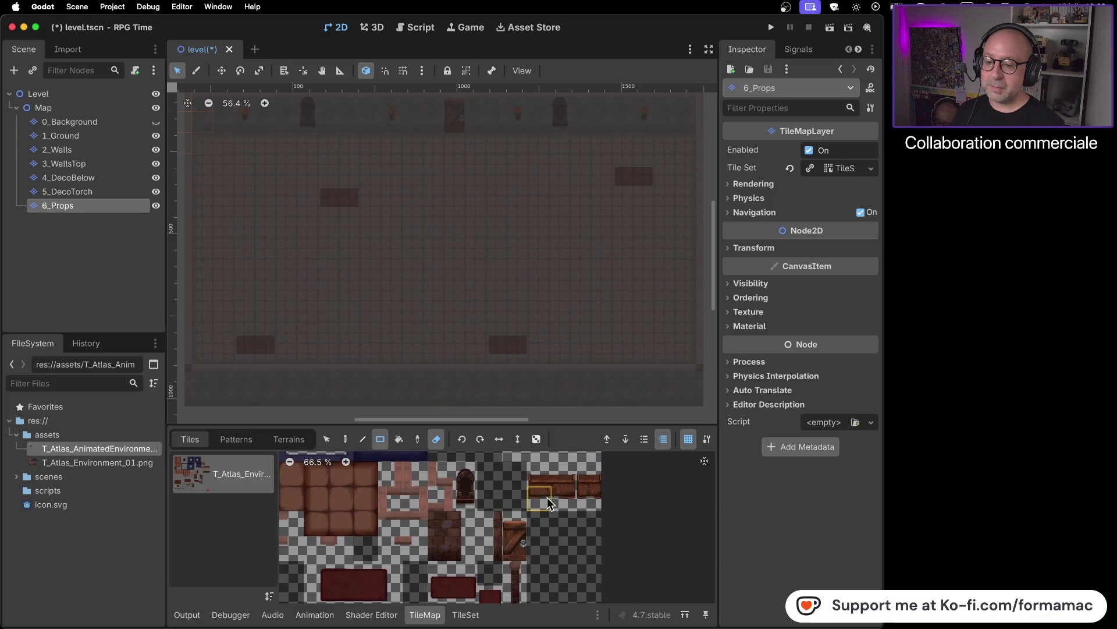
left_click_drag(547, 497, 490, 581)
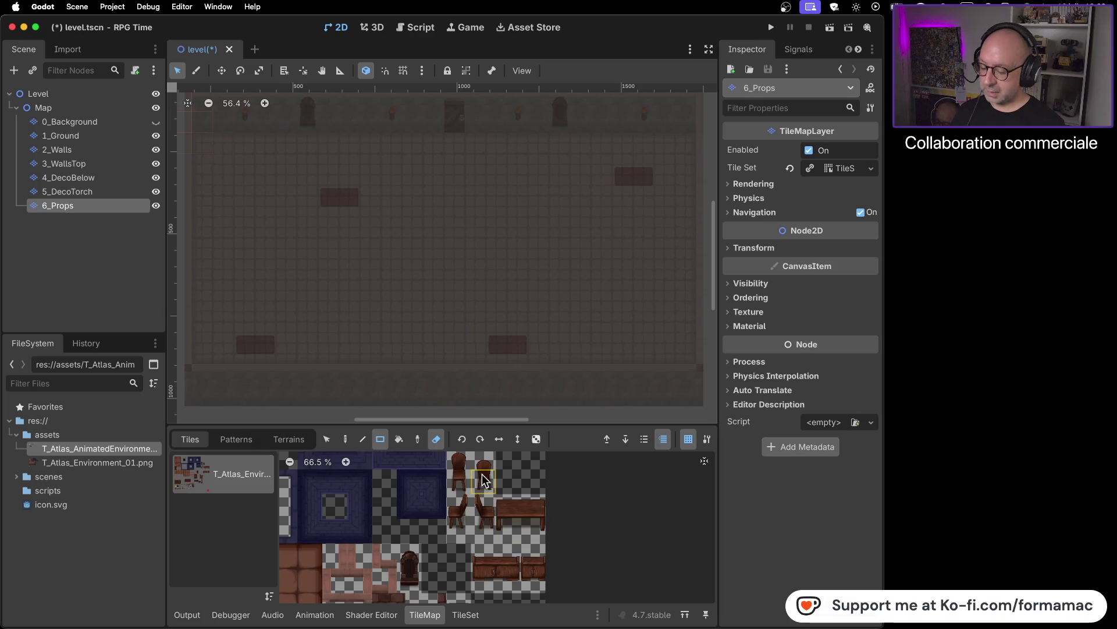
- Select the wooden table's two tiles and turn erasing off, switching to single-tile painting
key("super+Tab")
key("super+Tab")
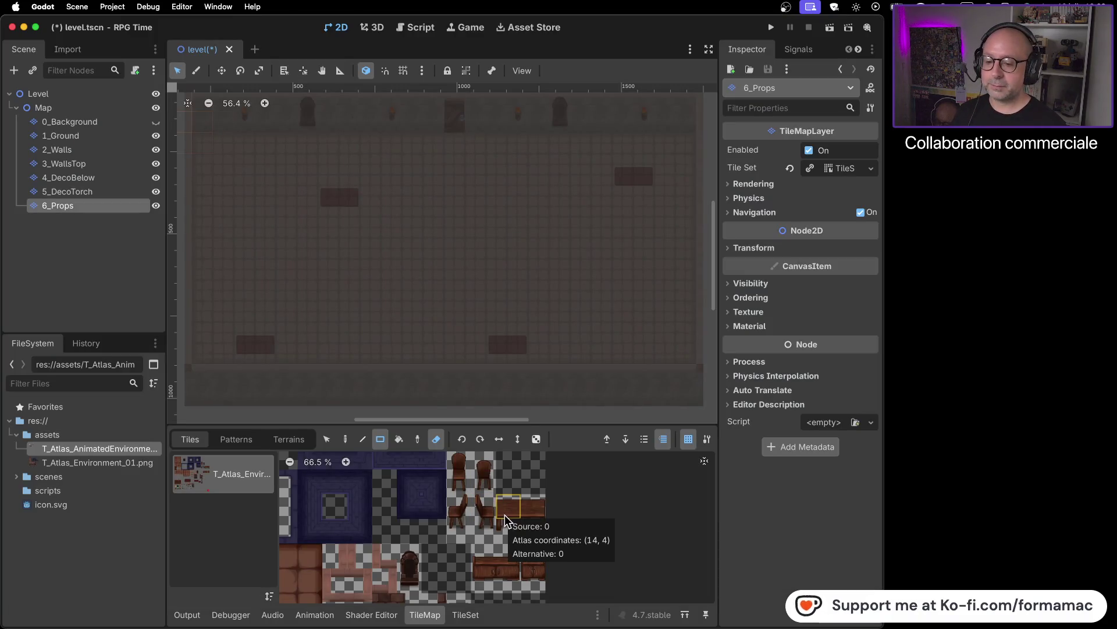
left_click_drag(507, 516, 533, 519)
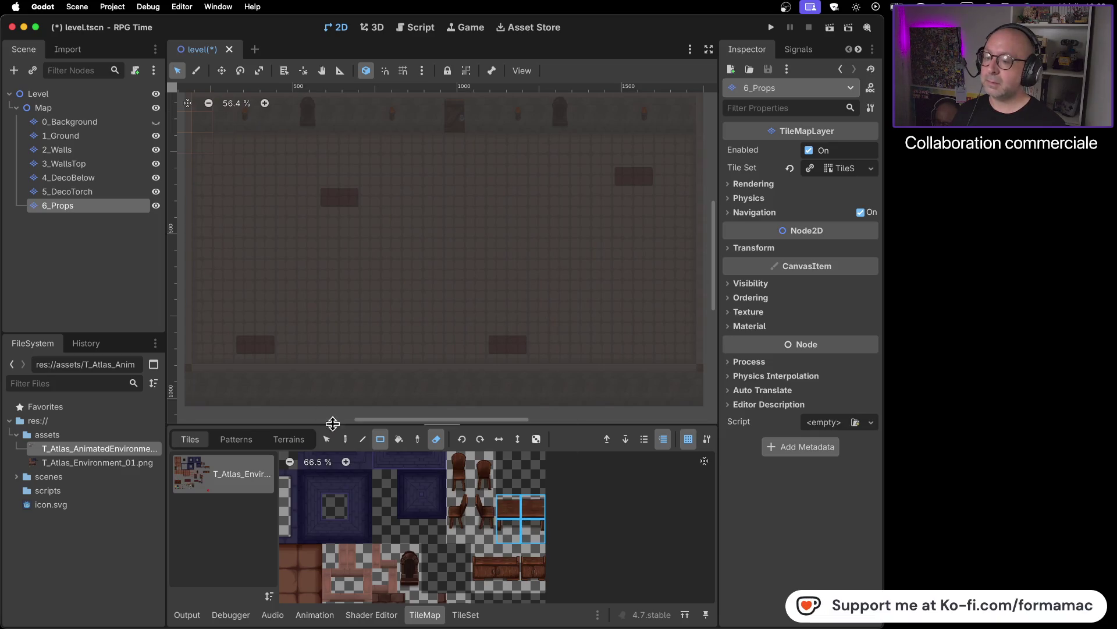
left_click(435, 439)
left_click(345, 439)
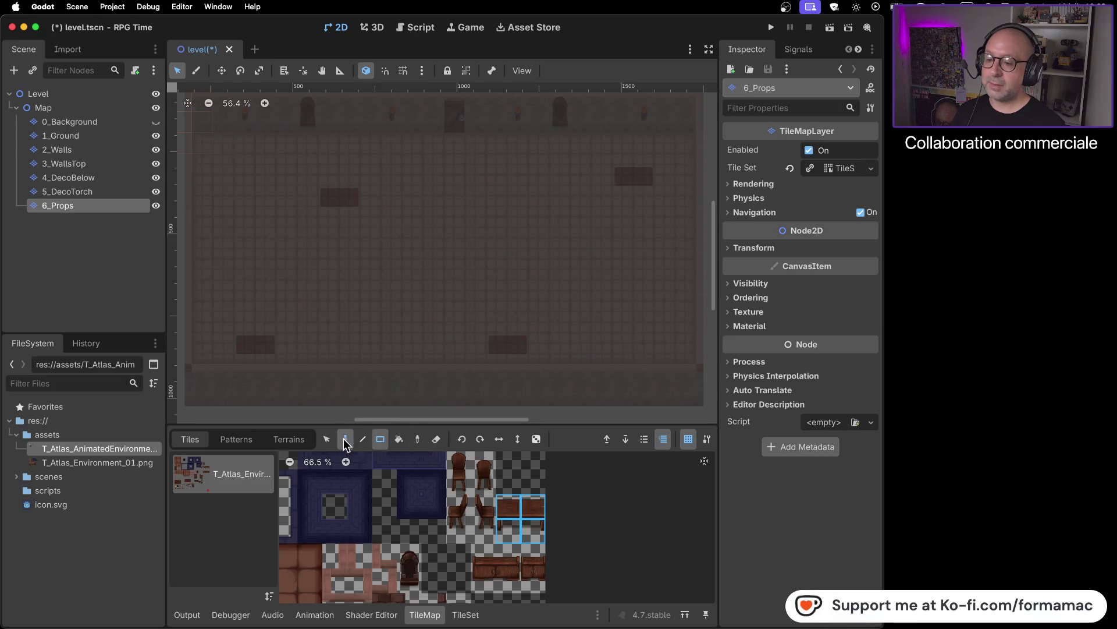
- Paint two wooden tables with facing chairs beside them, then show 0_Background and view the Map
left_click(571, 267)
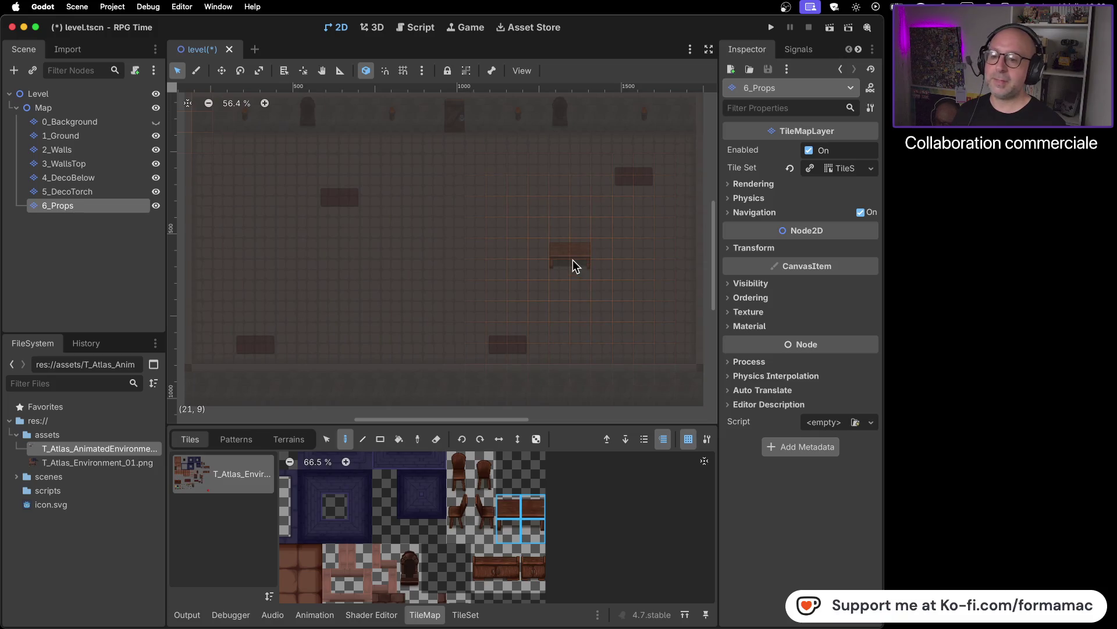
left_click(573, 260)
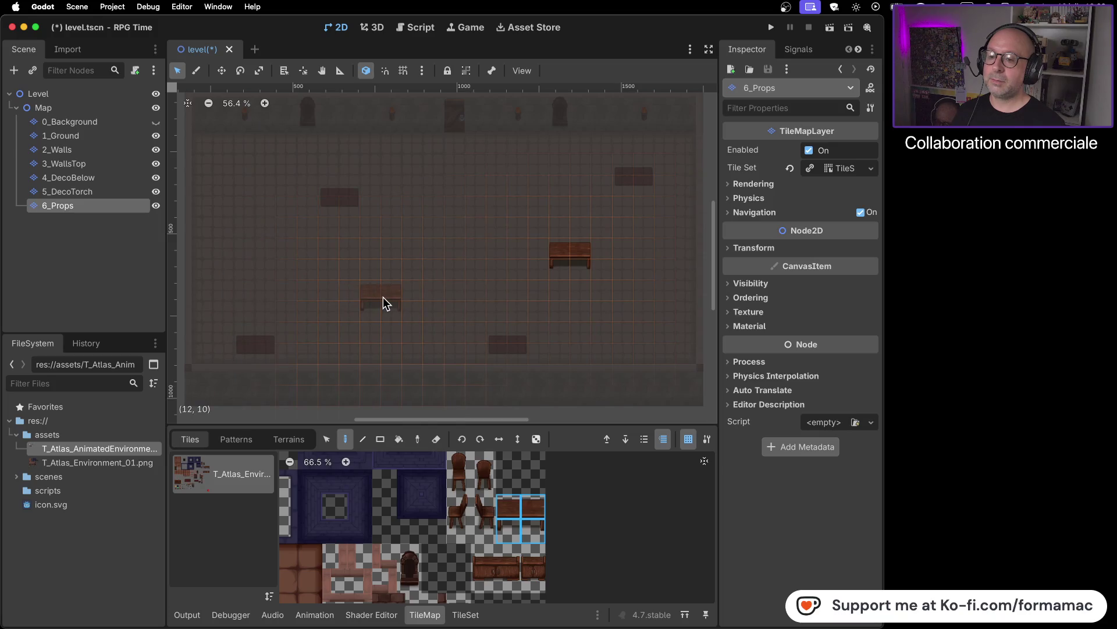
left_click(484, 515)
left_click(346, 301)
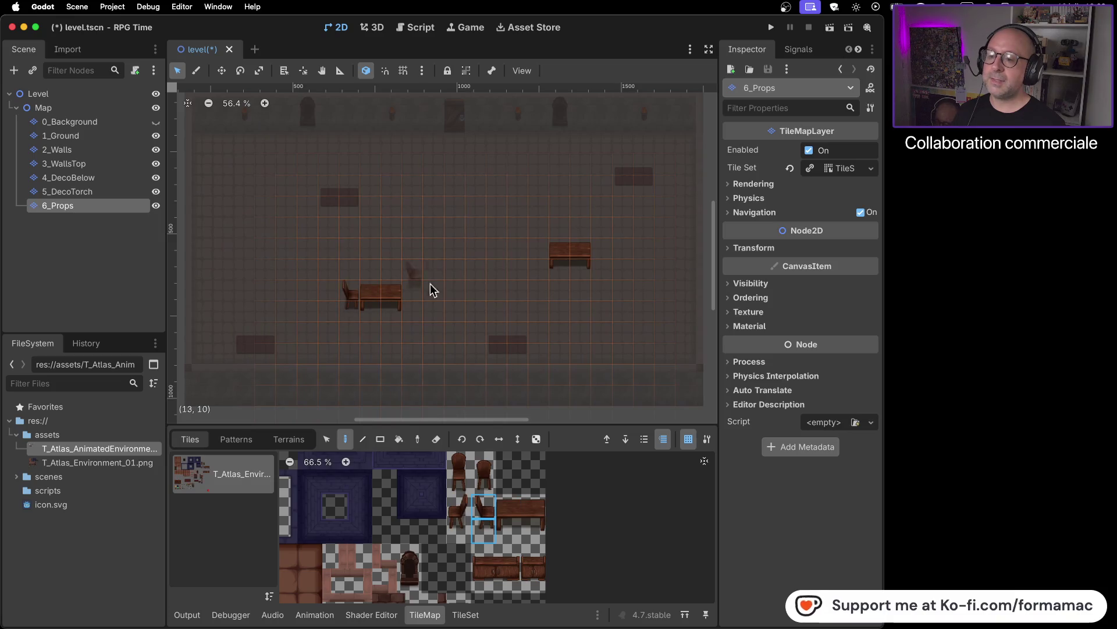
left_click(459, 515)
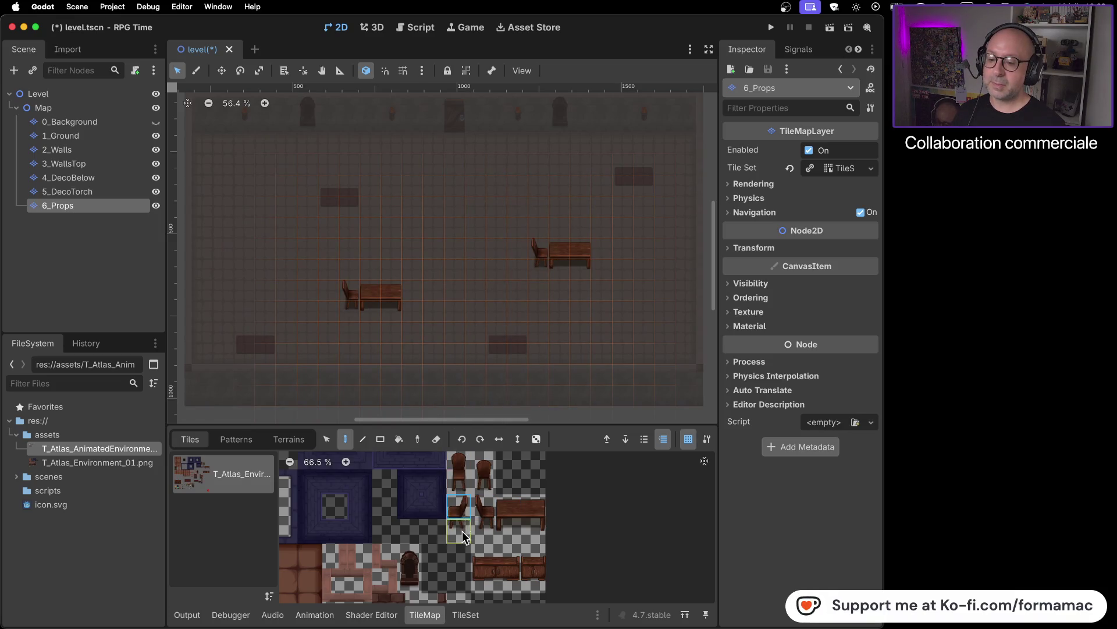
left_click(605, 258)
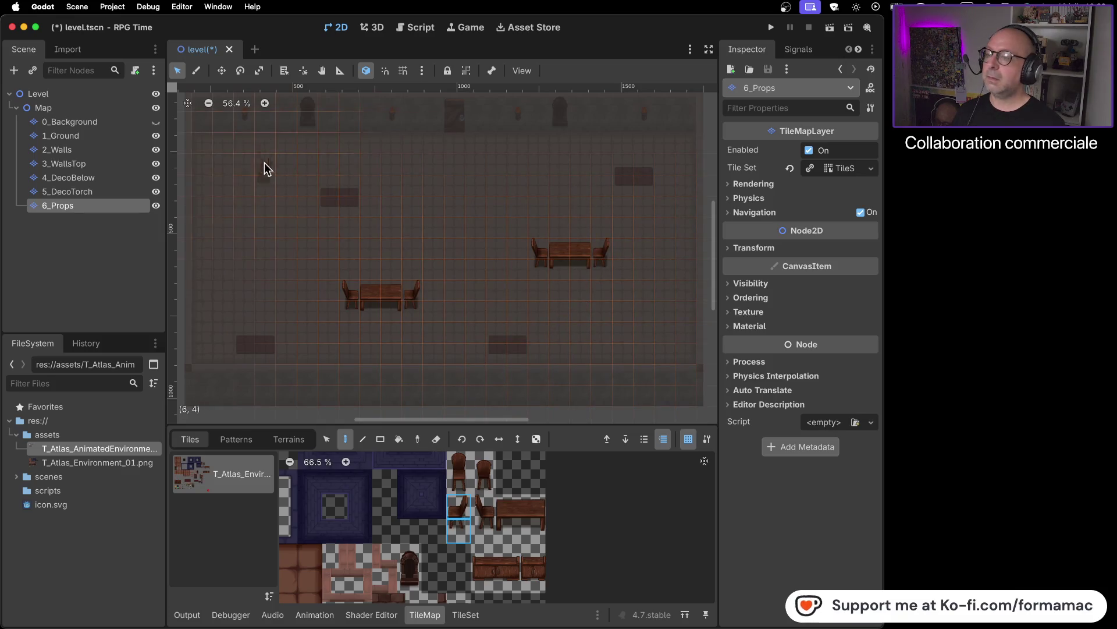
left_click(156, 123)
left_click(120, 107)
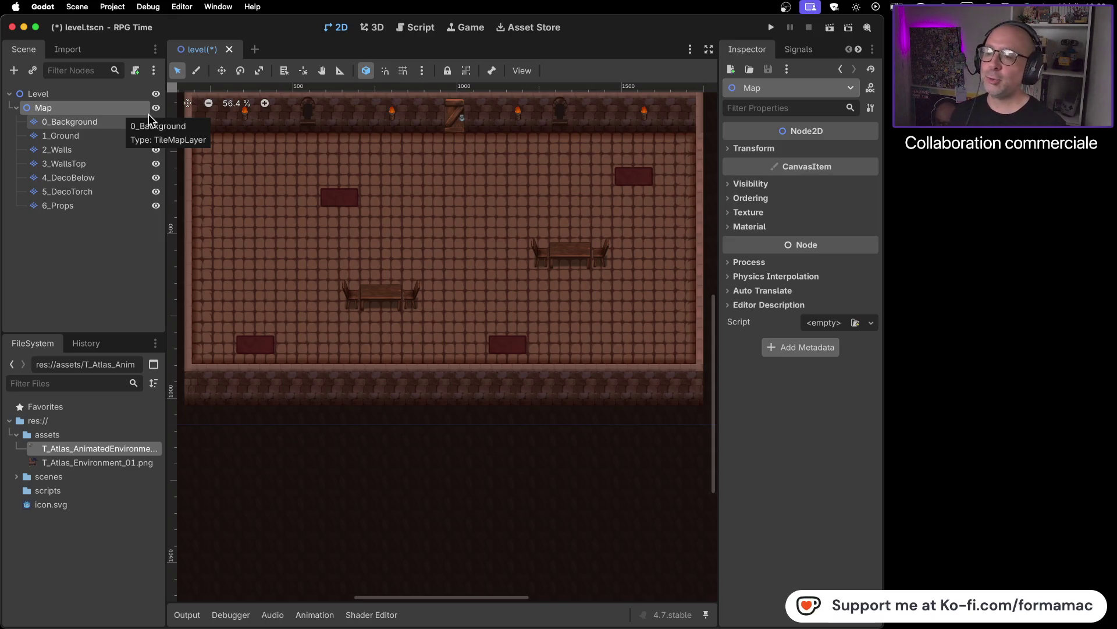
- Save the scene with Ctrl+S, reselect the 6_Props layer and hide 0_Background
key("ctrl+s")
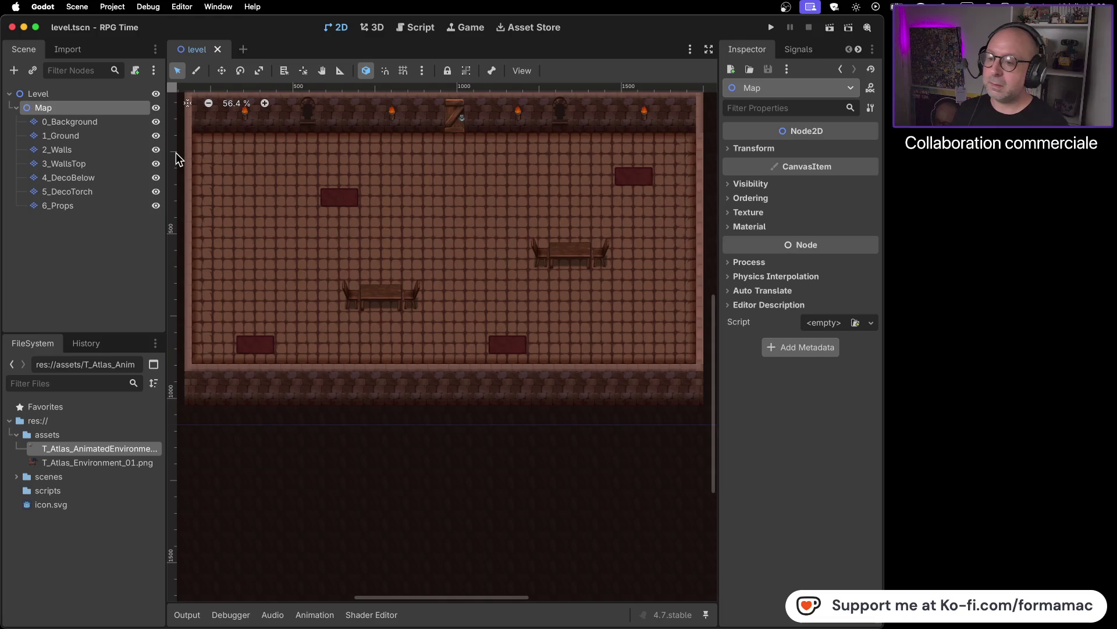
key("super+Tab")
key("super+Tab")
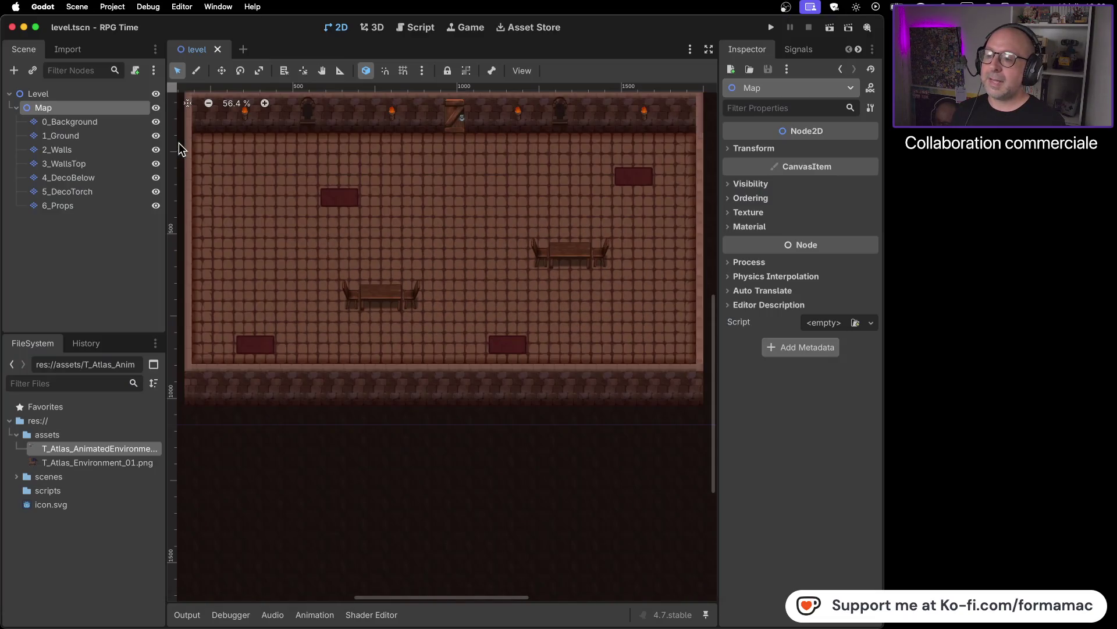
left_click(90, 207)
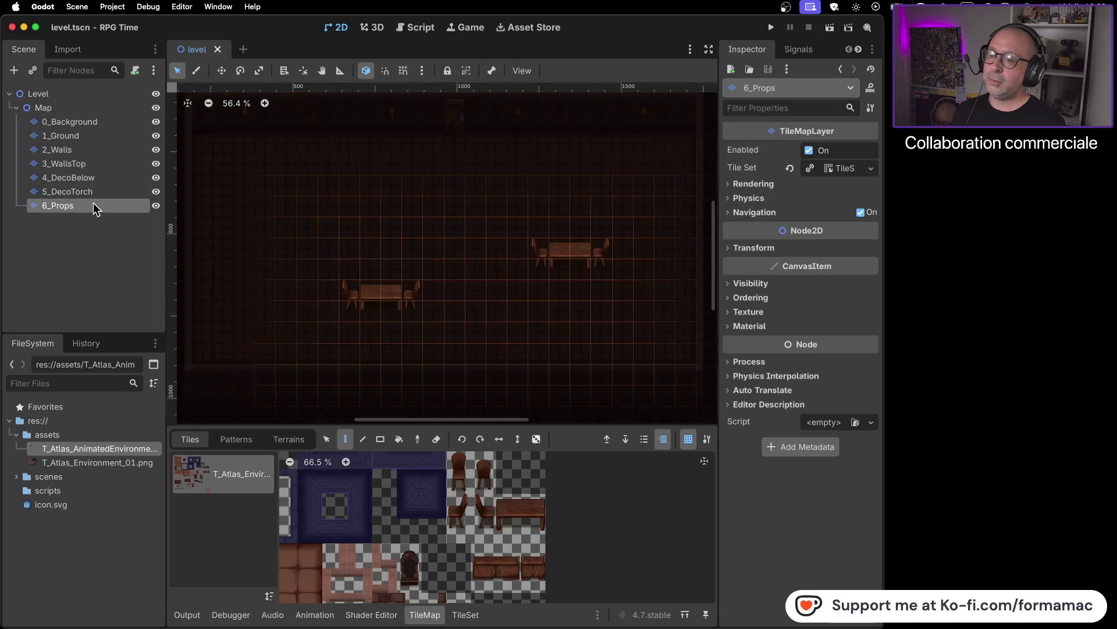
left_click(156, 121)
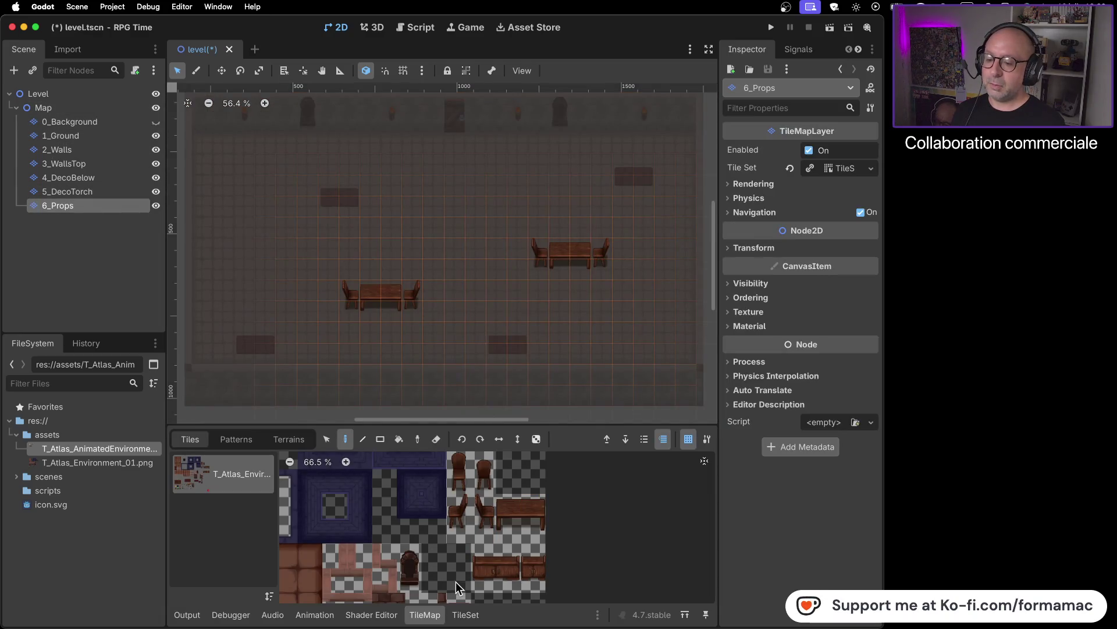
- Pick the 2x2 table block and tall chair tile for the upper-left set, then save the scene
left_click_drag(512, 512, 528, 515)
left_click_drag(515, 524, 535, 531)
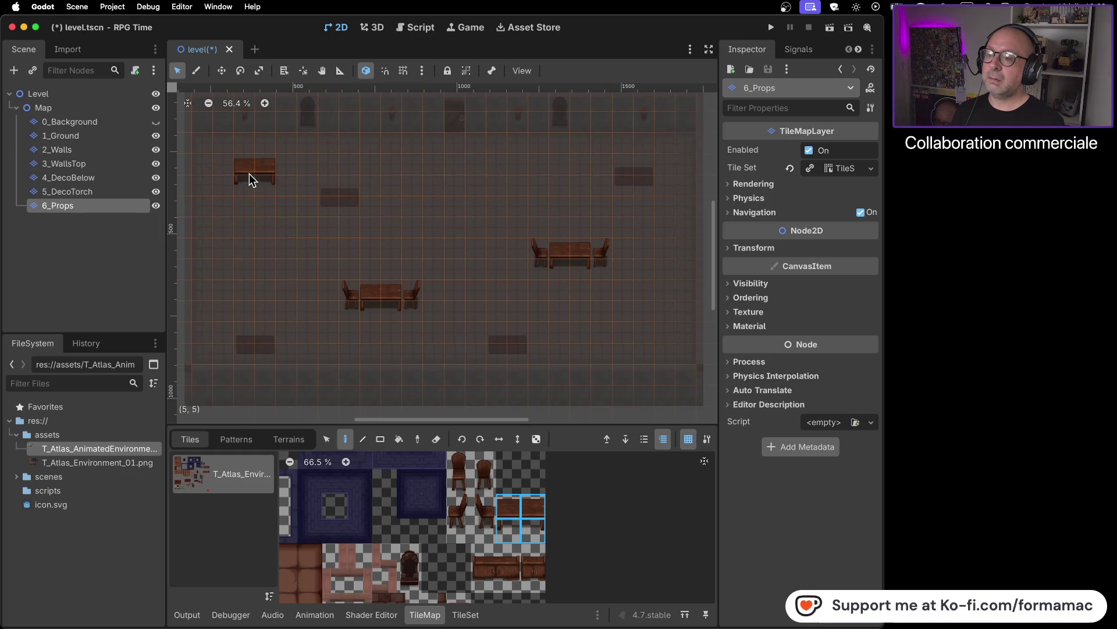
left_click(481, 527)
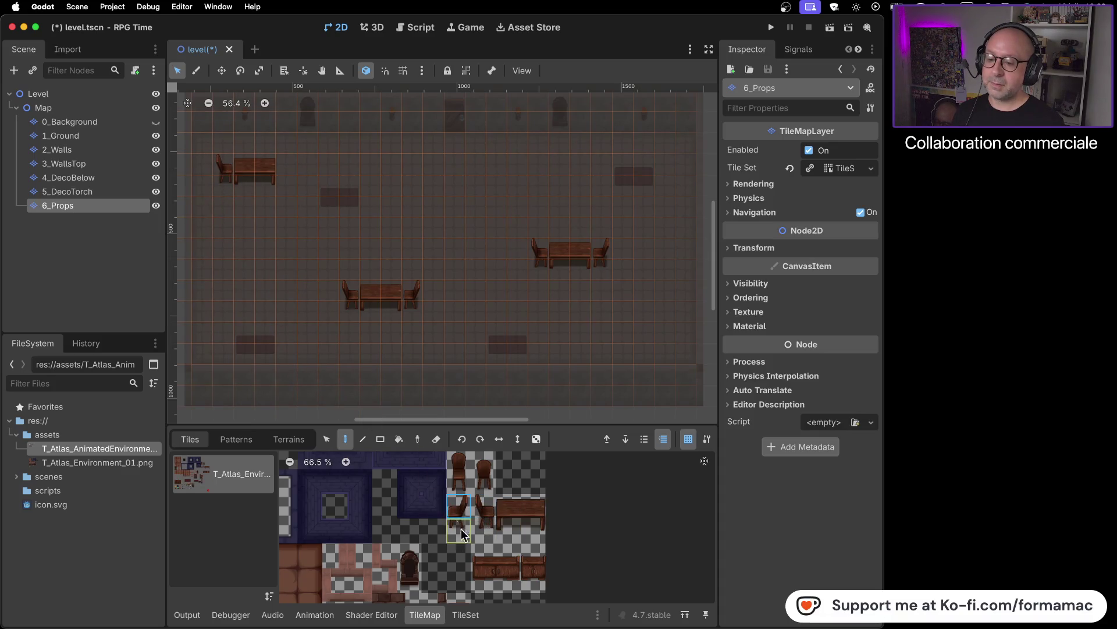
key("super+s")
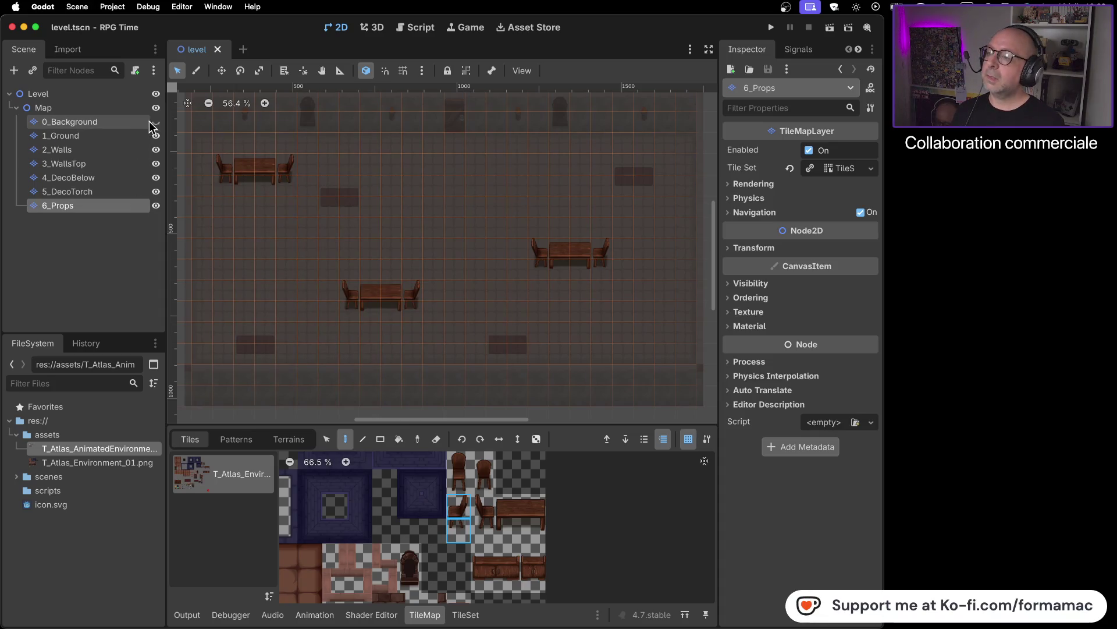
left_click(128, 104)
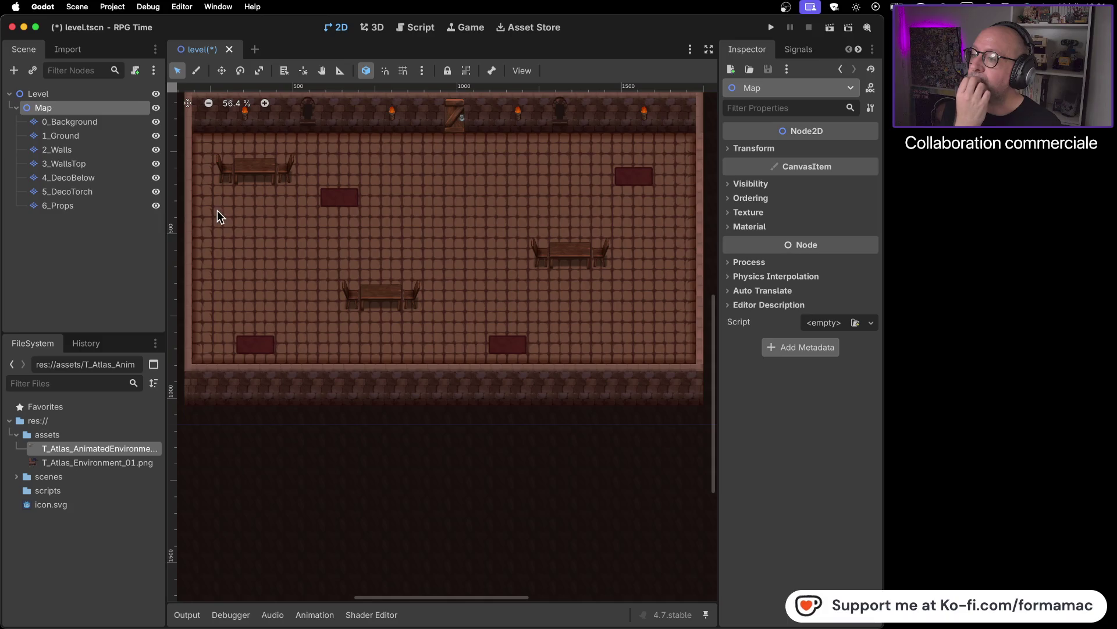
- Hide 6_Props, 5_DecoTorch and 4_DecoBelow to compare, then show all three again
left_click(155, 205)
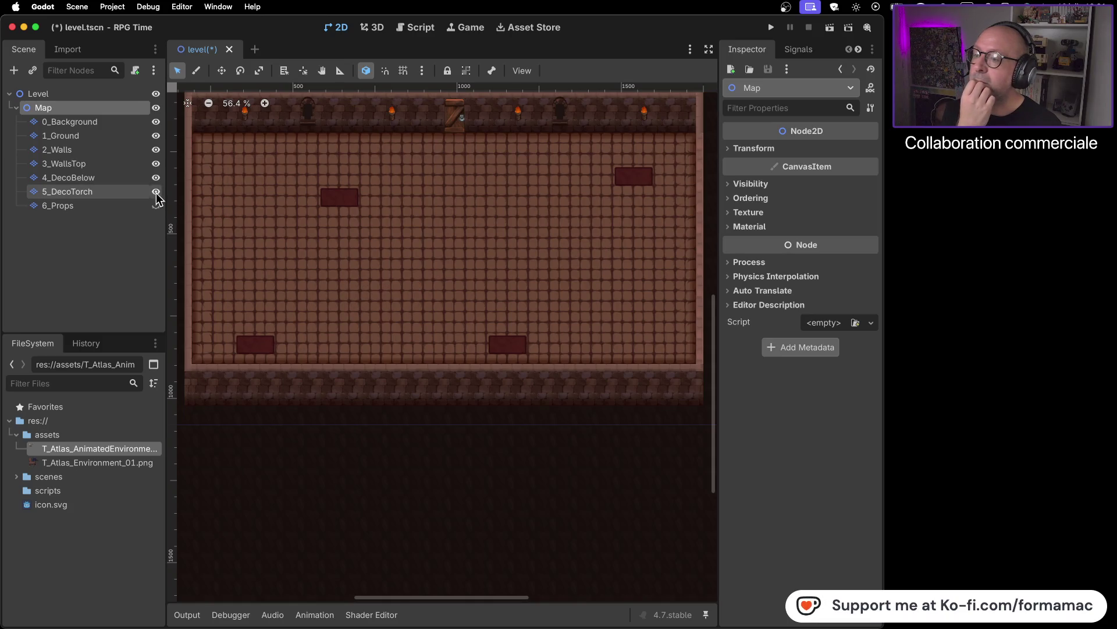
left_click(156, 192)
left_click(157, 177)
left_click(157, 177)
left_click(156, 192)
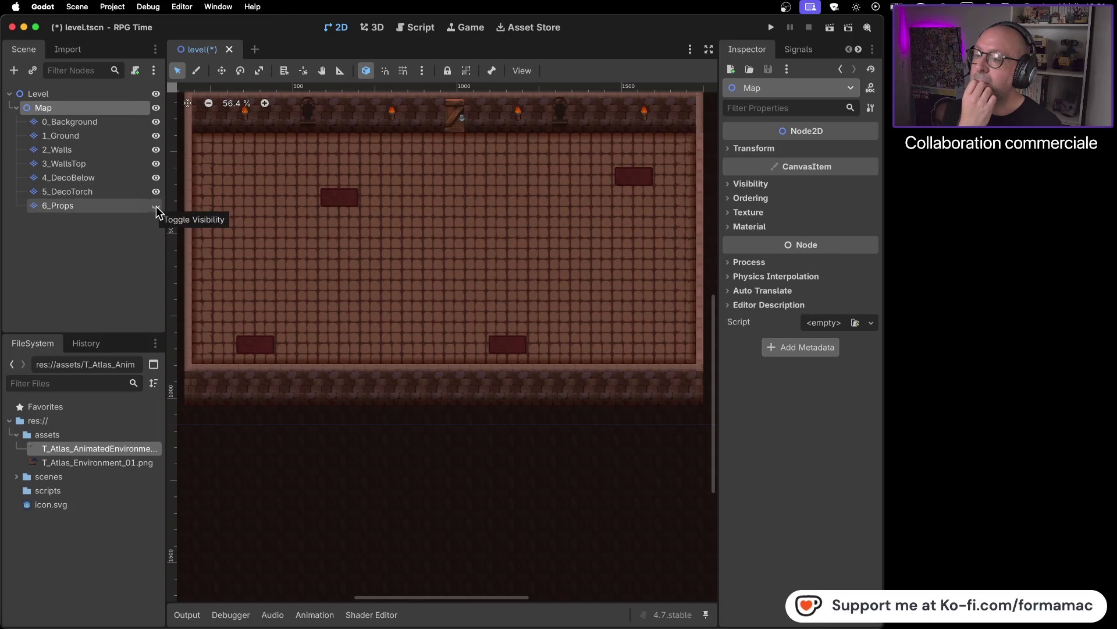
left_click(156, 206)
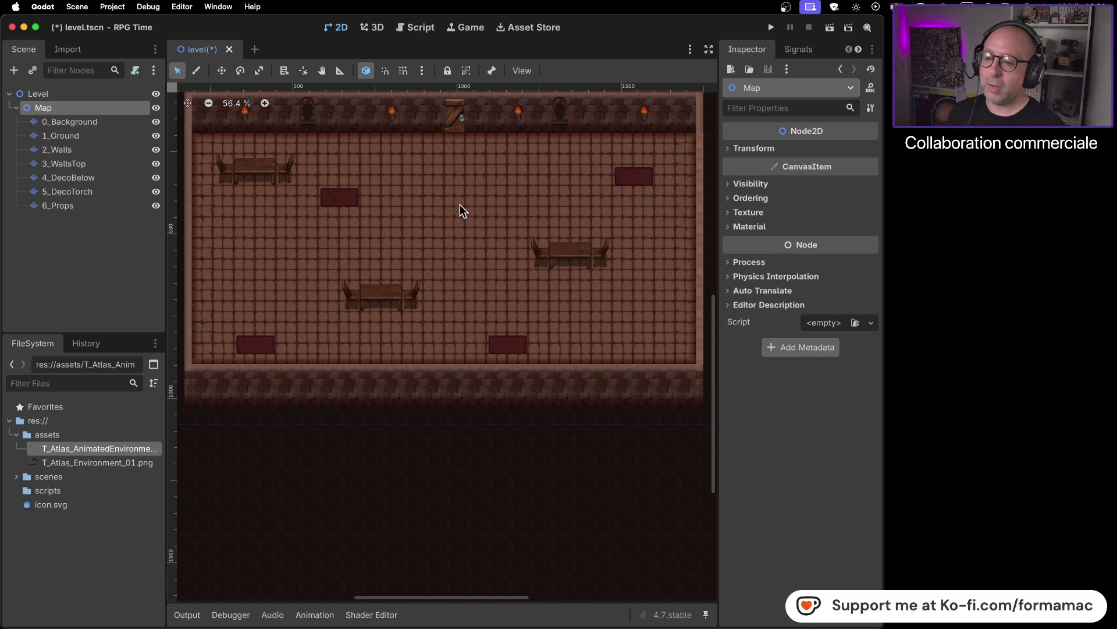
- Save the level and resume the YouTube tutorial video in Firefox
key("super+s")
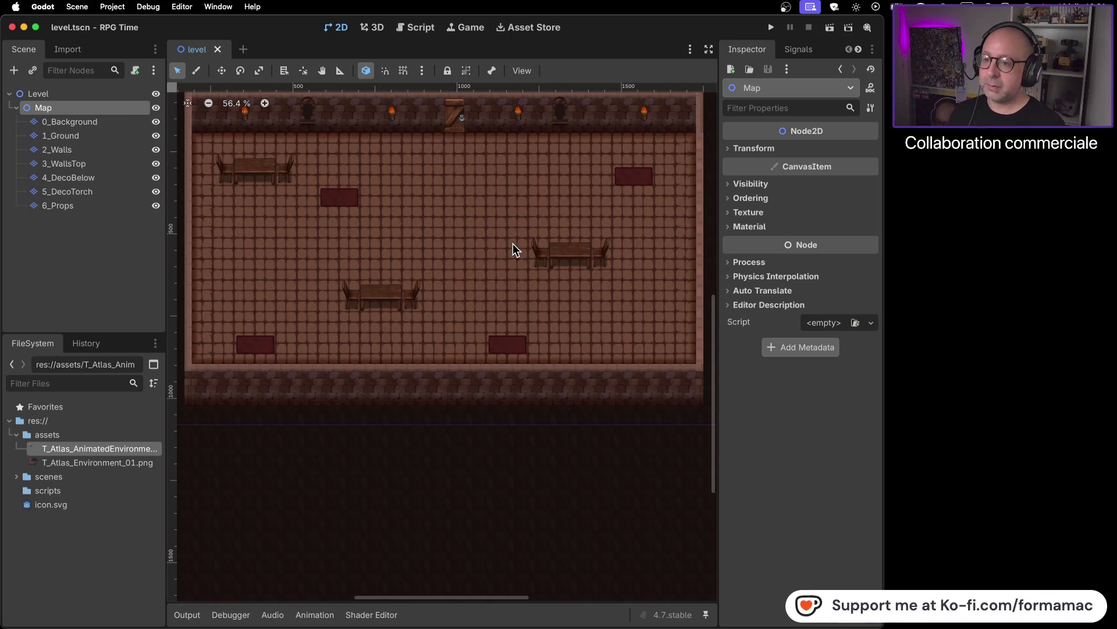
key("super+Tab")
left_click(497, 291)
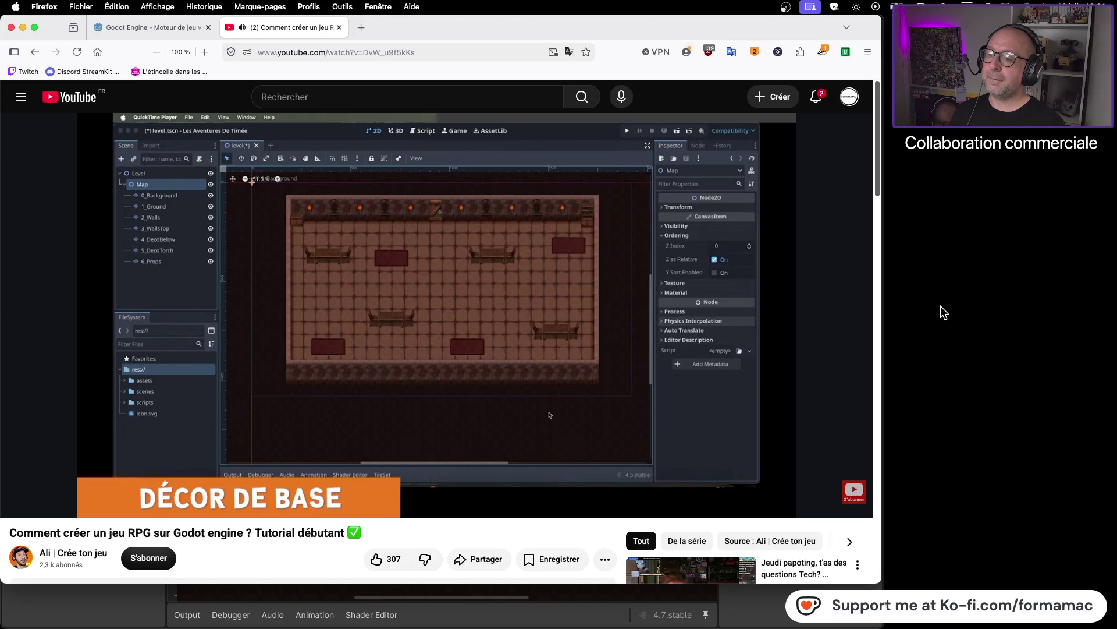
- Pause the tutorial at 17:42 and take a window screenshot of Firefox
left_click(773, 386)
mouse_move(506, 363)
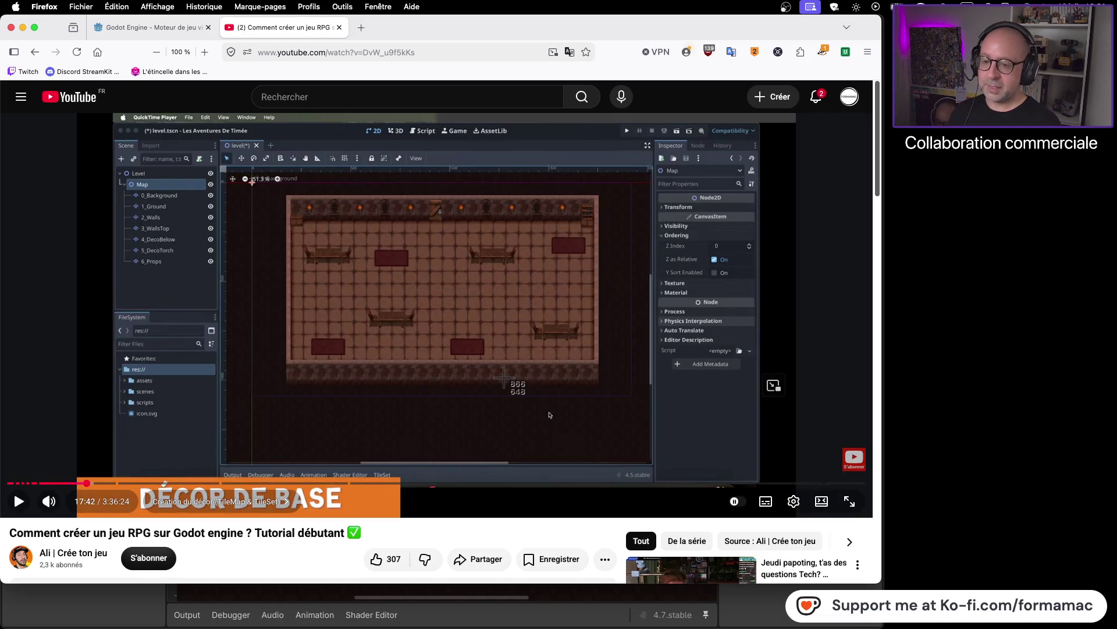
key("space")
left_click(505, 377)
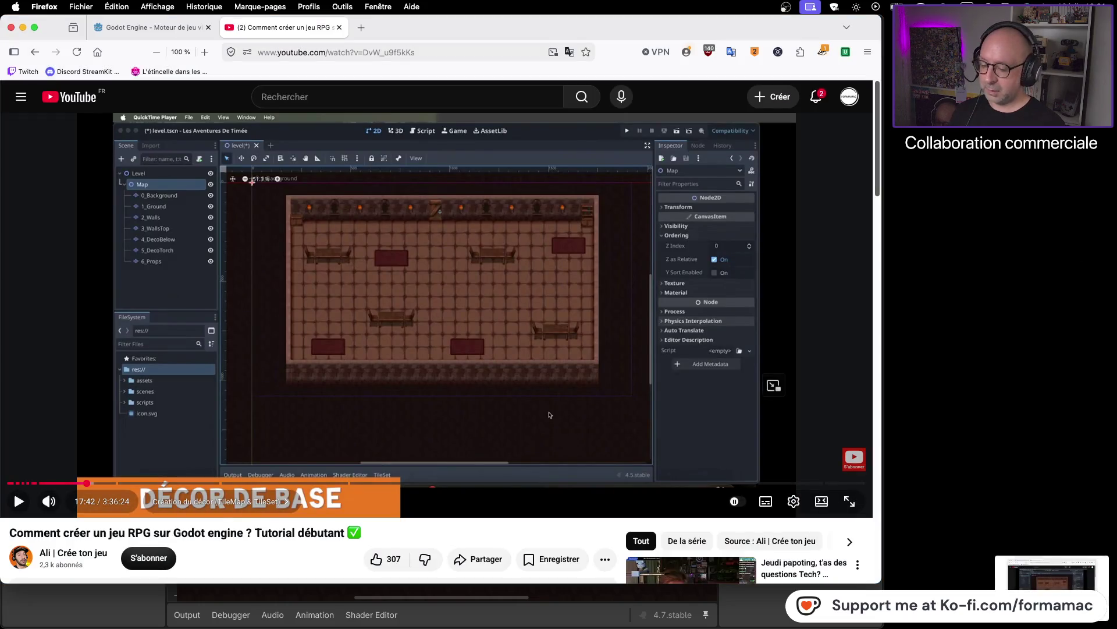